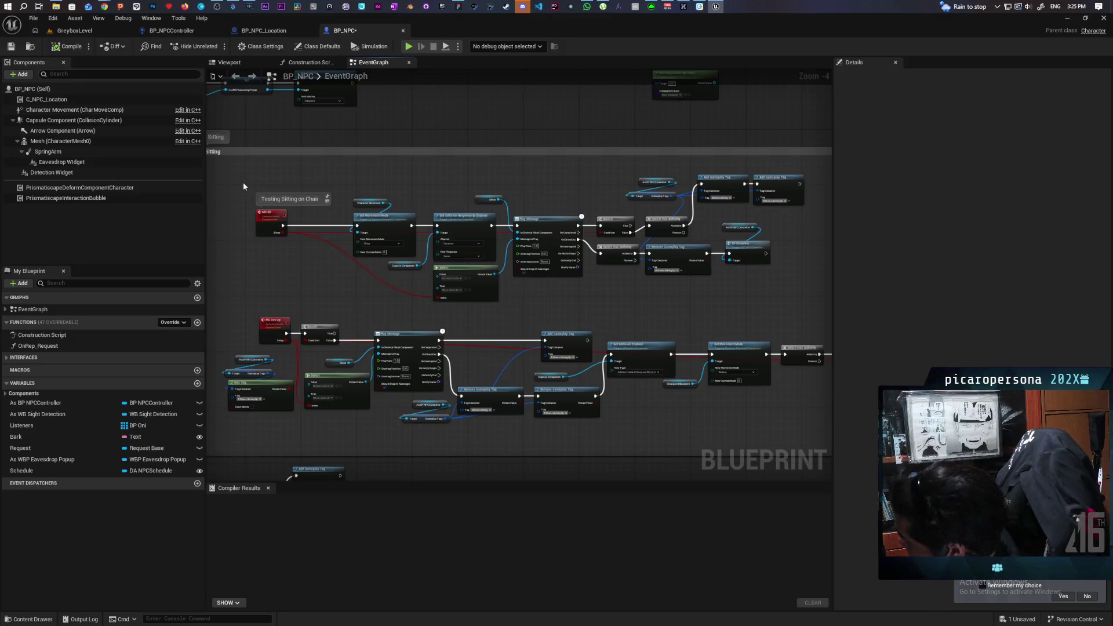
# - Review the sitting logic, then select the MC Sit event to show its Boolean 'Sleep' input
pyautogui.moveTo(243, 180); pyautogui.dragTo(269, 253)
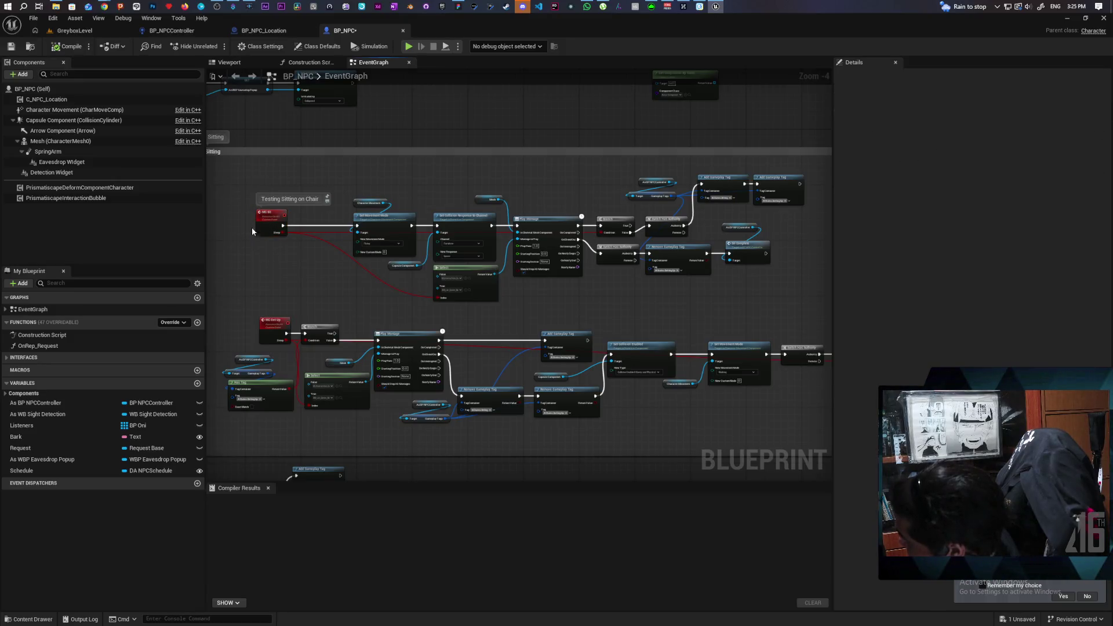
pyautogui.moveTo(247, 177)
pyautogui.mouseDown()
pyautogui.moveTo(274, 253)
pyautogui.moveTo(772, 293)
pyautogui.mouseUp()
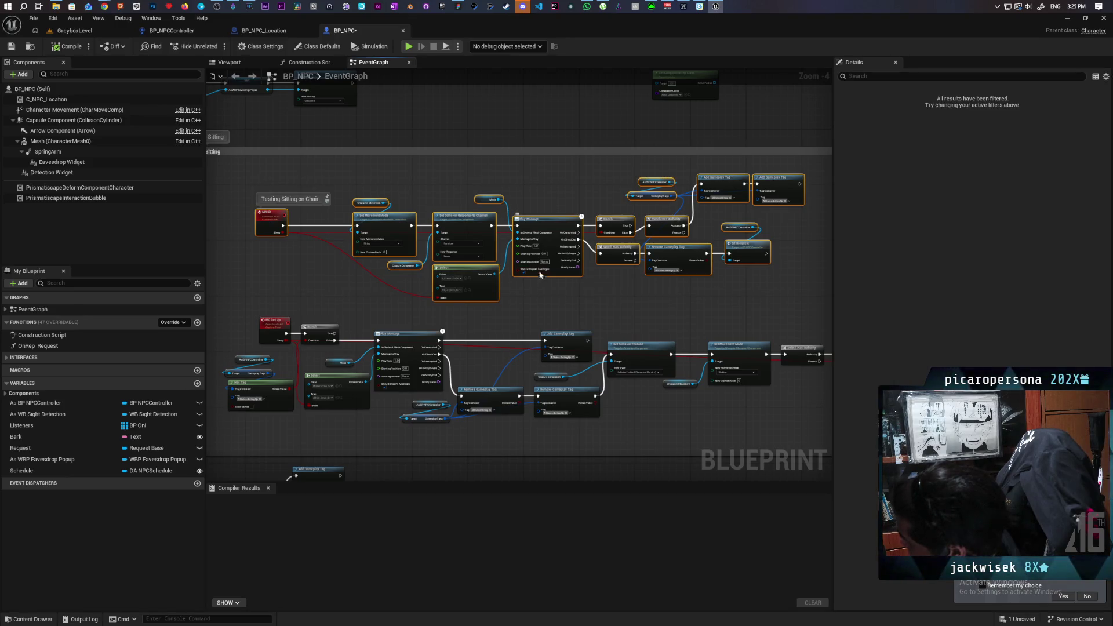
pyautogui.scroll(4, 540, 275)
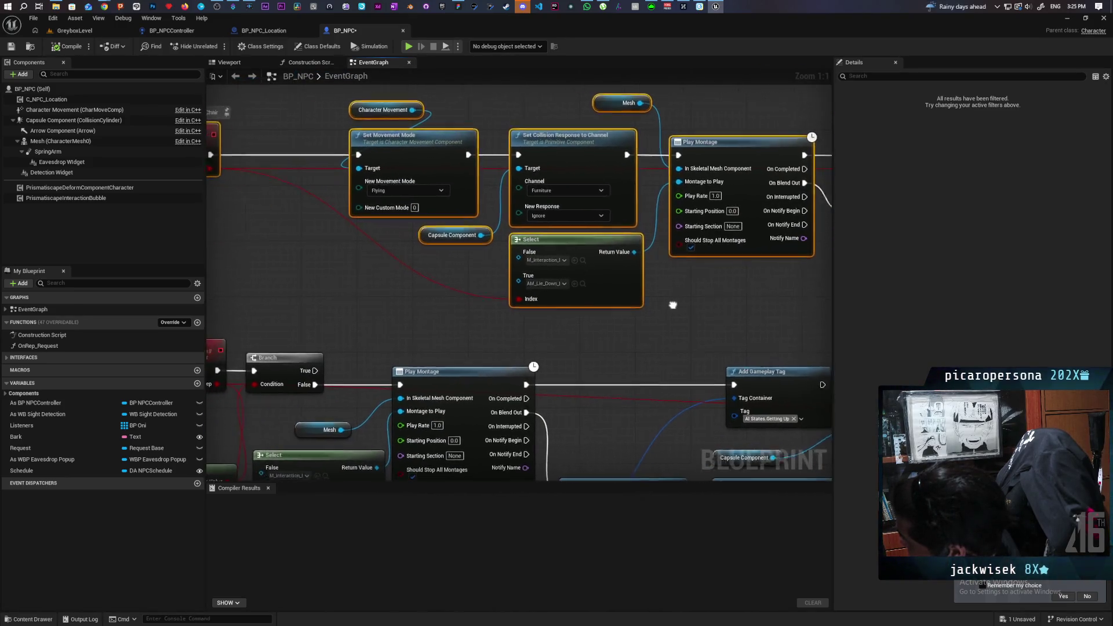
pyautogui.moveTo(672, 305)
pyautogui.mouseDown()
pyautogui.moveTo(723, 308)
pyautogui.moveTo(728, 318)
pyautogui.moveTo(548, 317)
pyautogui.mouseUp()
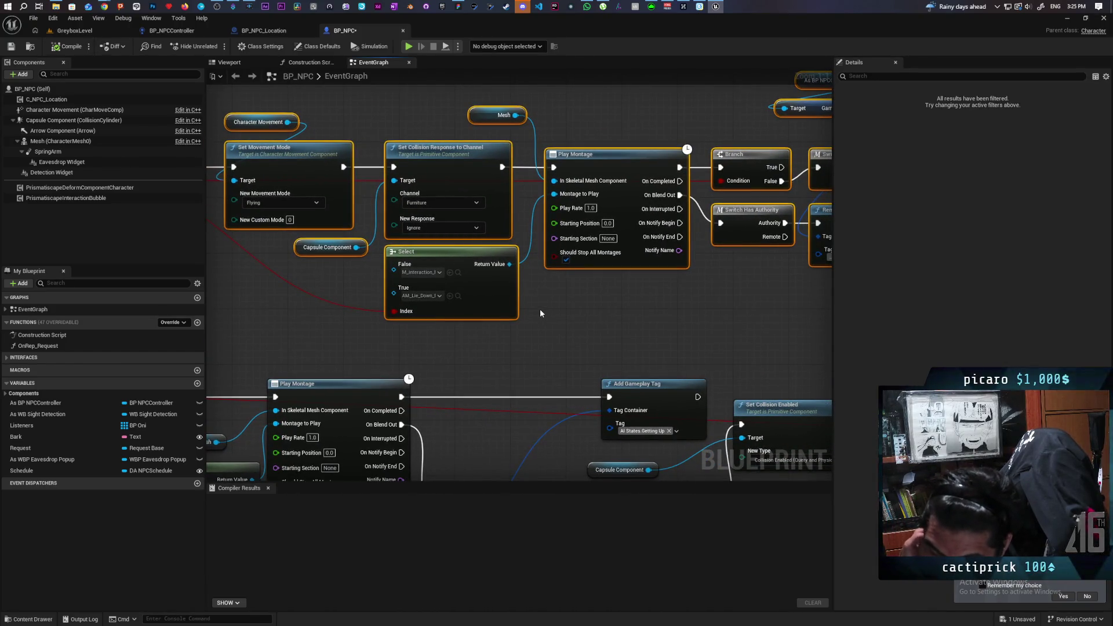
pyautogui.scroll(-3, 540, 312)
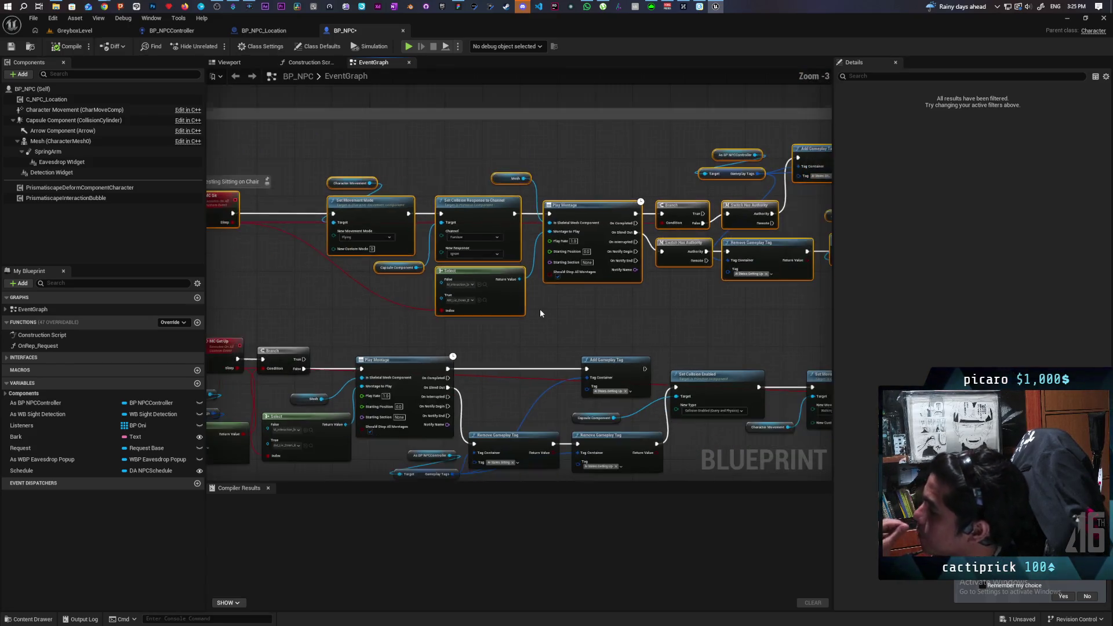
pyautogui.scroll(-1, 541, 313)
pyautogui.moveTo(542, 308)
pyautogui.mouseDown()
pyautogui.moveTo(586, 309)
pyautogui.moveTo(571, 317)
pyautogui.mouseUp()
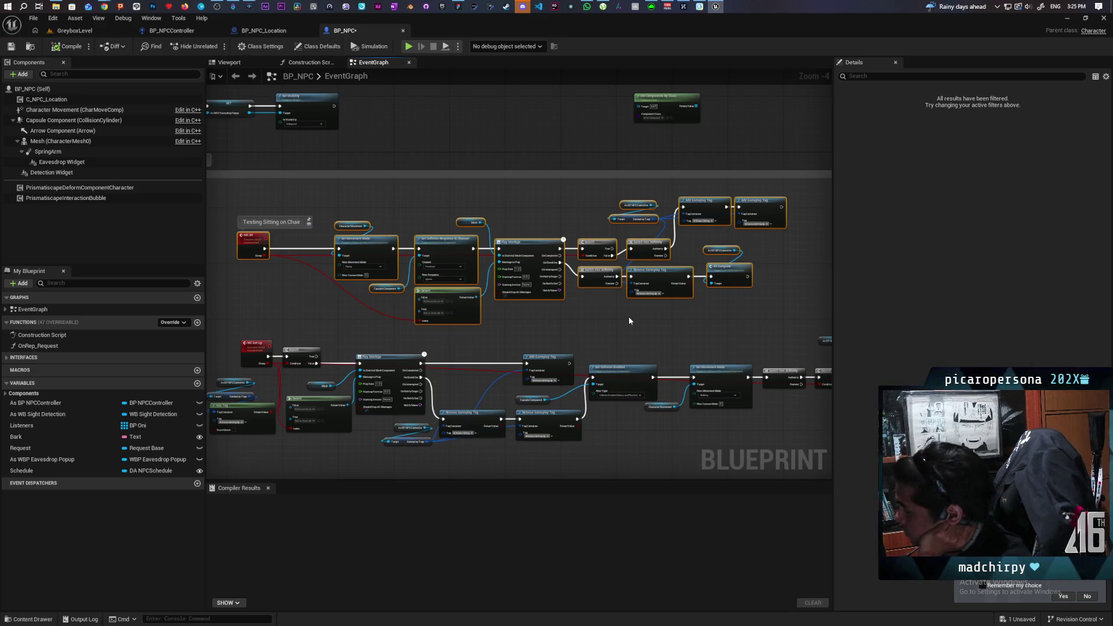
pyautogui.click(517, 322)
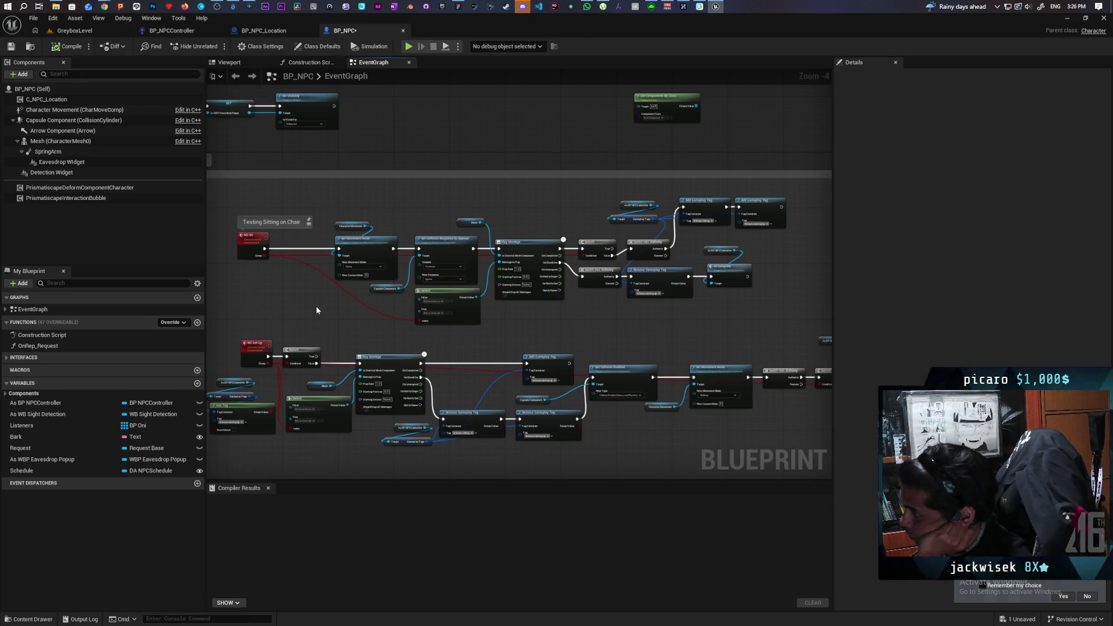
pyautogui.click(248, 248)
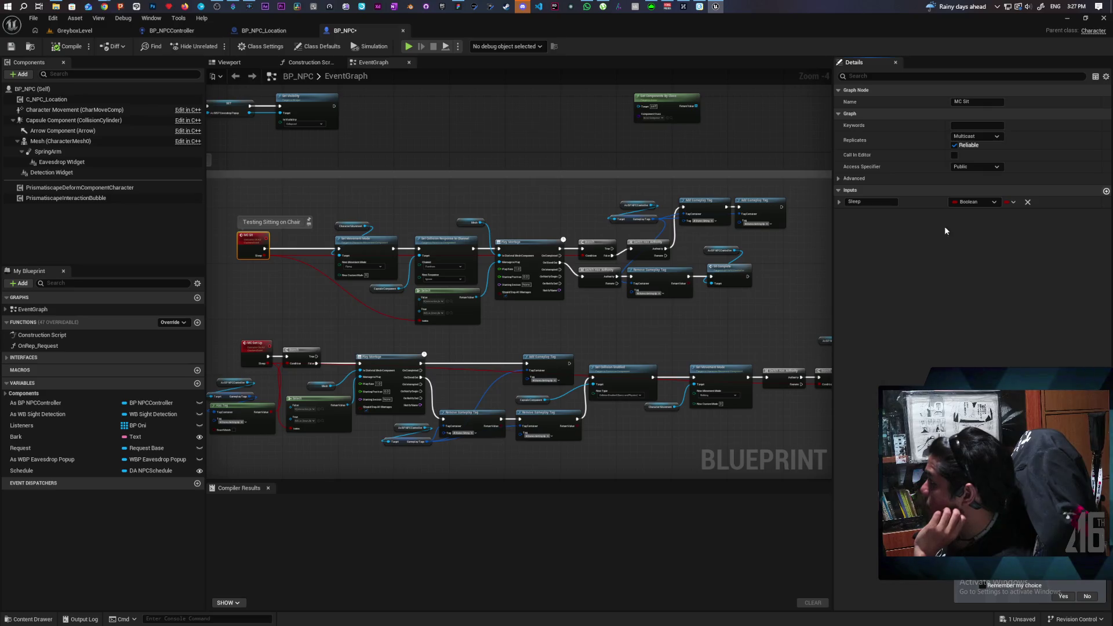
pyautogui.click(1106, 191)
pyautogui.click(983, 213)
pyautogui.write('event')
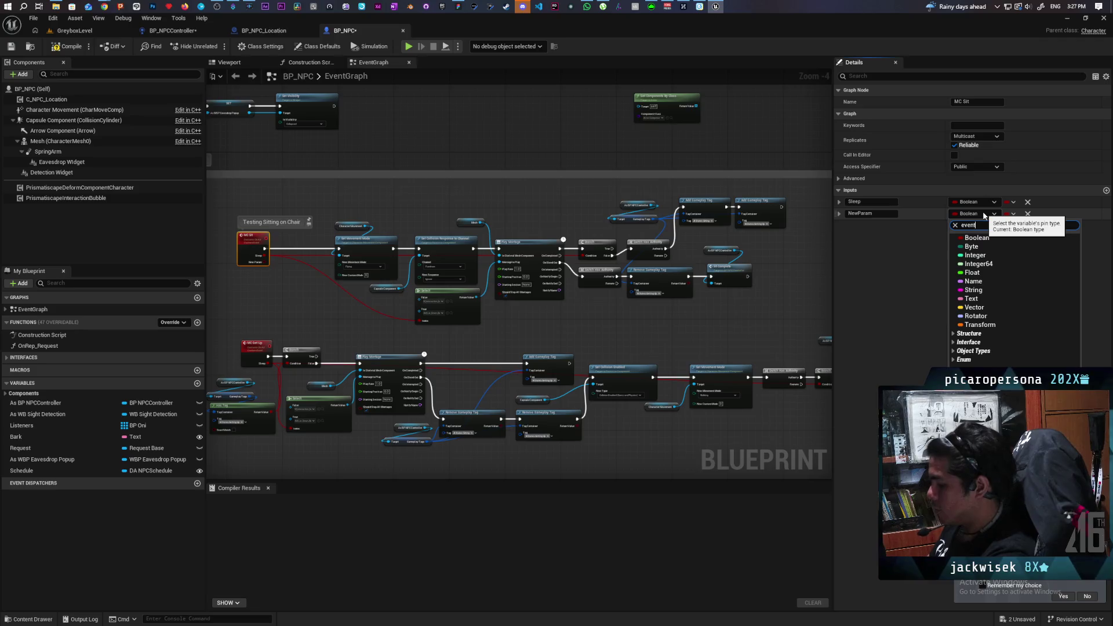
pyautogui.write(' han')
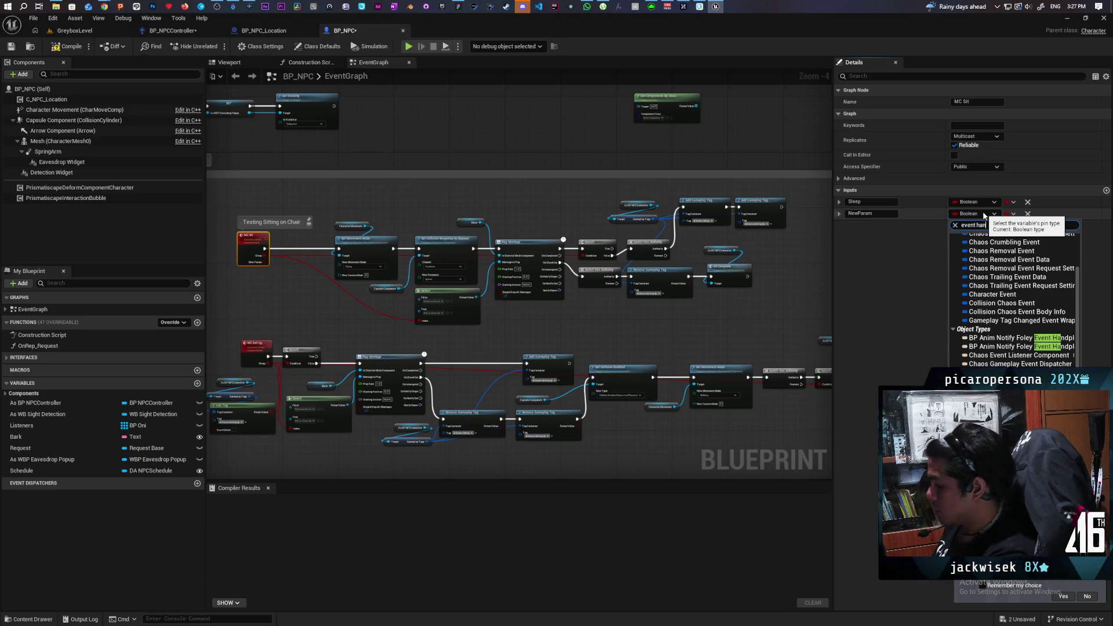
pyautogui.write('dl')
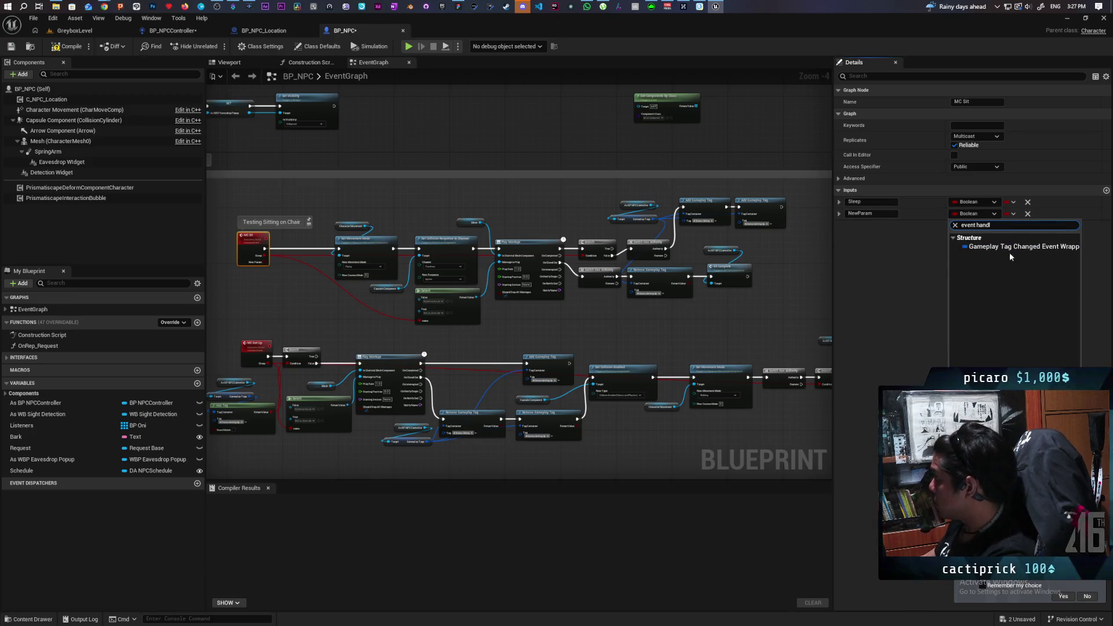
pyautogui.click(955, 227)
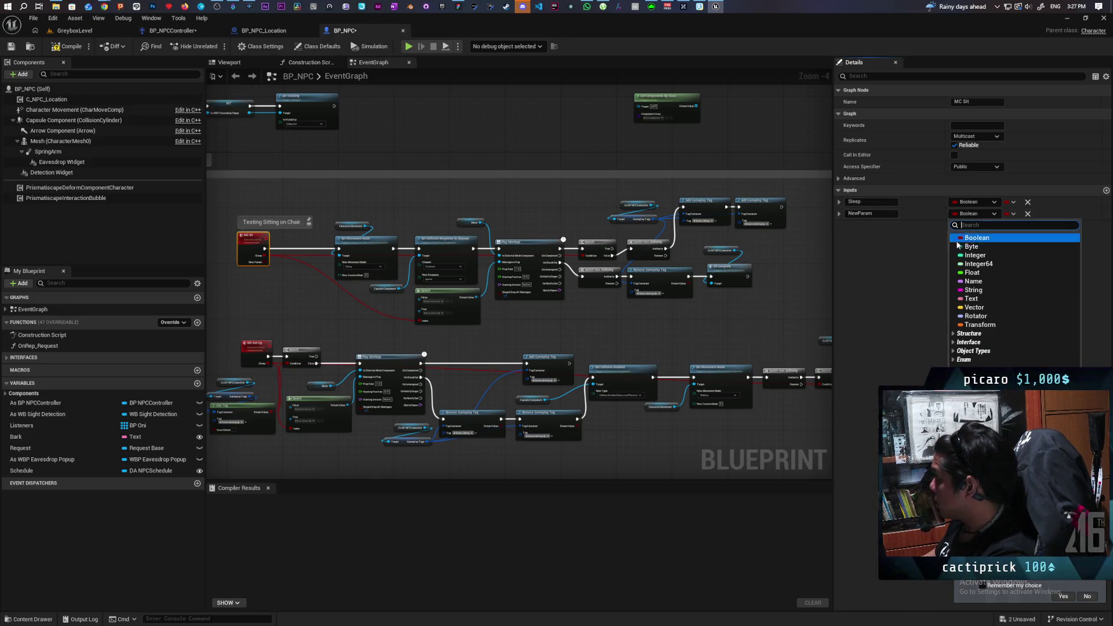
pyautogui.click(274, 304)
pyautogui.click(251, 250)
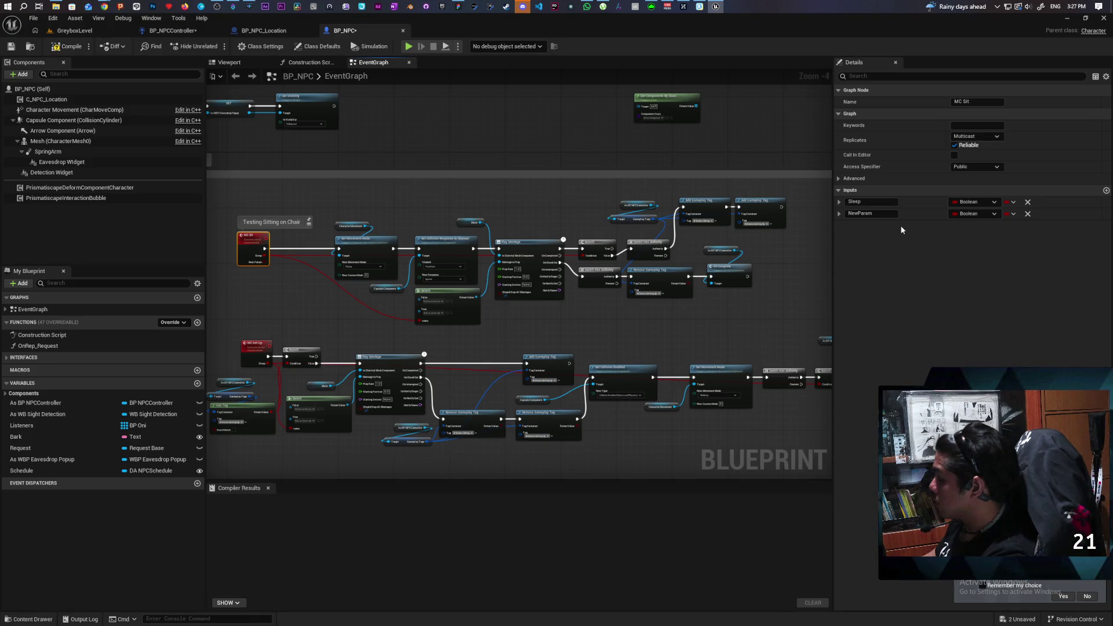
pyautogui.click(1027, 215)
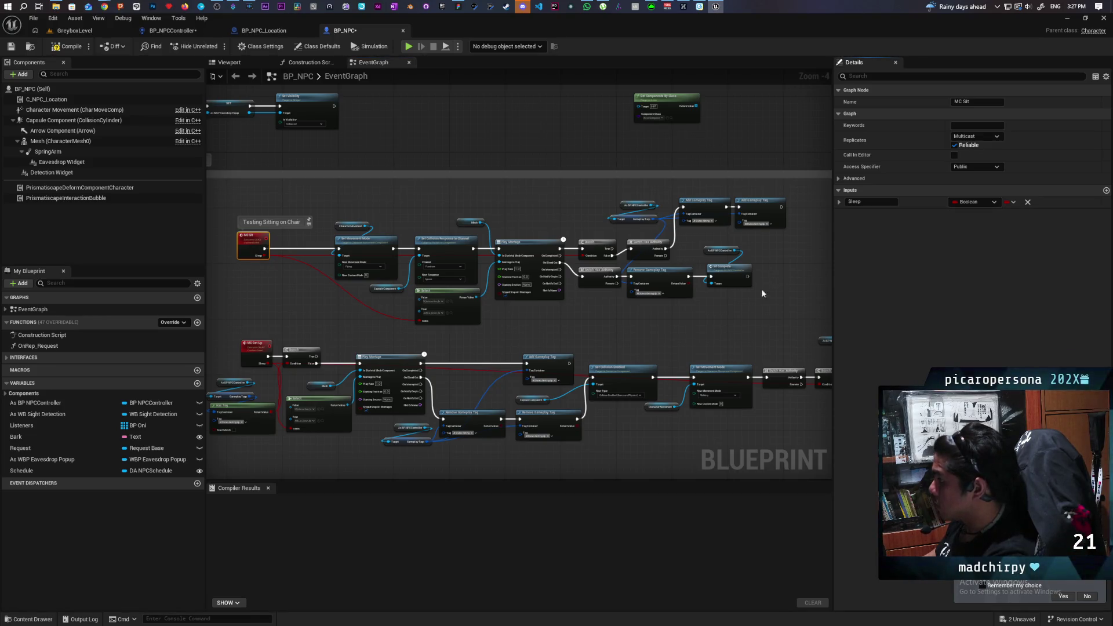
pyautogui.moveTo(619, 331); pyautogui.dragTo(776, 341)
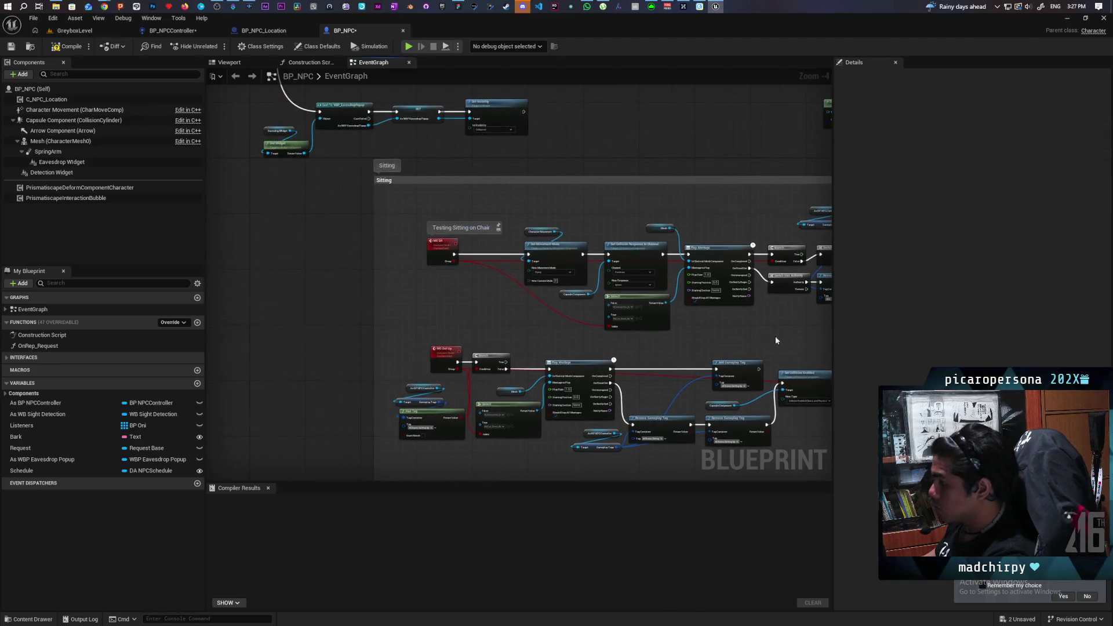
# - Place a Set Timer by Event node and move it left
pyautogui.rightClick(447, 293)
pyautogui.write('set')
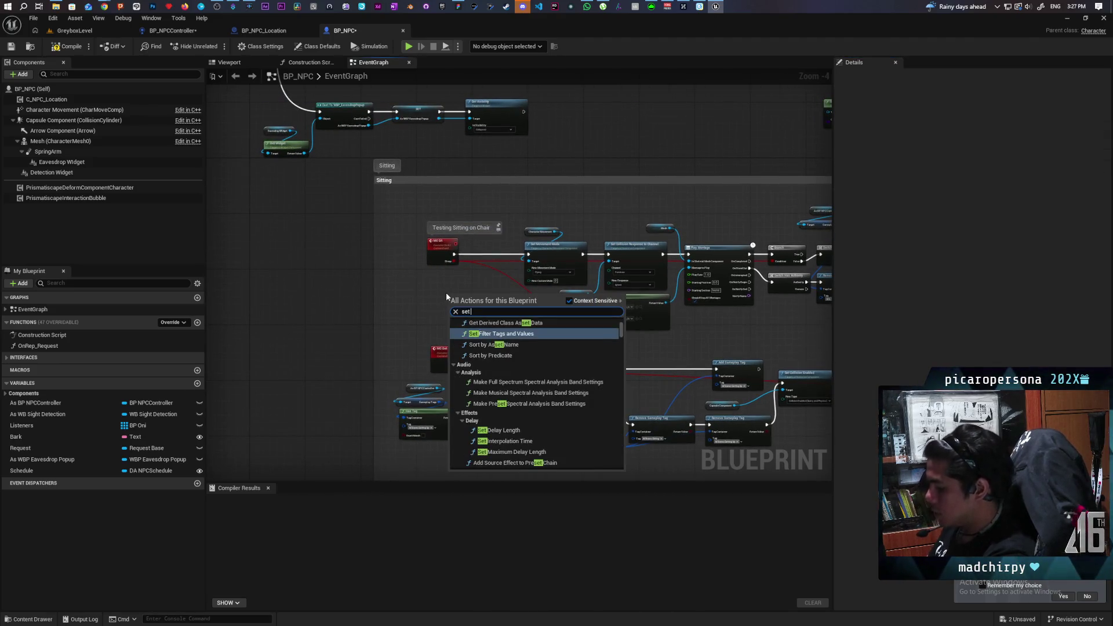
pyautogui.write(' even')
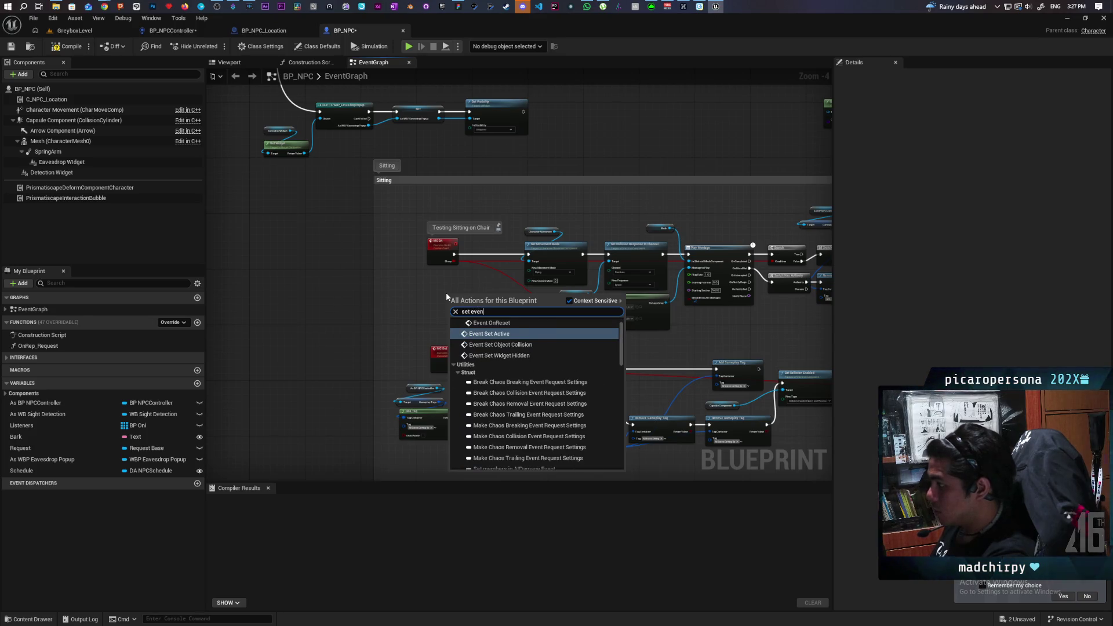
pyautogui.write('t timer')
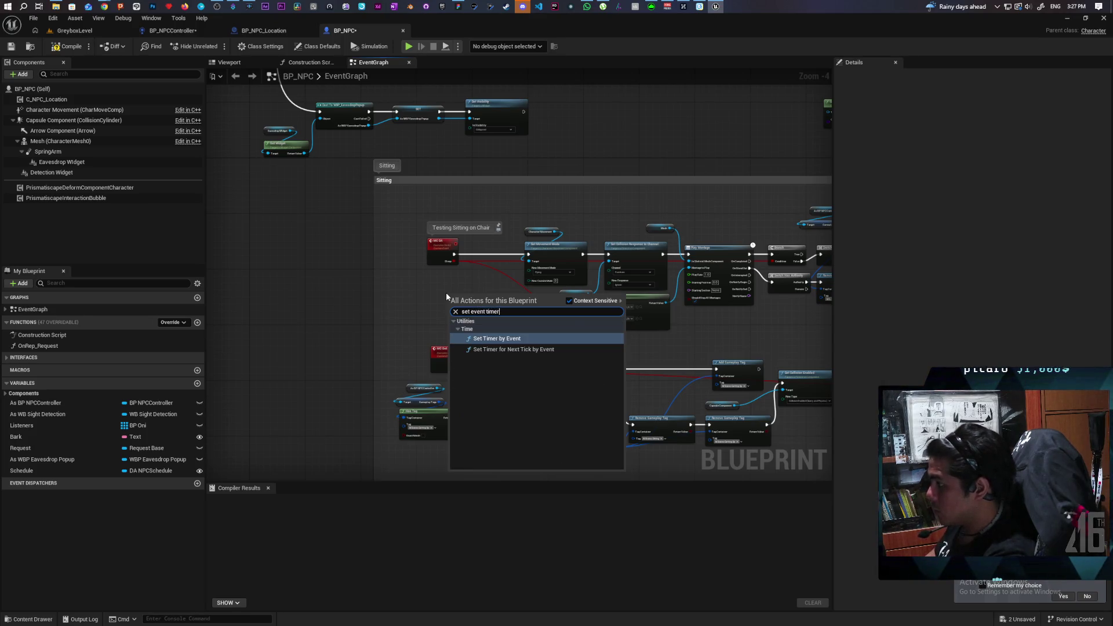
pyautogui.press('Return')
pyautogui.scroll(4, 446, 292)
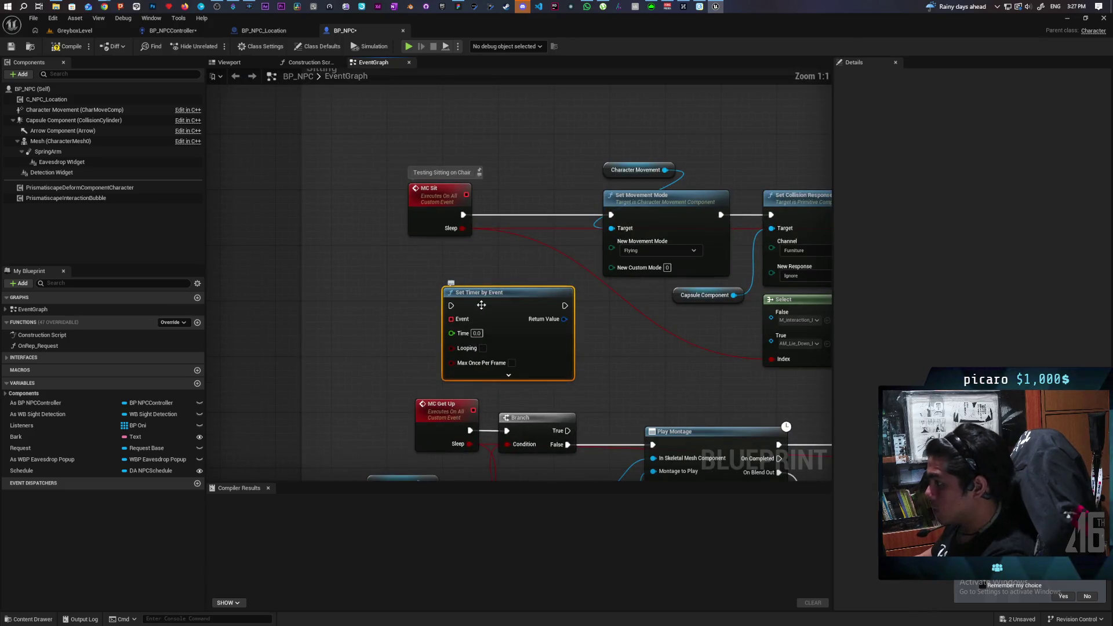
pyautogui.moveTo(481, 305); pyautogui.dragTo(342, 298)
# - Add Unpause Timer by Handle from the timer's Return Value, fed by a new MC Sit Handle input
pyautogui.moveTo(425, 312); pyautogui.dragTo(505, 324)
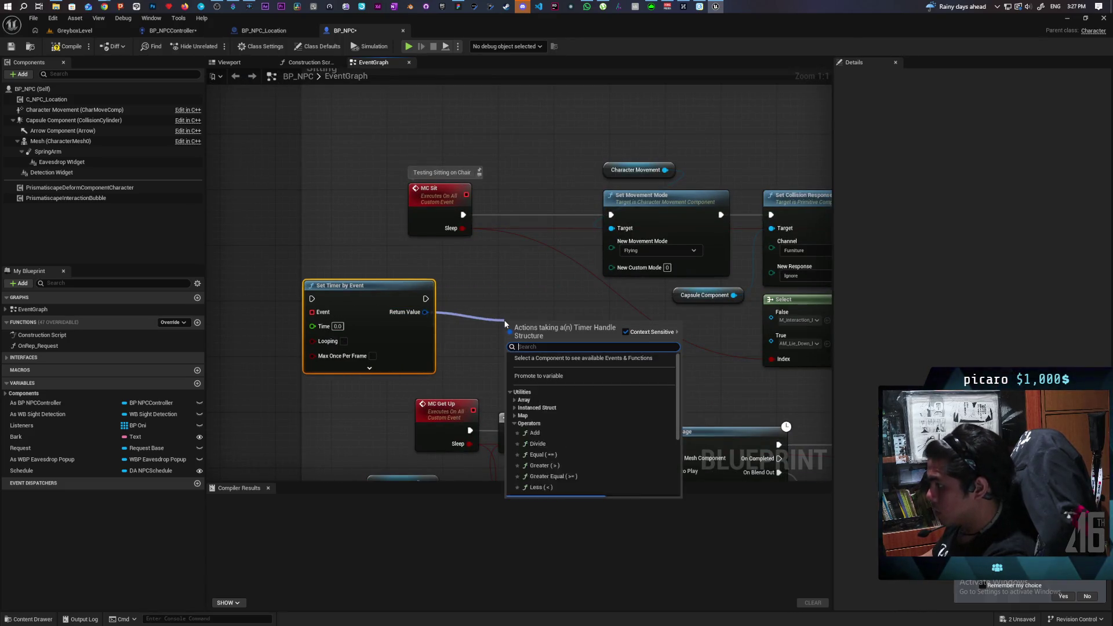
pyautogui.write('p')
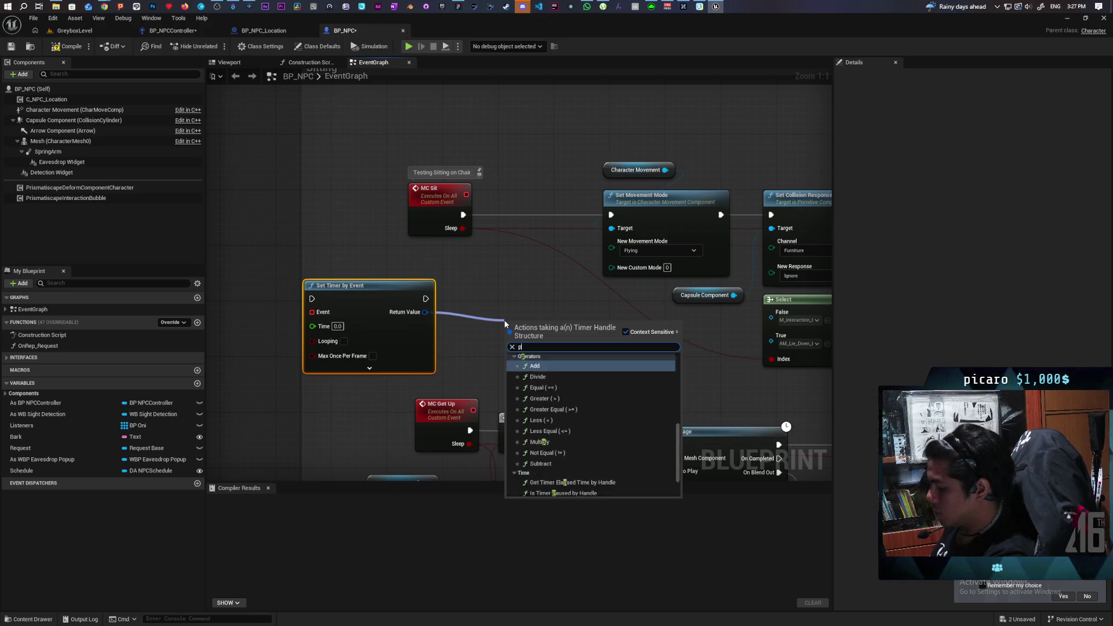
pyautogui.press('BackSpace')
pyautogui.write('res')
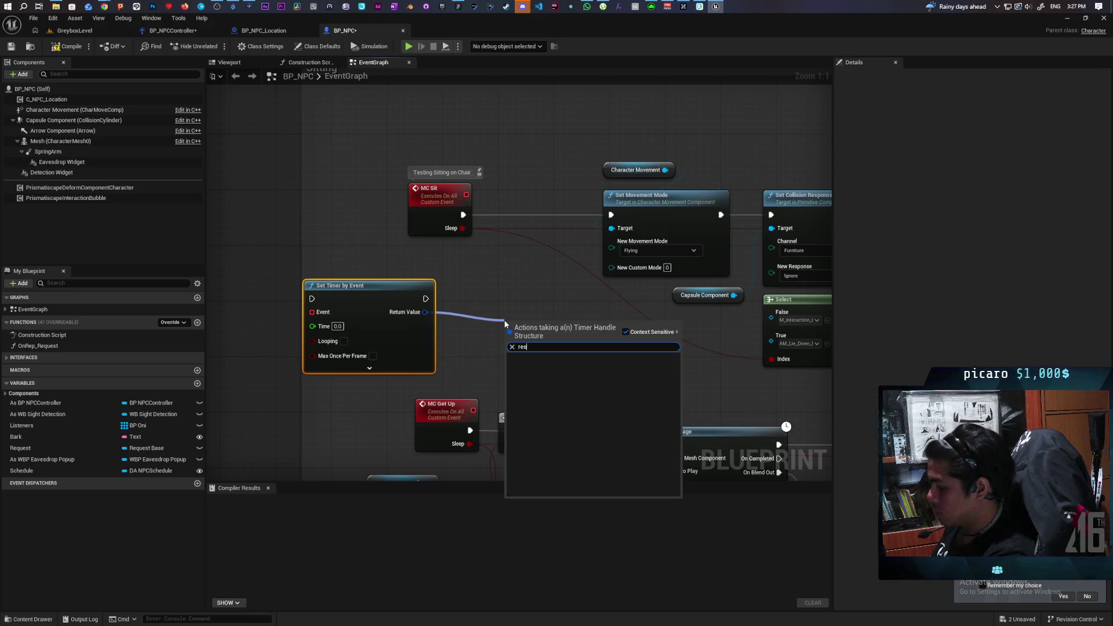
pyautogui.press('BackSpace')
pyautogui.press('BackSpace')
pyautogui.press('BackSpace')
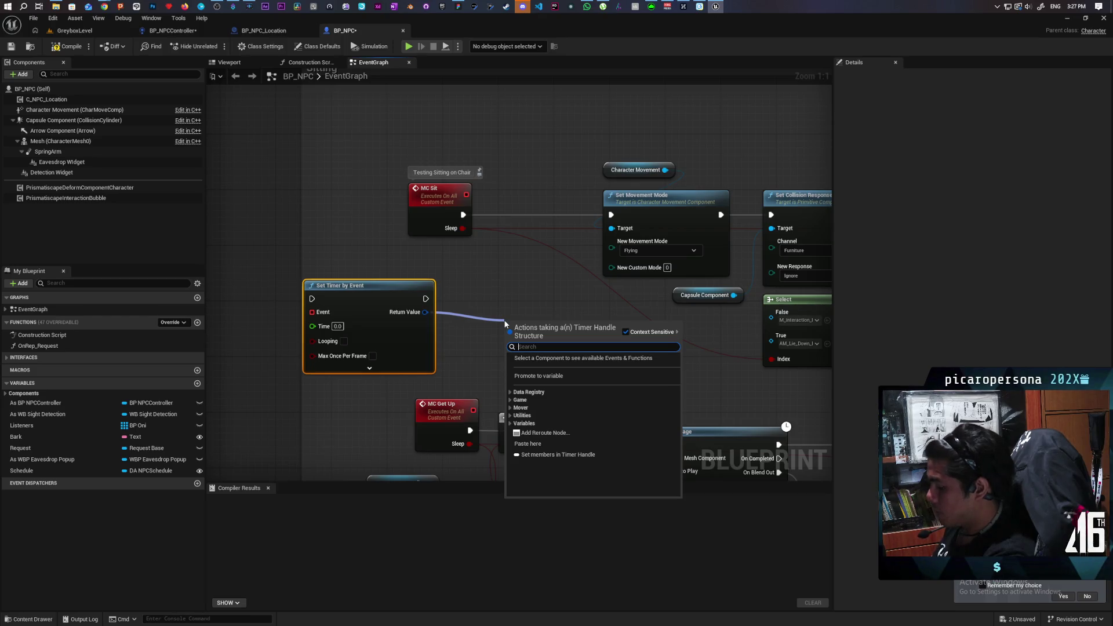
pyautogui.write('pause')
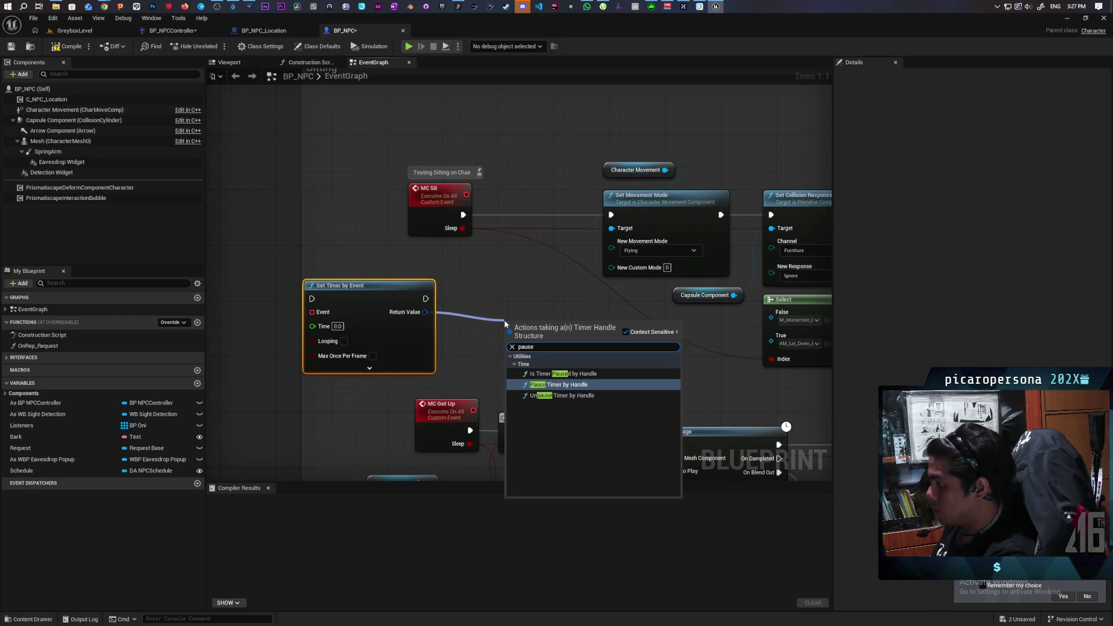
pyautogui.click(532, 397)
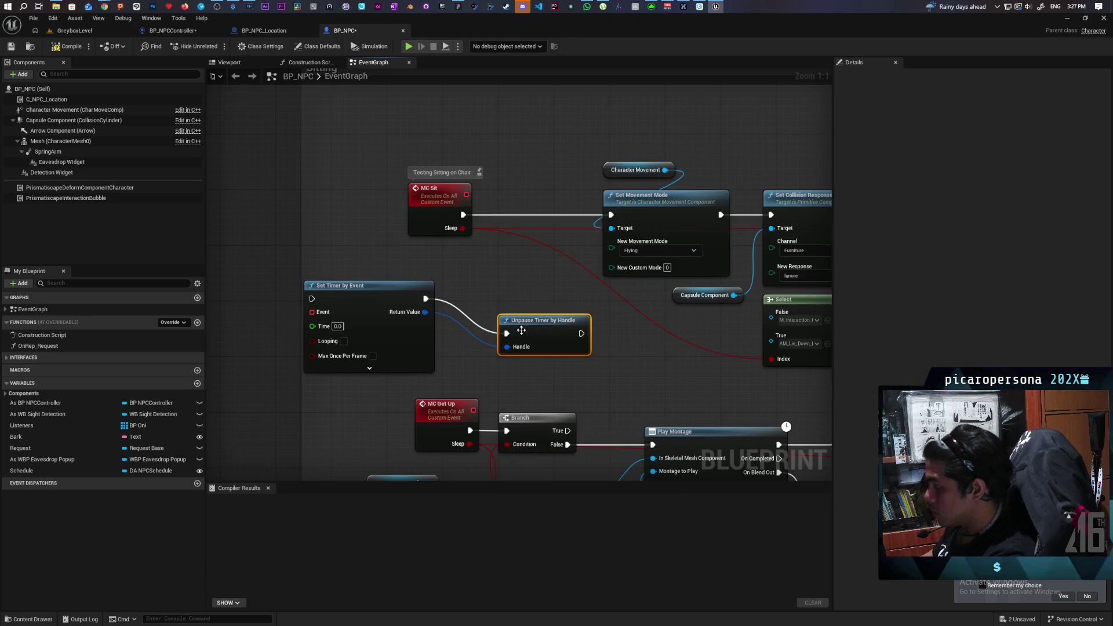
pyautogui.moveTo(508, 347); pyautogui.dragTo(434, 225)
pyautogui.click(432, 240)
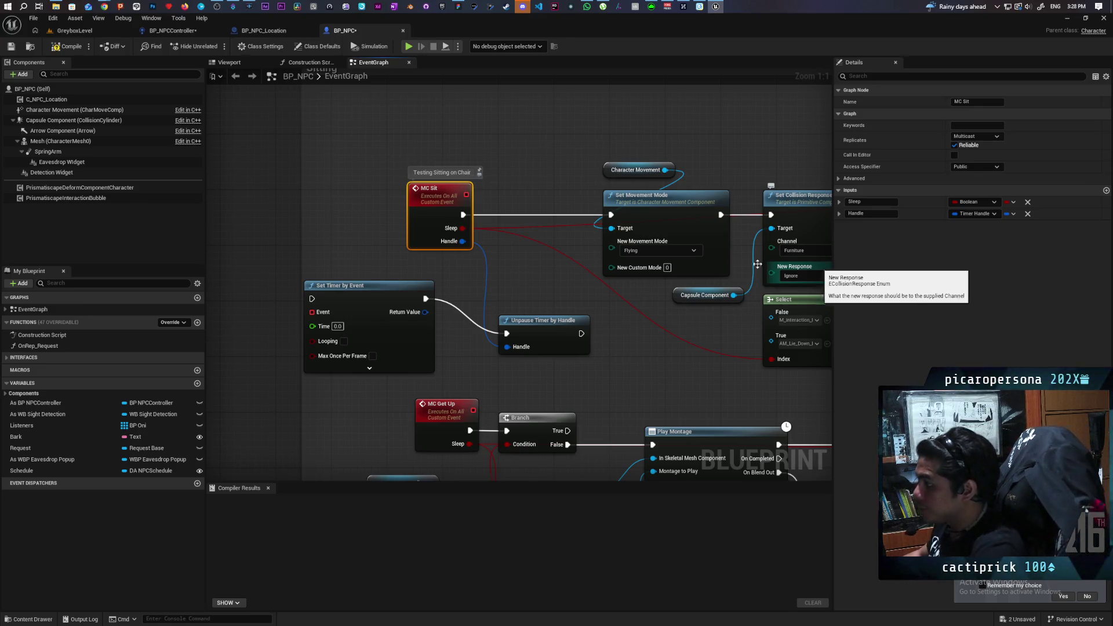
# - Replace Set Timer by Event with an Is Valid Timer Handle check on MC Sit's Handle
pyautogui.moveTo(364, 271); pyautogui.dragTo(391, 315)
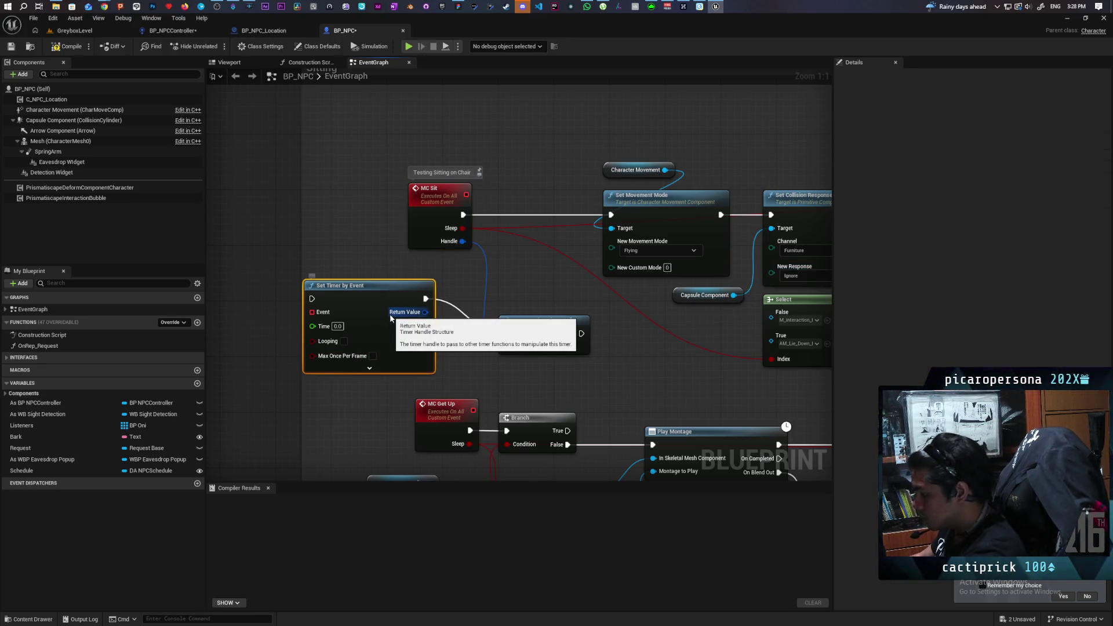
pyautogui.press('Delete')
pyautogui.moveTo(462, 241); pyautogui.dragTo(447, 296)
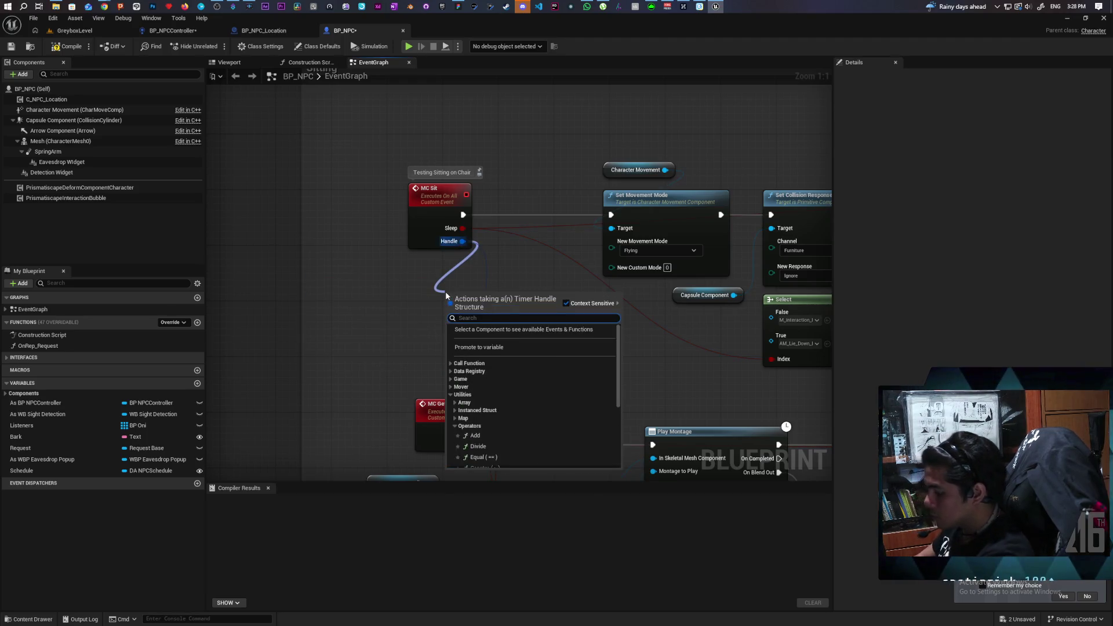
pyautogui.write('is vali')
pyautogui.press('Return')
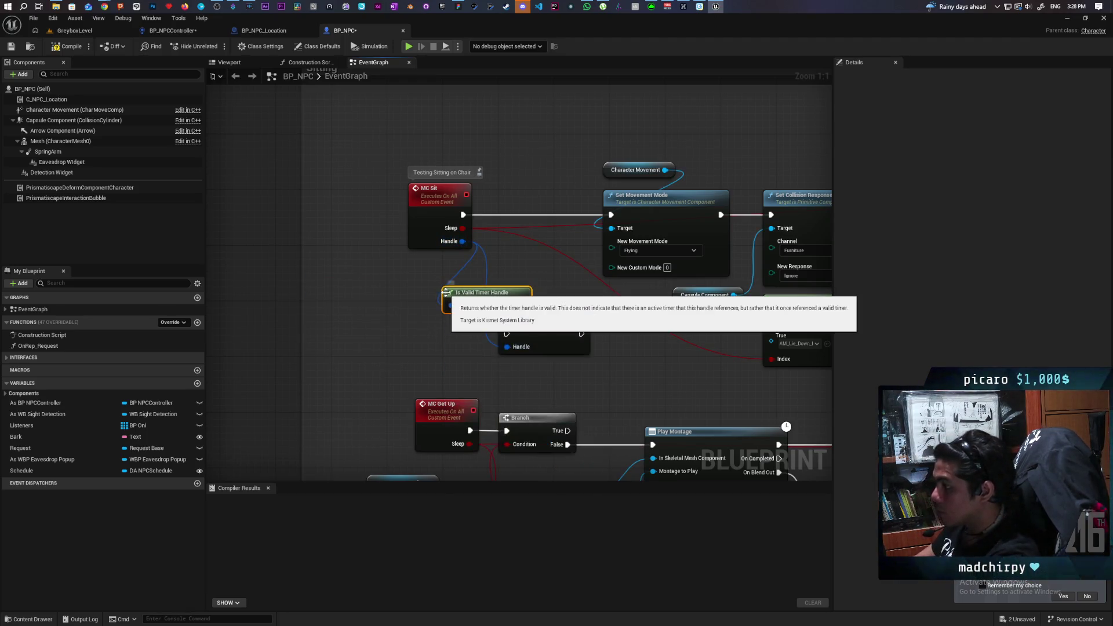
pyautogui.moveTo(481, 306)
pyautogui.mouseDown()
pyautogui.moveTo(375, 320)
pyautogui.moveTo(361, 342)
pyautogui.mouseUp()
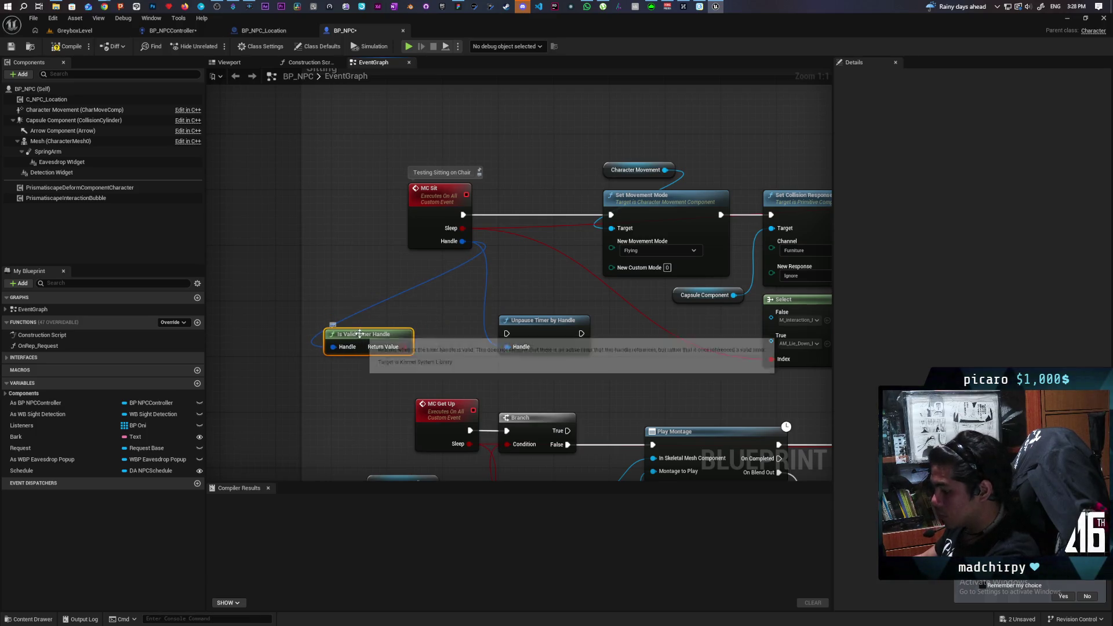
# - Add a Branch gating Unpause Timer by Handle, placed beside Sit Complete and driven by Remove Gameplay Tag
pyautogui.click(423, 295)
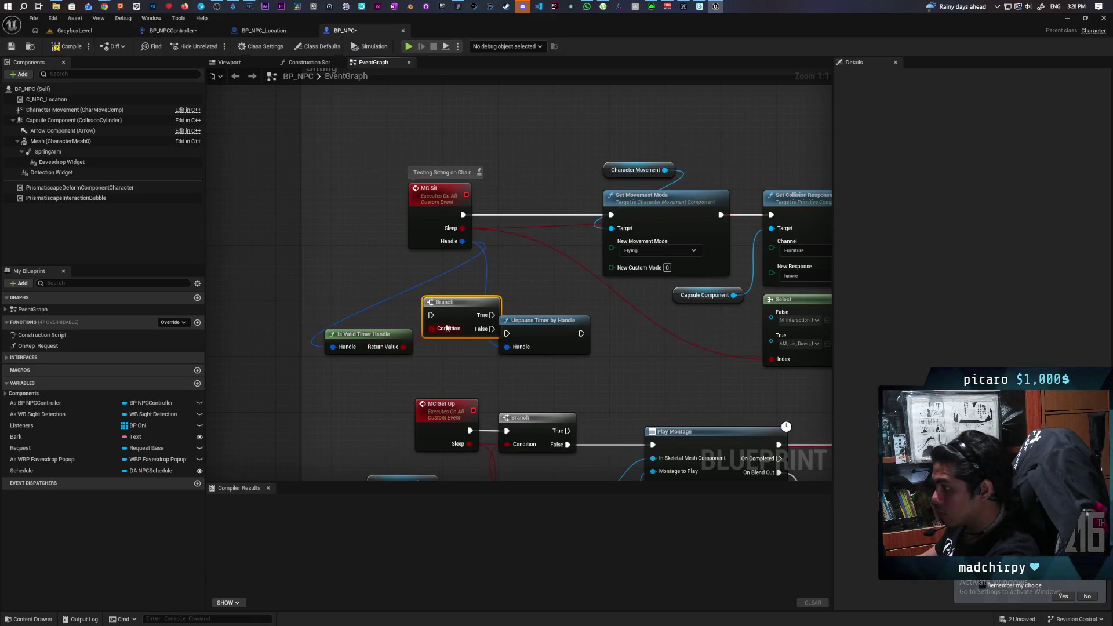
pyautogui.moveTo(524, 332)
pyautogui.mouseDown()
pyautogui.moveTo(537, 318)
pyautogui.moveTo(521, 319)
pyautogui.moveTo(536, 314)
pyautogui.mouseUp()
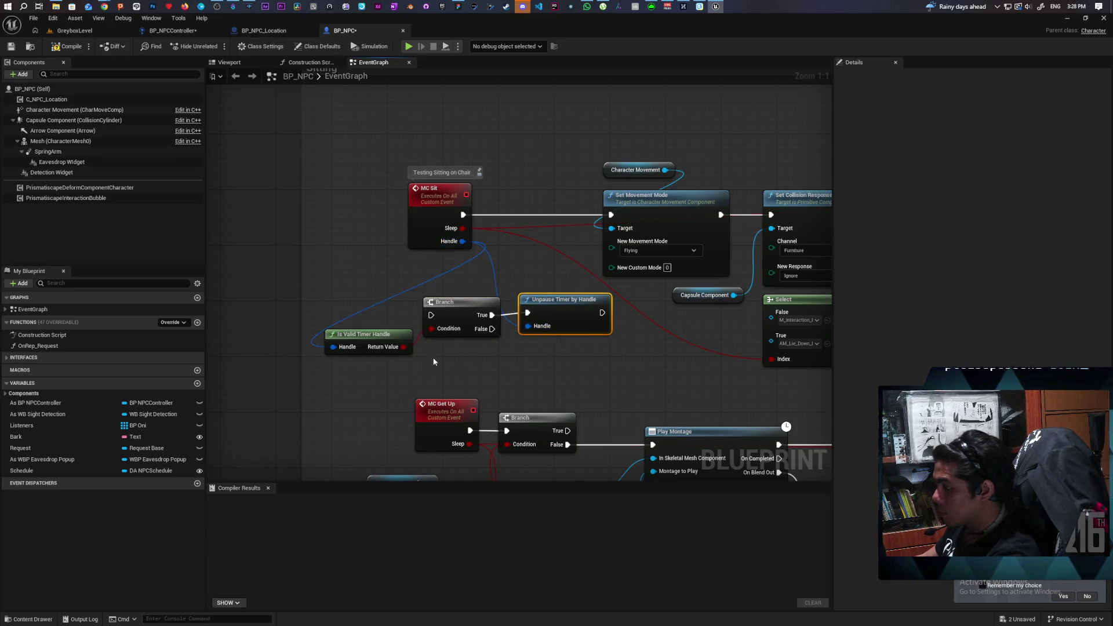
pyautogui.moveTo(384, 364); pyautogui.dragTo(534, 296)
pyautogui.press('q')
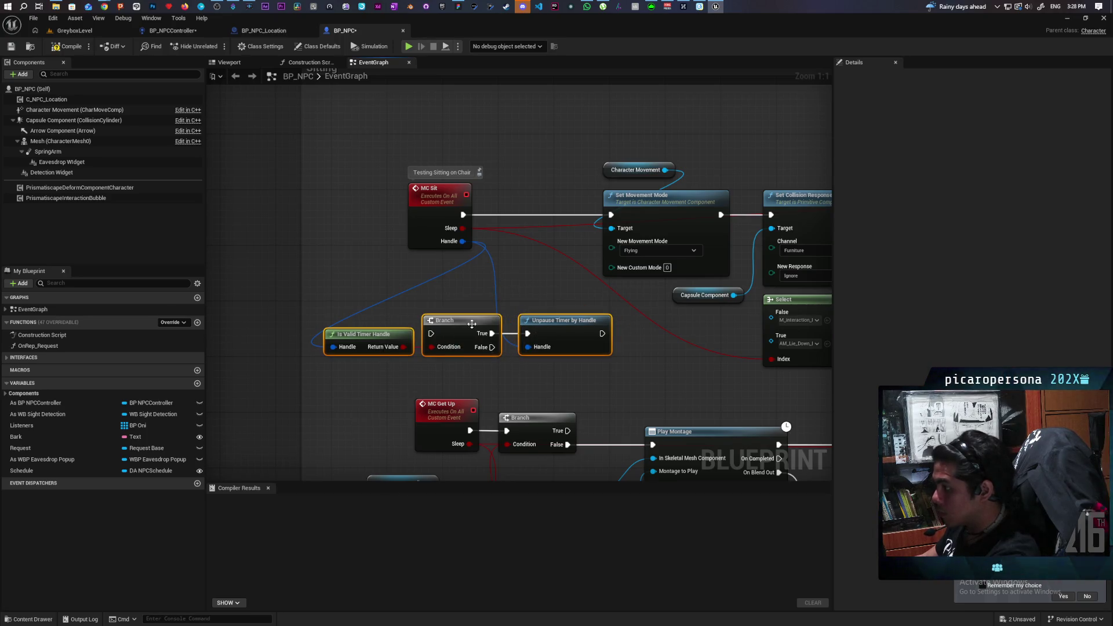
pyautogui.moveTo(472, 324)
pyautogui.mouseDown()
pyautogui.moveTo(441, 173)
pyautogui.moveTo(418, 244)
pyautogui.moveTo(423, 343)
pyautogui.moveTo(508, 305)
pyautogui.moveTo(468, 341)
pyautogui.moveTo(403, 347)
pyautogui.mouseUp()
pyautogui.moveTo(313, 270); pyautogui.dragTo(366, 348)
pyautogui.click(427, 312)
pyautogui.moveTo(427, 311); pyautogui.dragTo(545, 274)
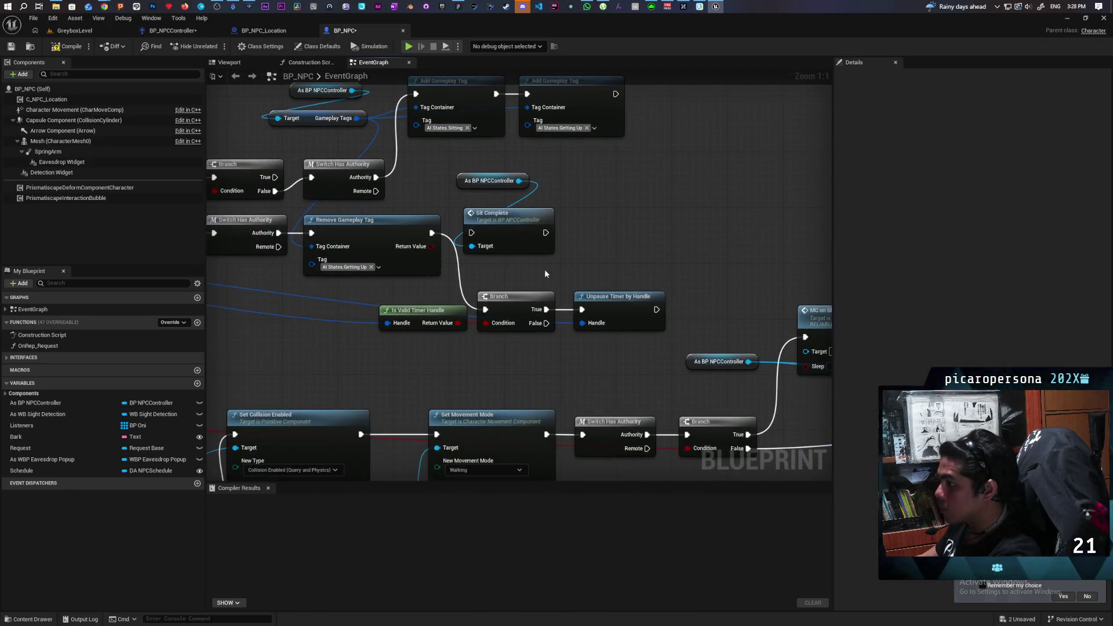
# - Nudge the three timer nodes left, then compile and save BP_NPC
pyautogui.moveTo(441, 342); pyautogui.dragTo(673, 290)
pyautogui.moveTo(523, 301); pyautogui.dragTo(509, 301)
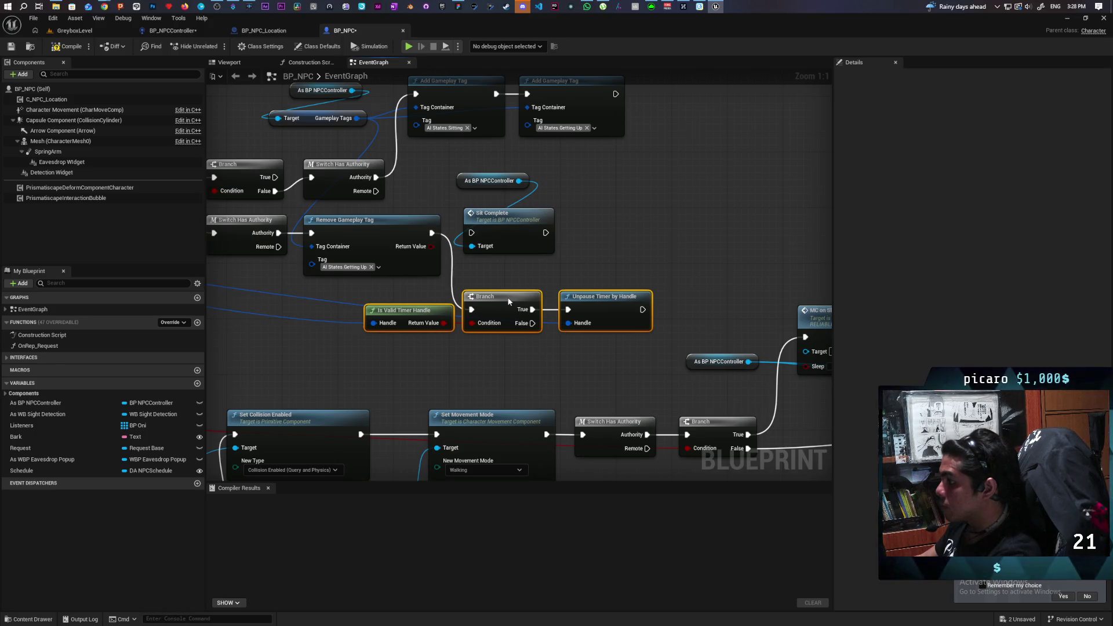
pyautogui.click(505, 276)
pyautogui.click(68, 46)
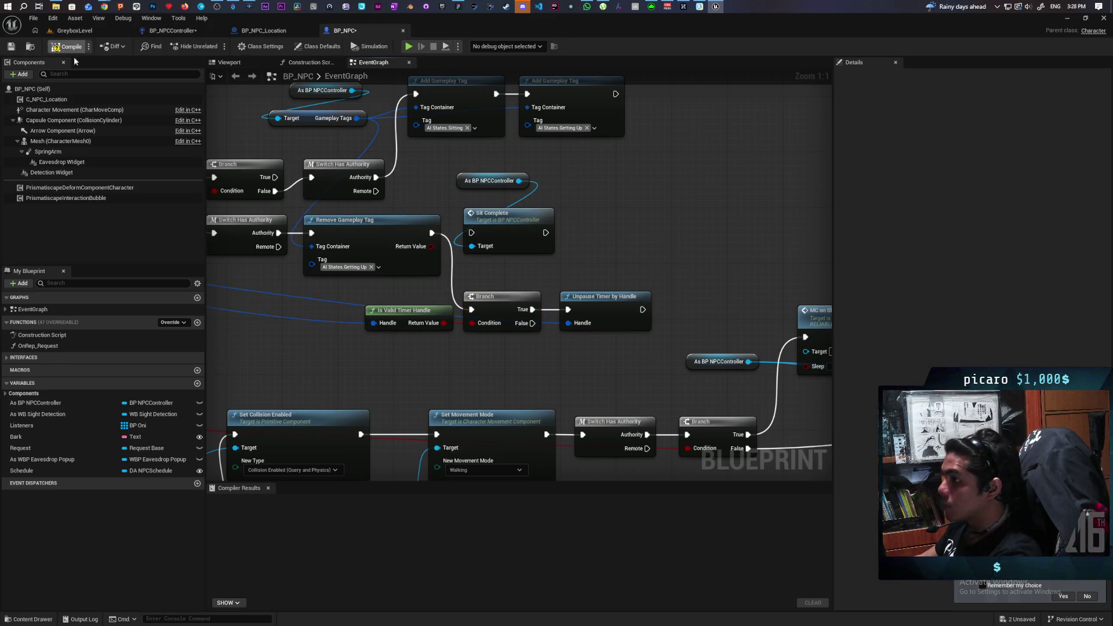
pyautogui.hotkey('ctrl', 'shift', 's')
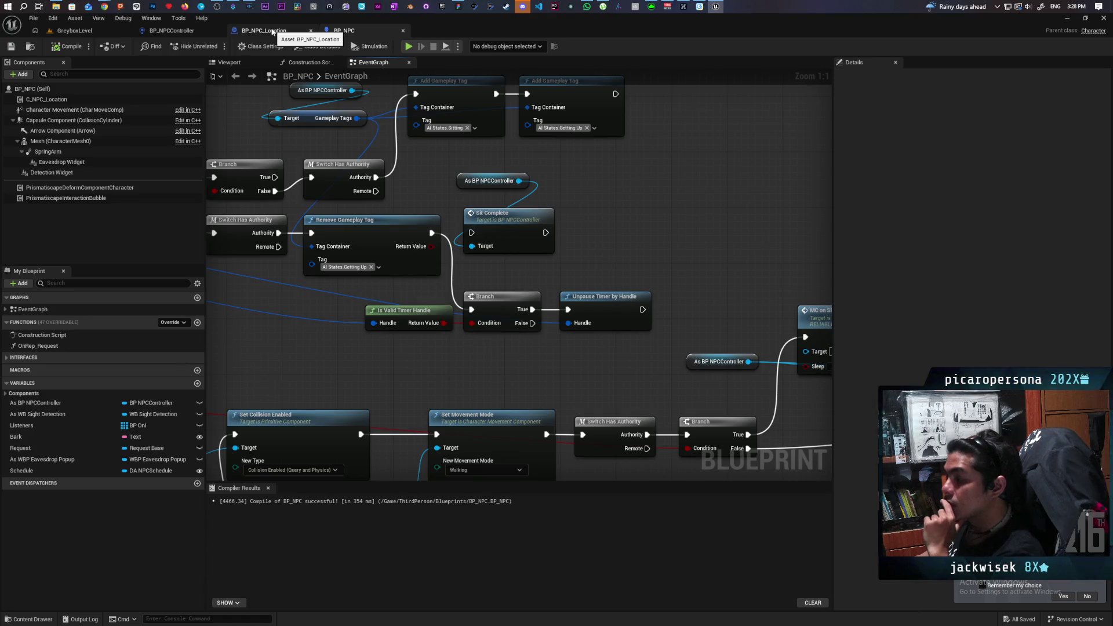
# - Open the BP_NPC_Location event graph, briefly comparing it with BP_NPC
pyautogui.click(272, 31)
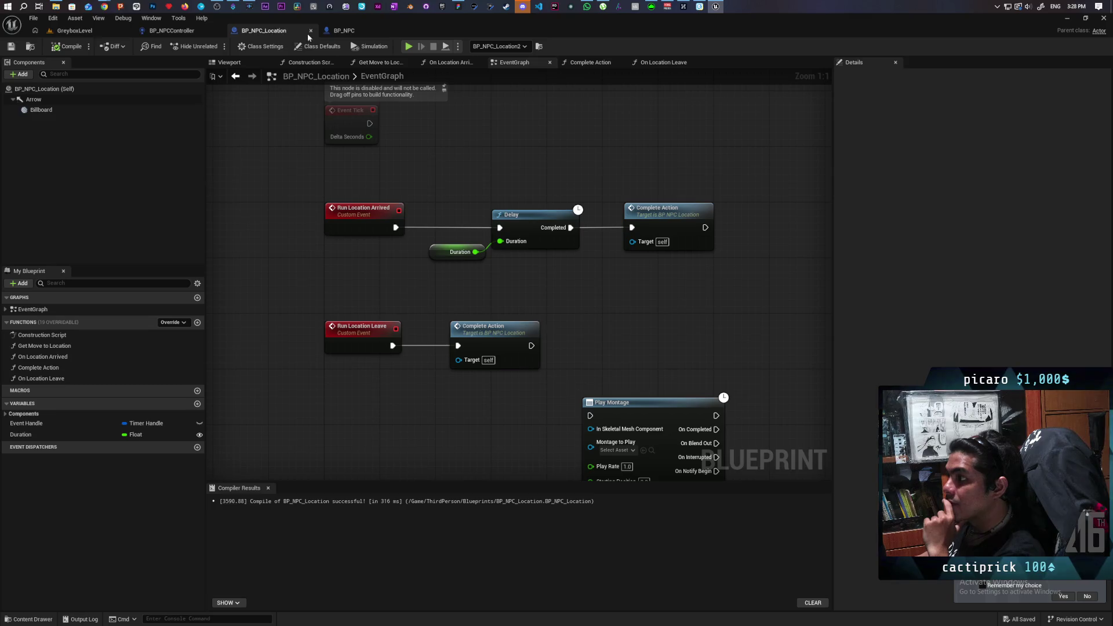
pyautogui.click(344, 30)
pyautogui.click(274, 31)
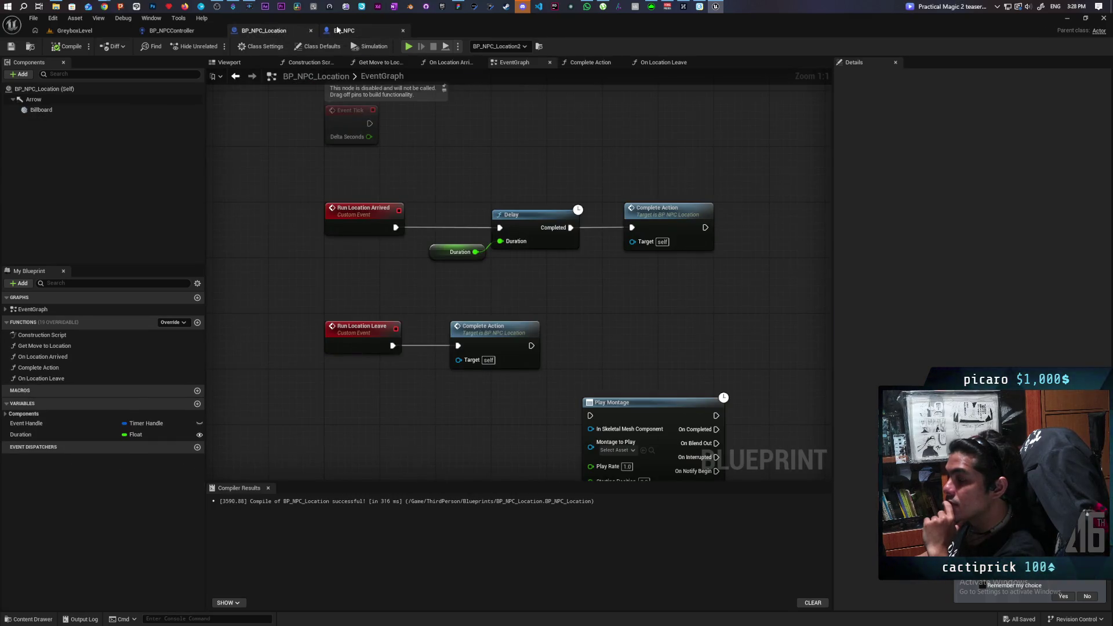
pyautogui.click(344, 30)
pyautogui.click(286, 30)
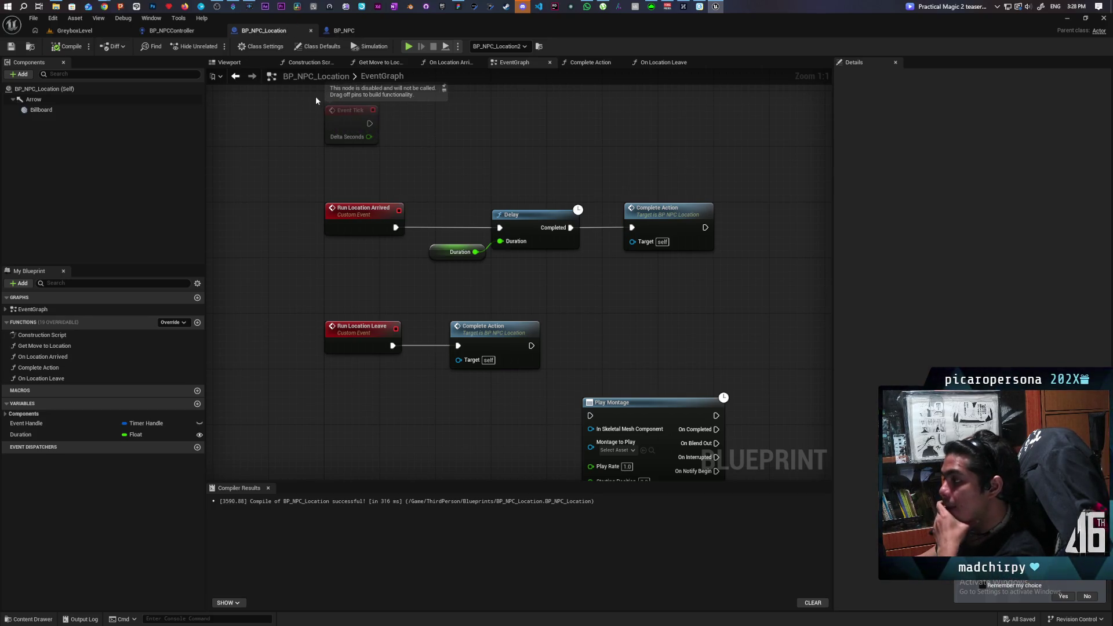
pyautogui.scroll(-2, 441, 171)
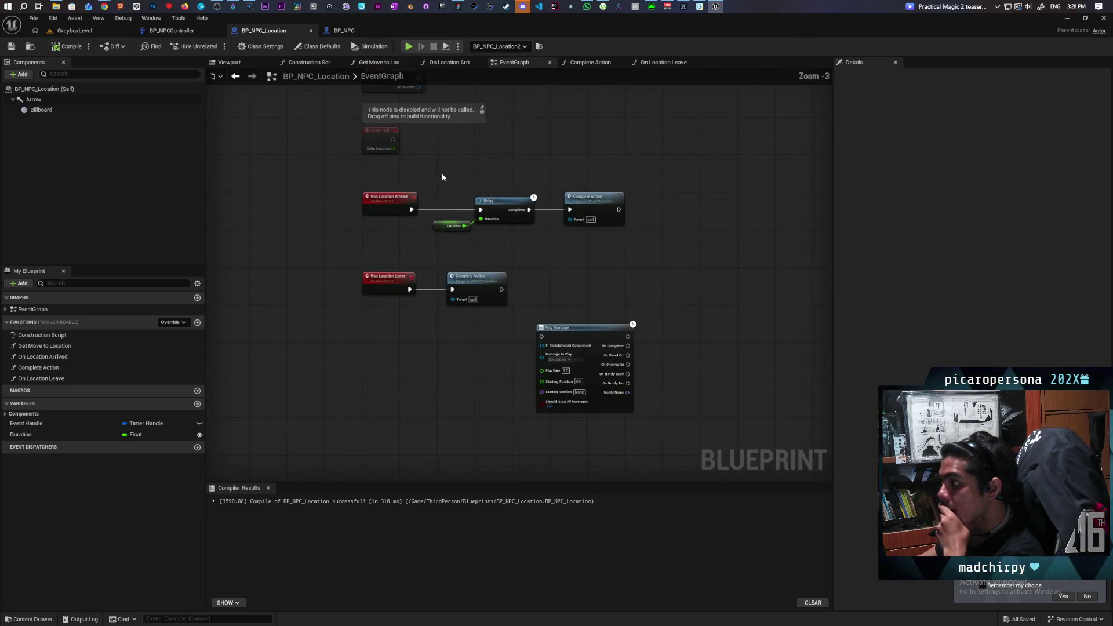
pyautogui.scroll(2, 442, 177)
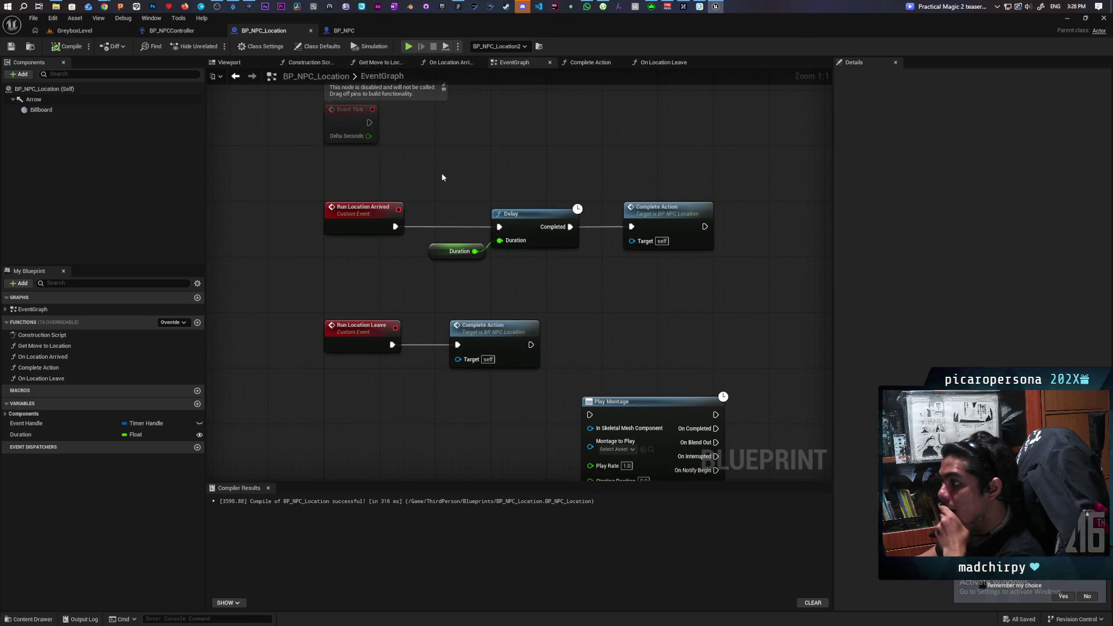
pyautogui.scroll(-4, 442, 176)
pyautogui.scroll(2, 442, 177)
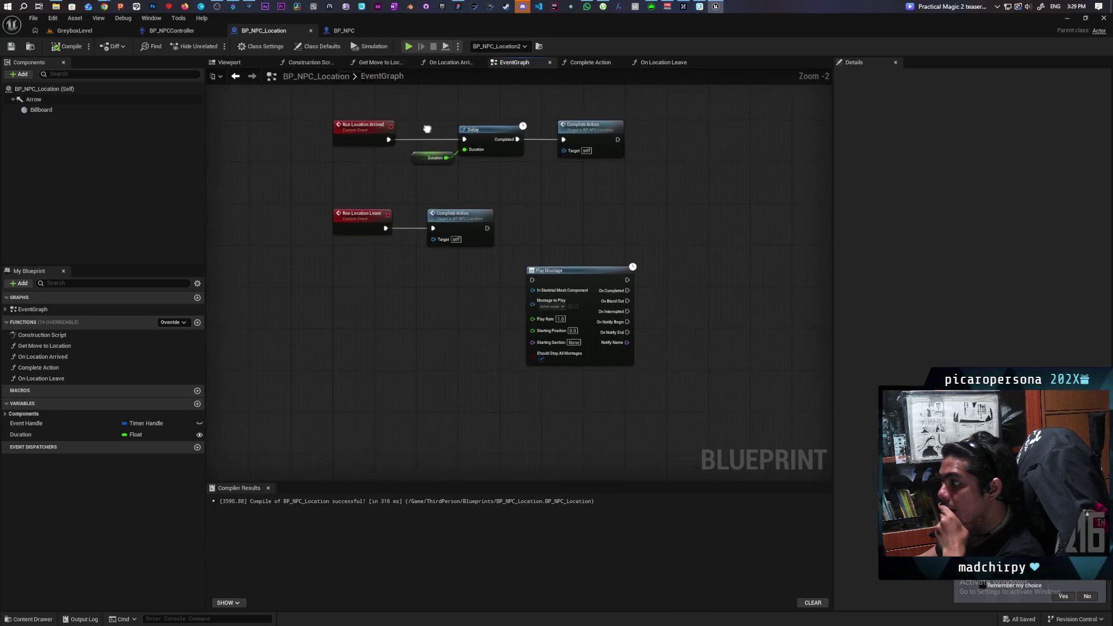
# - Move Run Location Leave and Complete Action lower and save BP_NPC_Location
pyautogui.moveTo(375, 200)
pyautogui.mouseDown()
pyautogui.moveTo(459, 249)
pyautogui.moveTo(458, 267)
pyautogui.moveTo(450, 254)
pyautogui.mouseUp()
pyautogui.click(454, 221)
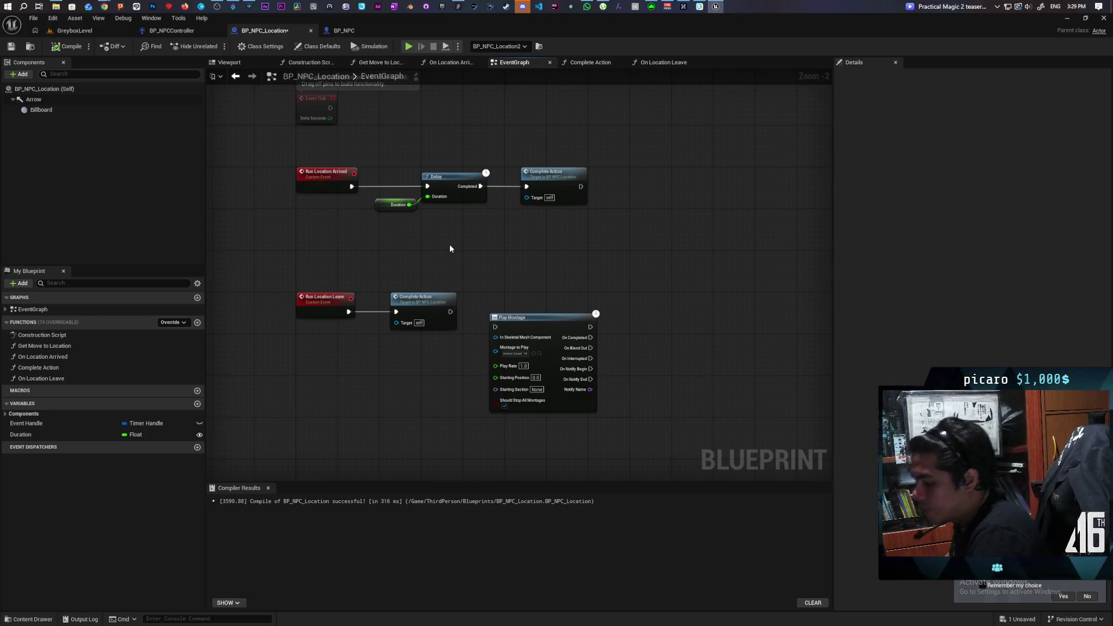
pyautogui.hotkey('ctrl', 's')
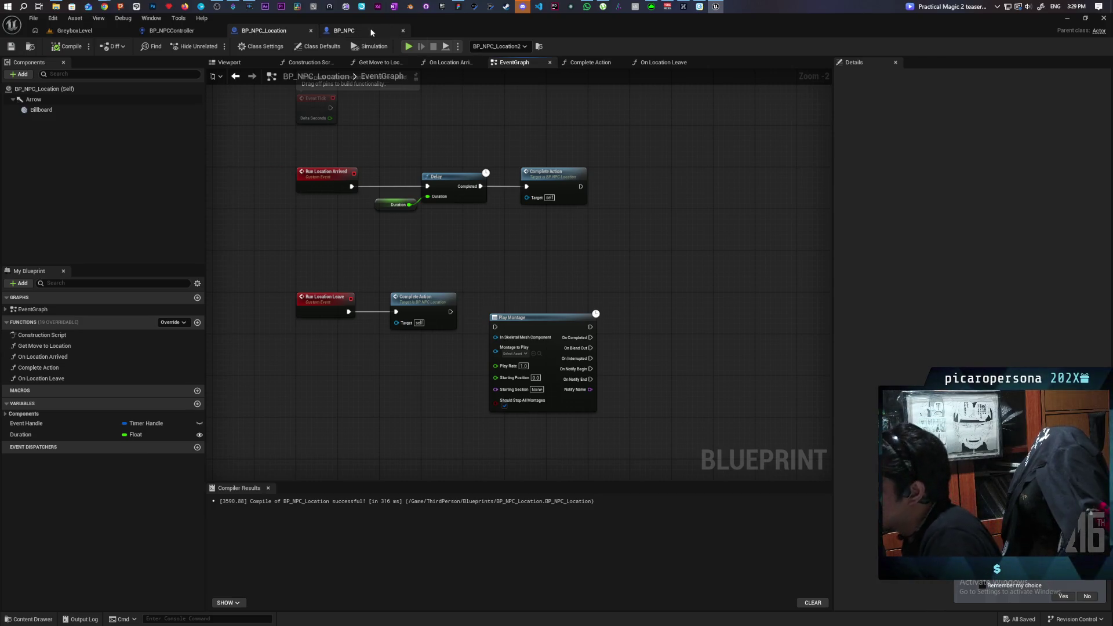
# - Review the BP_NPC and BP_NPCController graphs, ending back in BP_NPC_Location
pyautogui.click(371, 32)
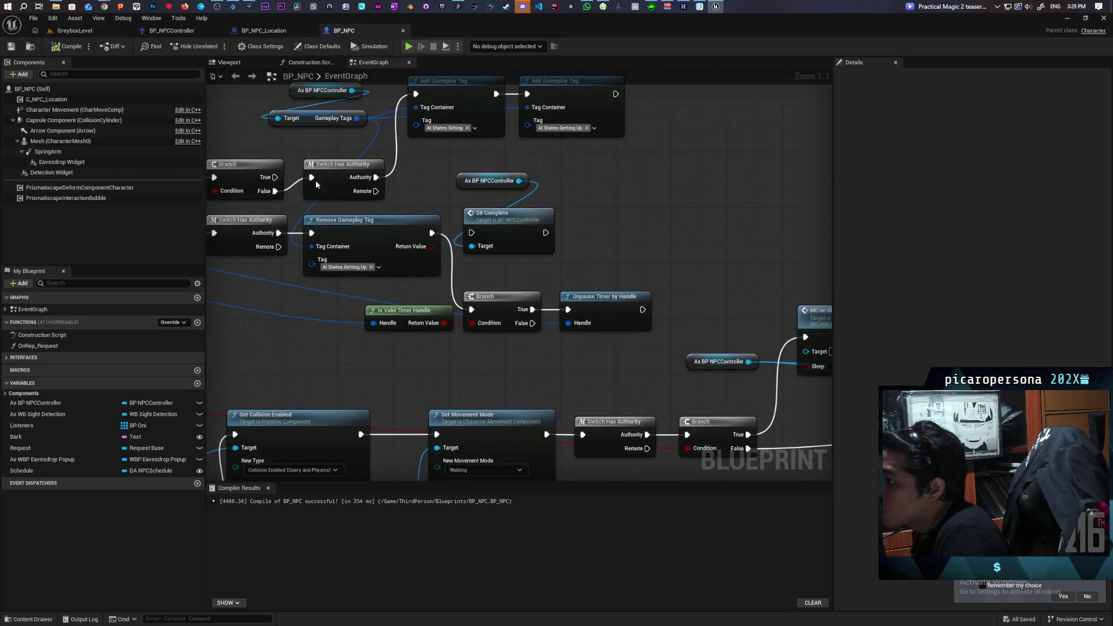
pyautogui.click(235, 31)
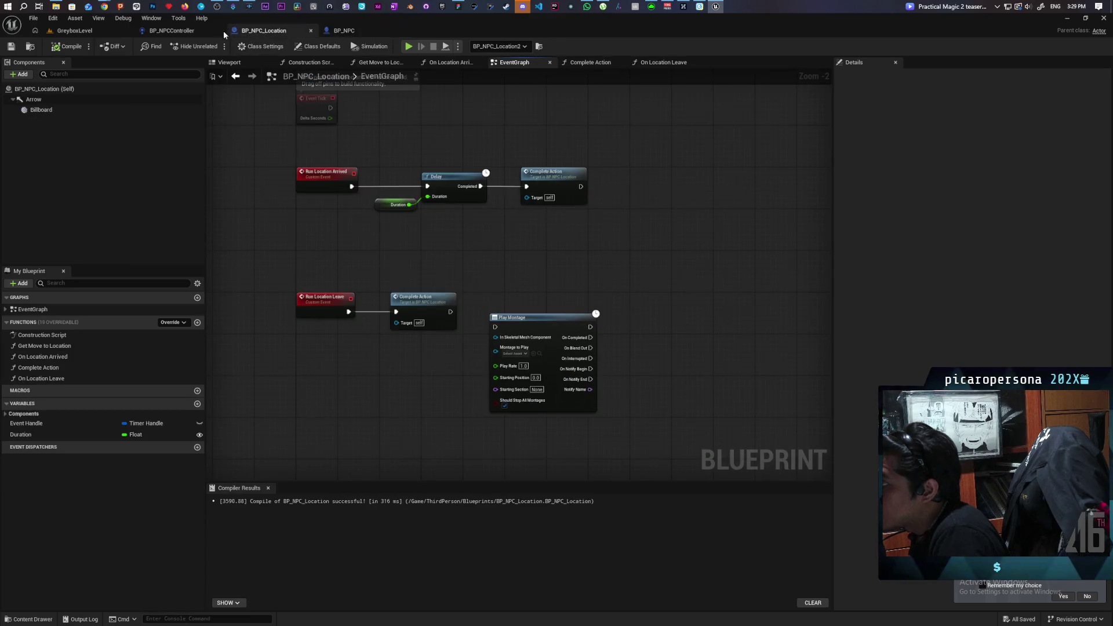
pyautogui.click(187, 32)
pyautogui.click(264, 31)
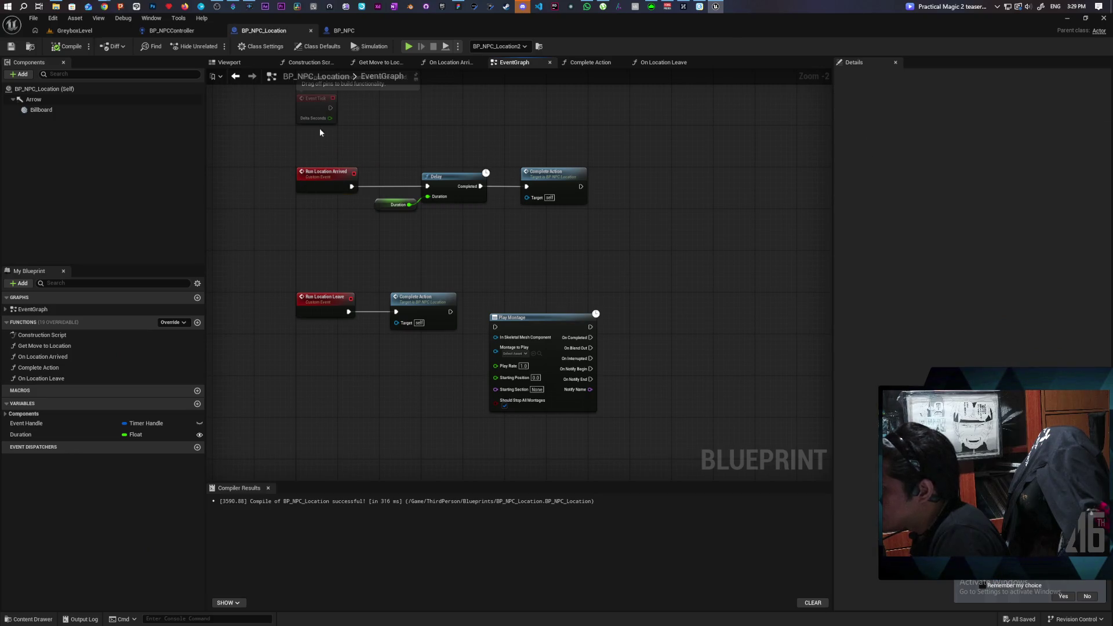
pyautogui.click(357, 31)
pyautogui.scroll(-8, 425, 186)
pyautogui.scroll(6, 368, 191)
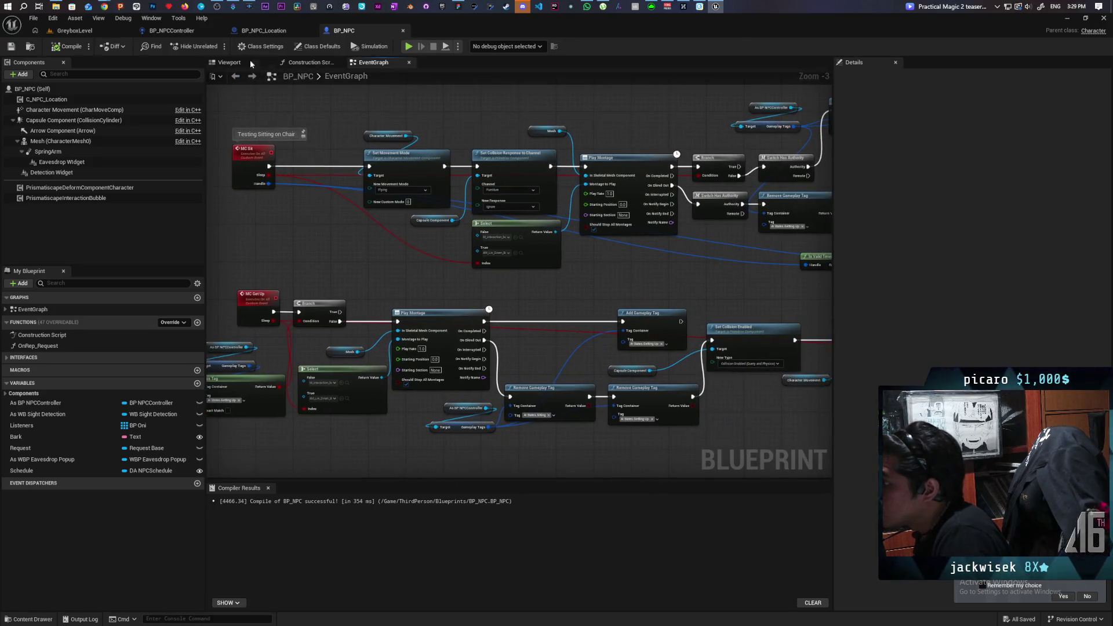
pyautogui.click(262, 31)
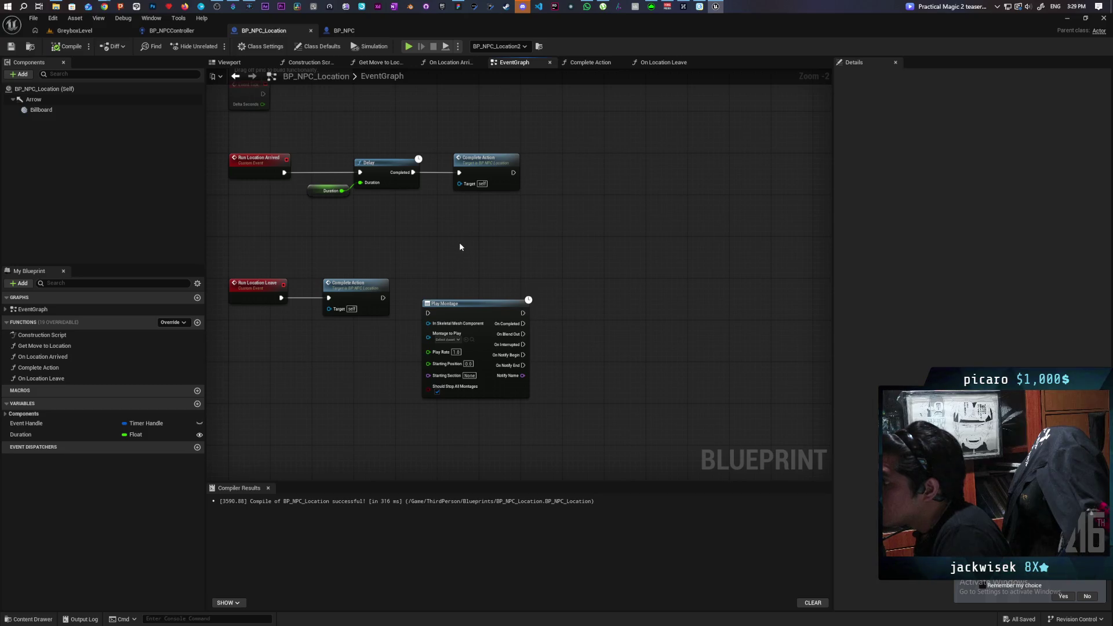
# - Add a temporary MC Sit node found with Context Sensitive turned off
pyautogui.rightClick(407, 216)
pyautogui.write('mc')
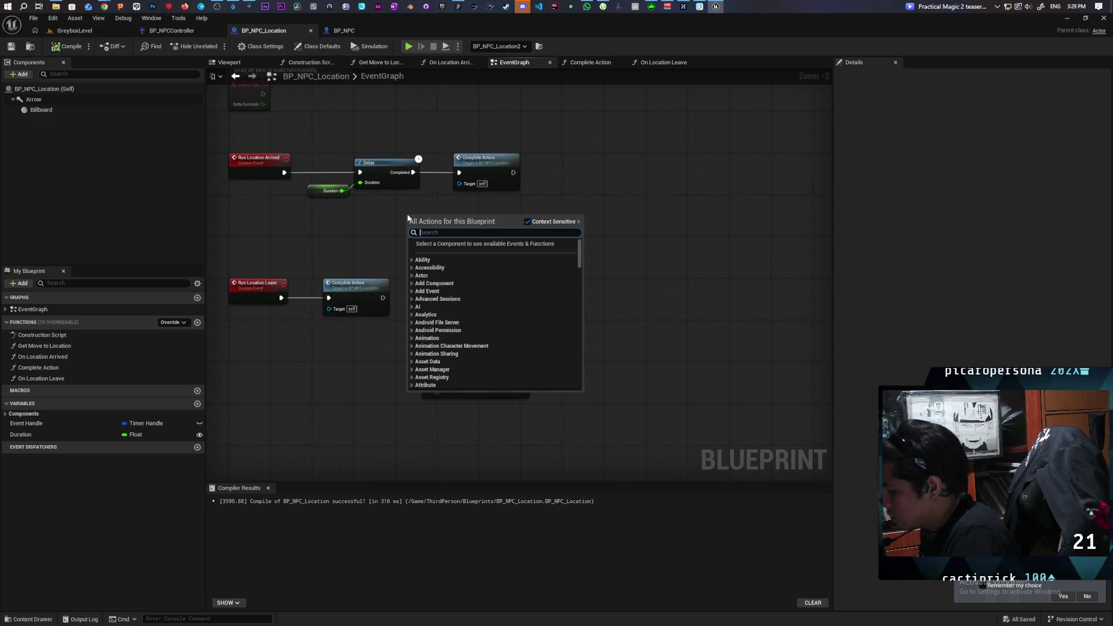
pyautogui.write(' sit')
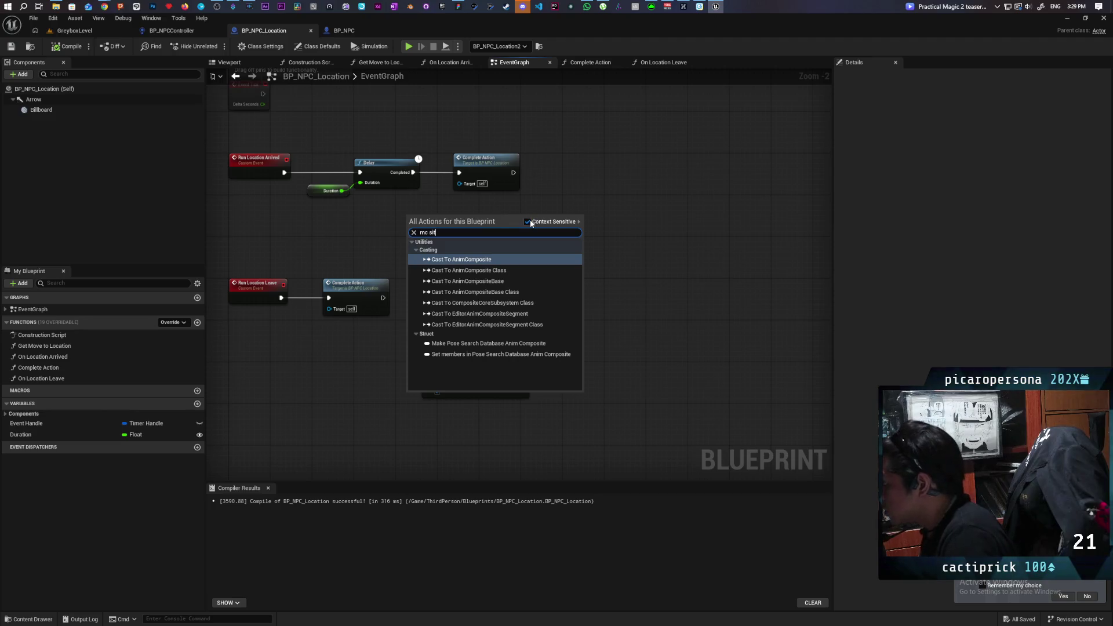
pyautogui.click(527, 221)
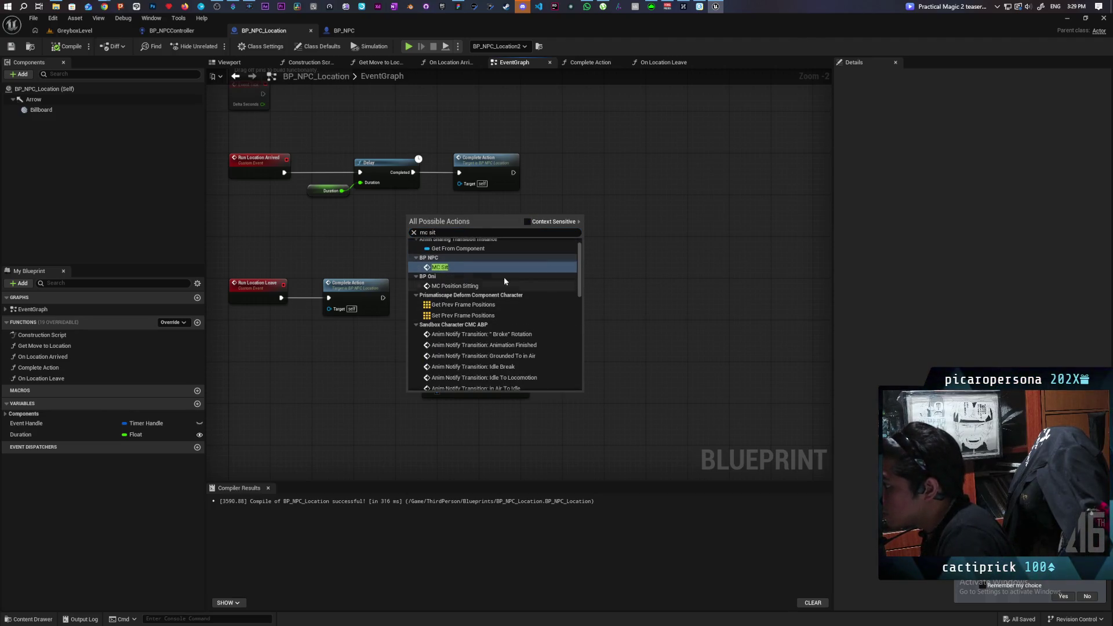
pyautogui.click(449, 268)
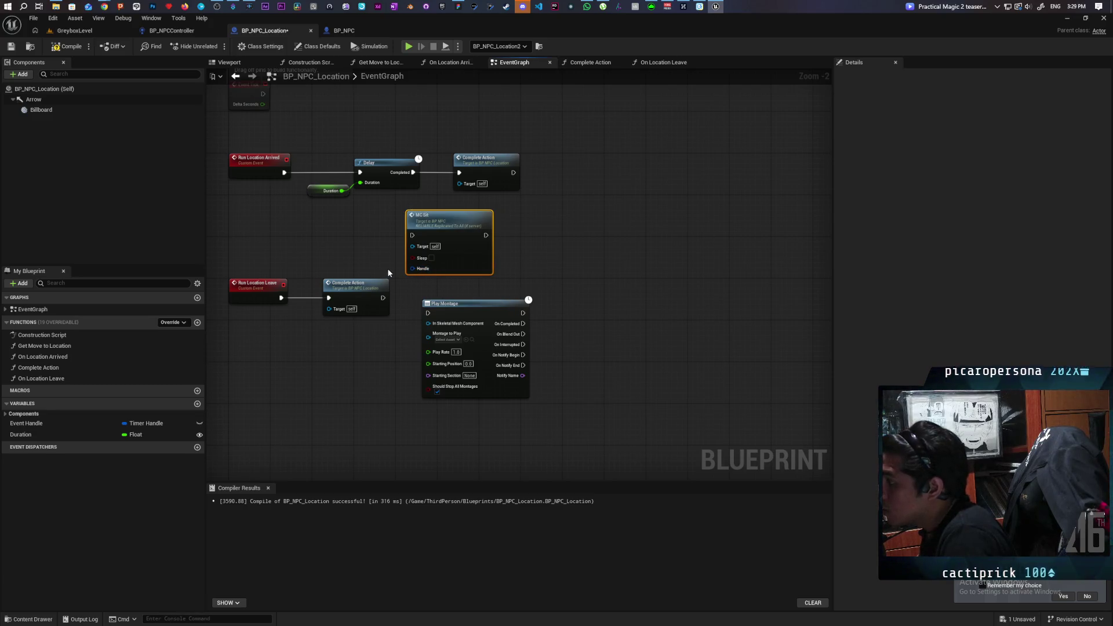
# - Shift Delay and Complete Action right, delete the MC Sit node, and return to GreyboxLevel
pyautogui.moveTo(323, 146); pyautogui.dragTo(496, 195)
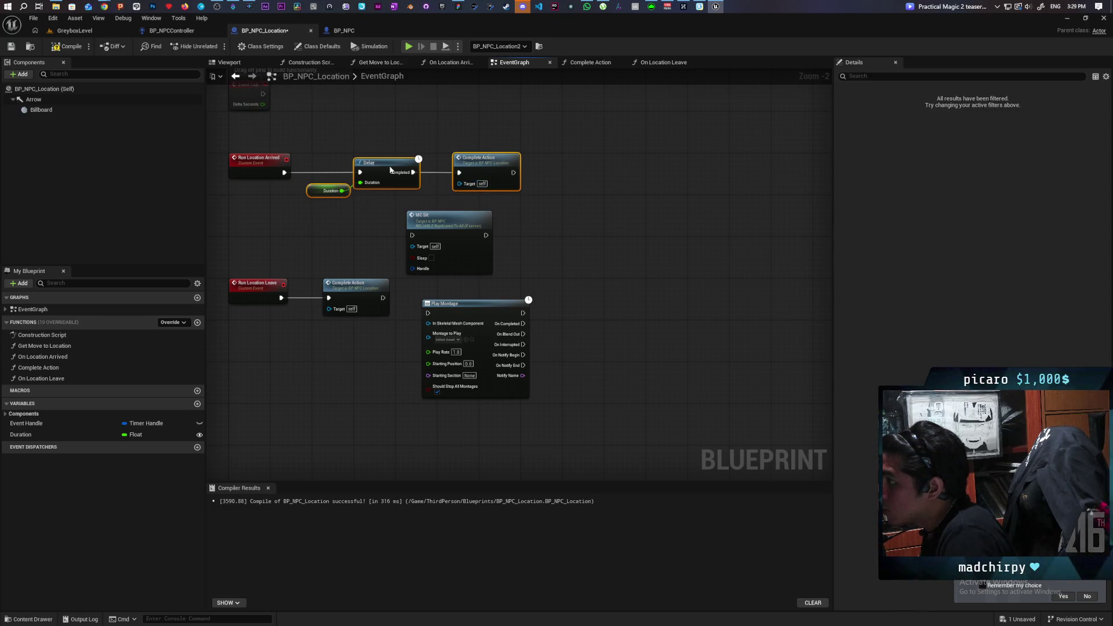
pyautogui.moveTo(357, 168)
pyautogui.mouseDown()
pyautogui.moveTo(456, 168)
pyautogui.moveTo(369, 167)
pyautogui.mouseUp()
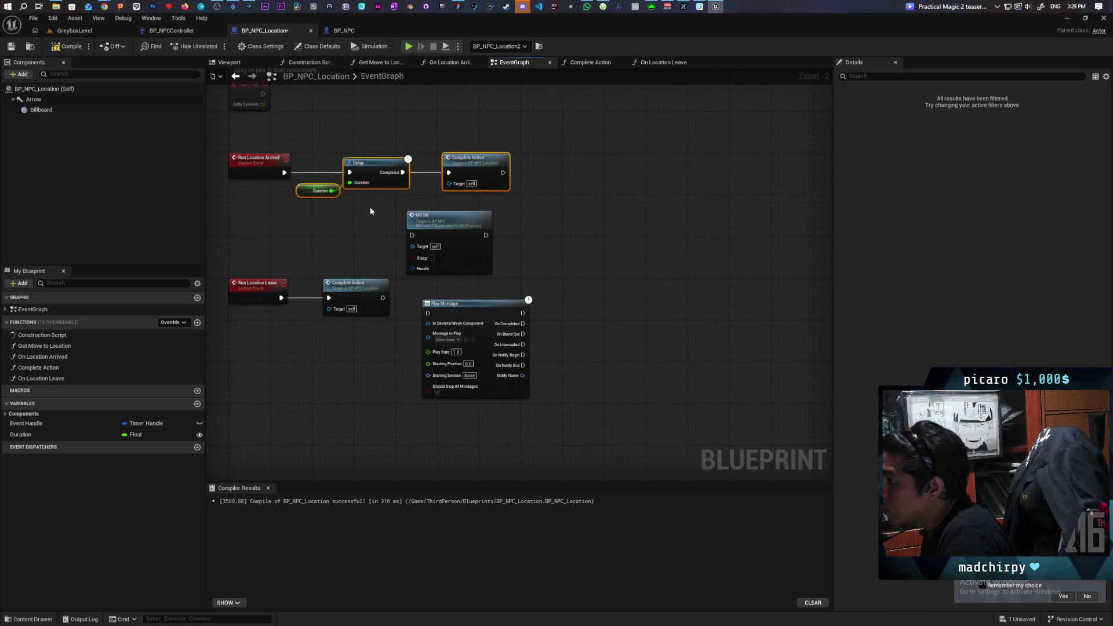
pyautogui.click(452, 243)
pyautogui.press('Delete')
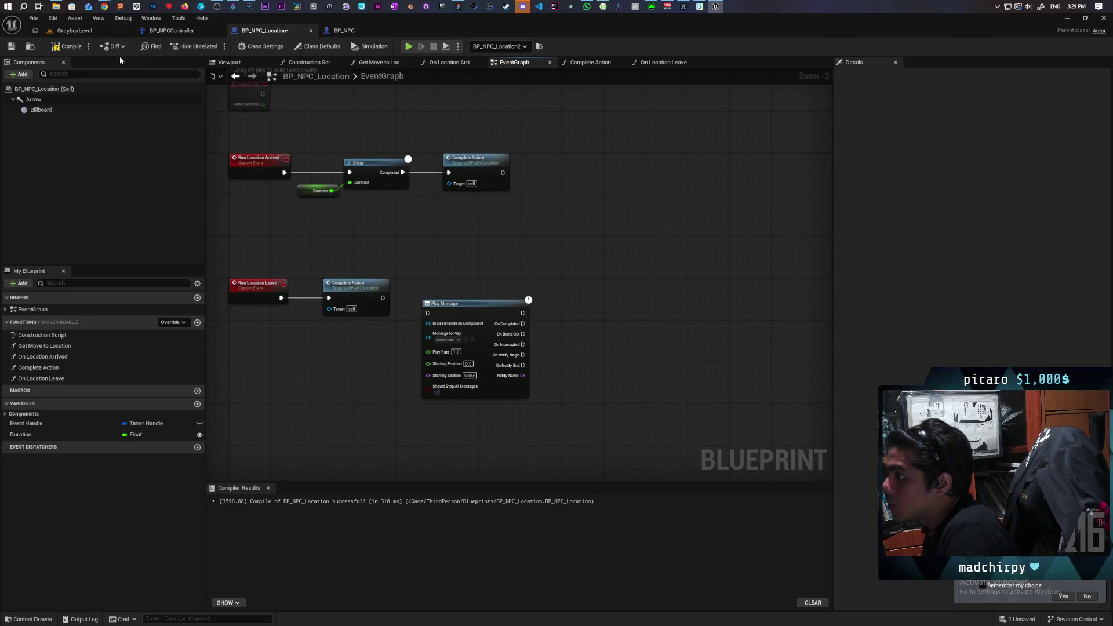
pyautogui.click(74, 30)
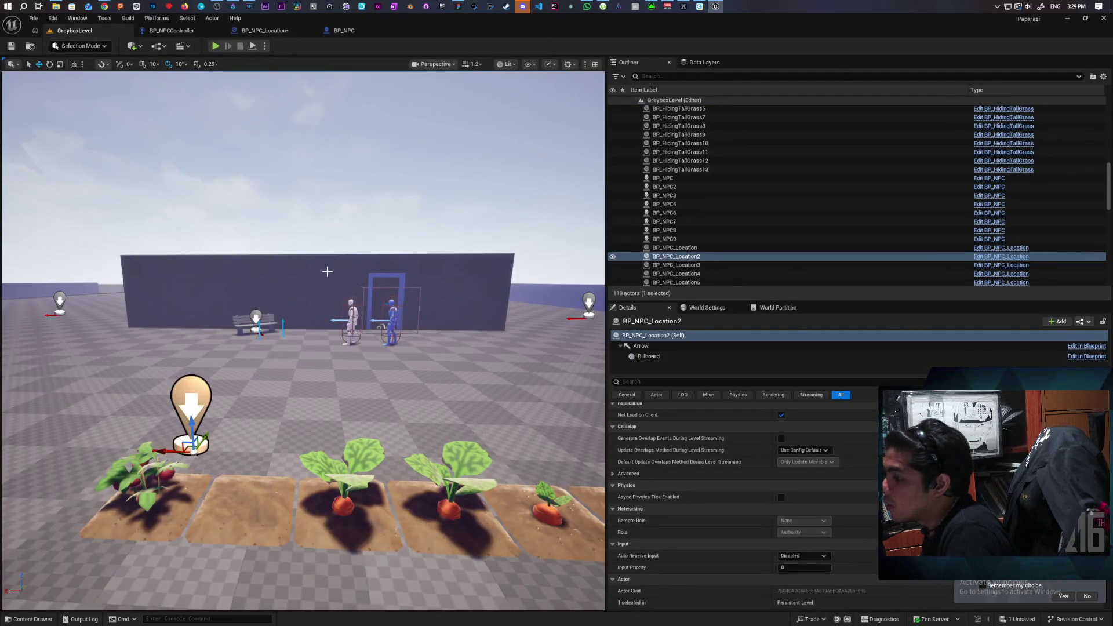
# - Open BP_Chair from the bench BP_Chair2 and override Run Location Arrived in its event graph
pyautogui.click(255, 322)
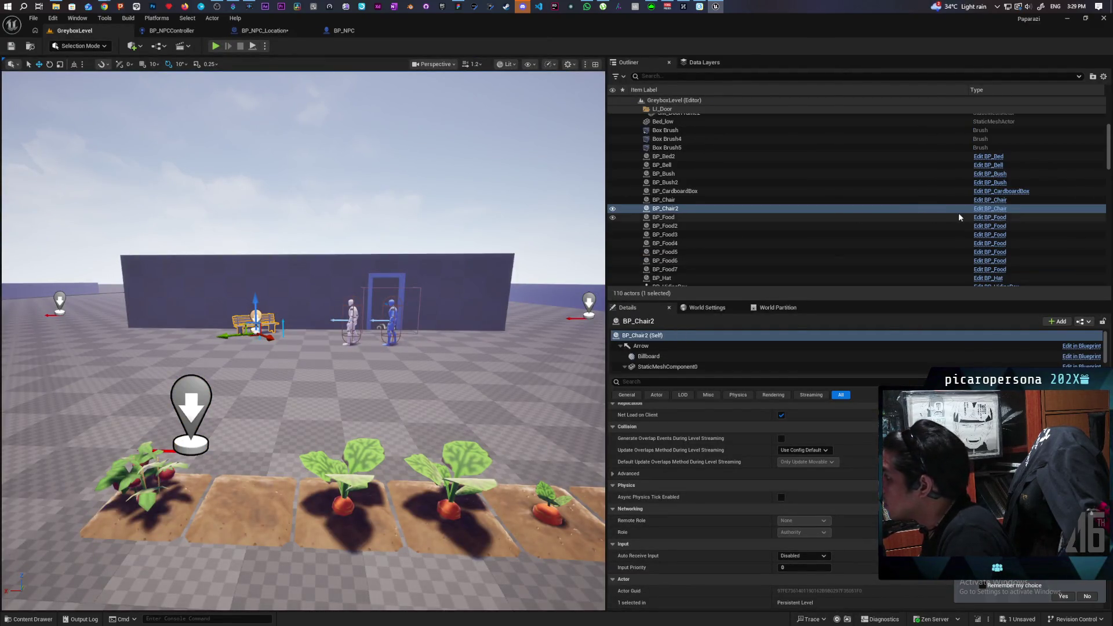
pyautogui.click(989, 208)
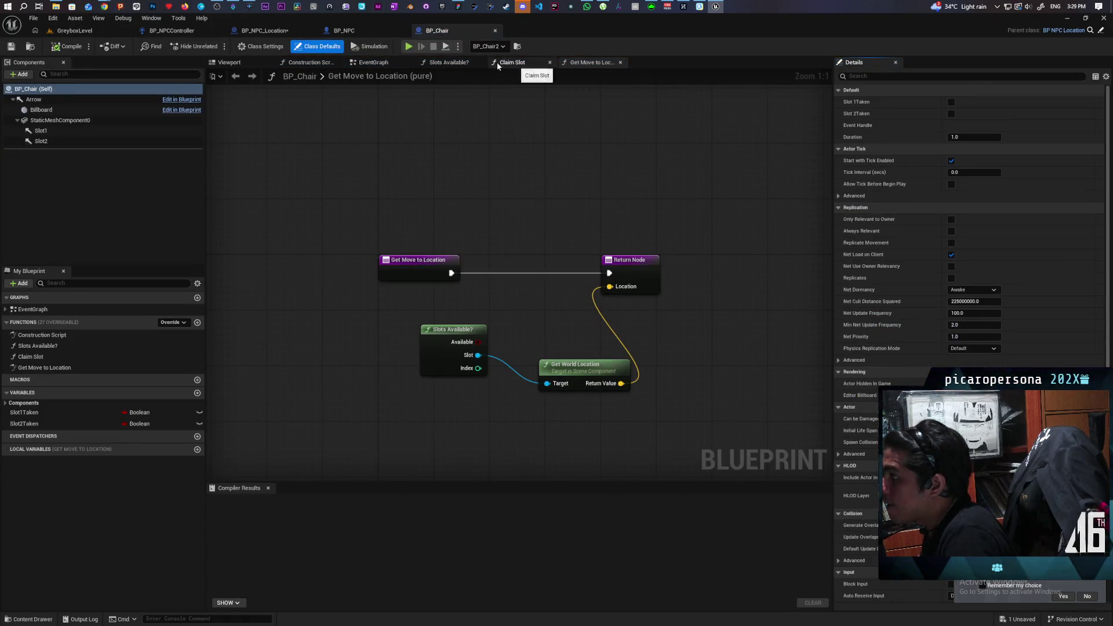
pyautogui.click(373, 63)
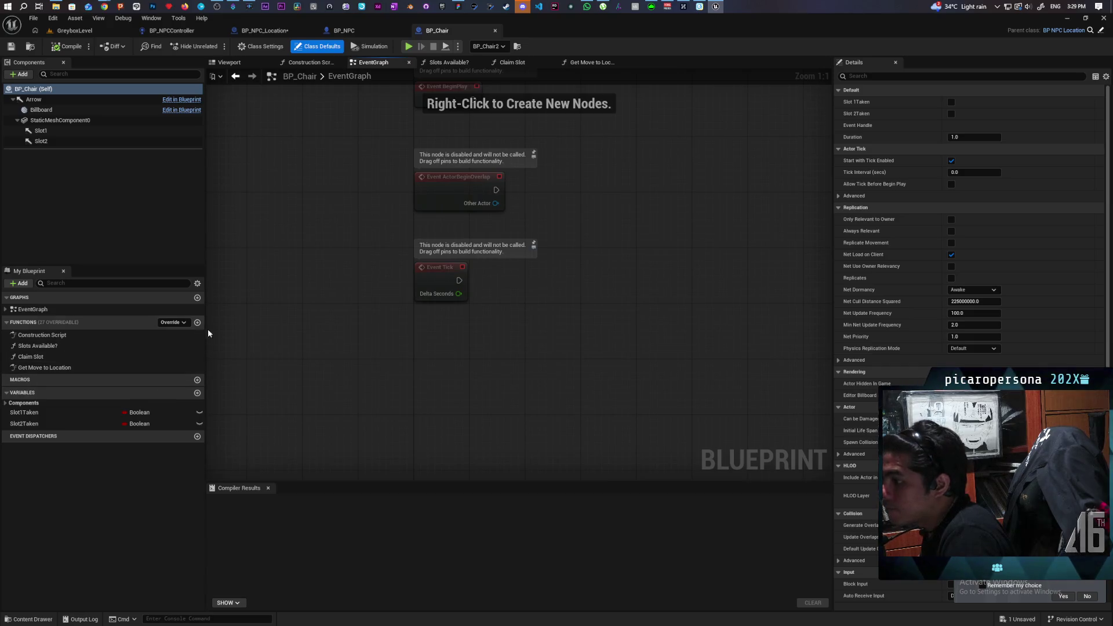
pyautogui.click(182, 323)
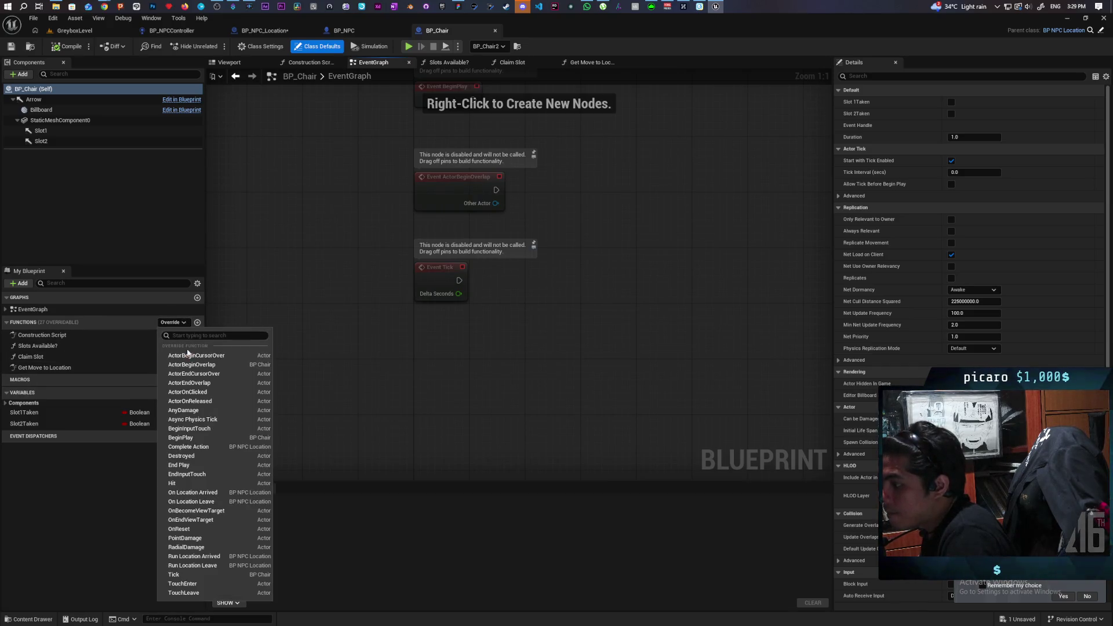
pyautogui.click(242, 555)
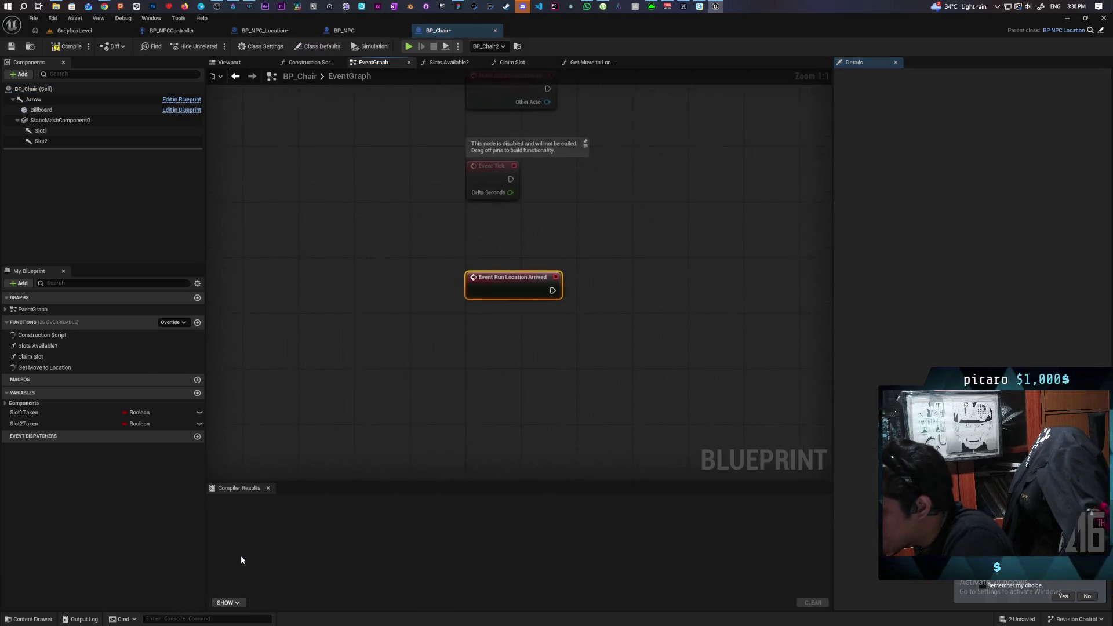
# - Add a parent Run Location Arrived call and move it to the right
pyautogui.click(497, 300)
pyautogui.rightClick(411, 278)
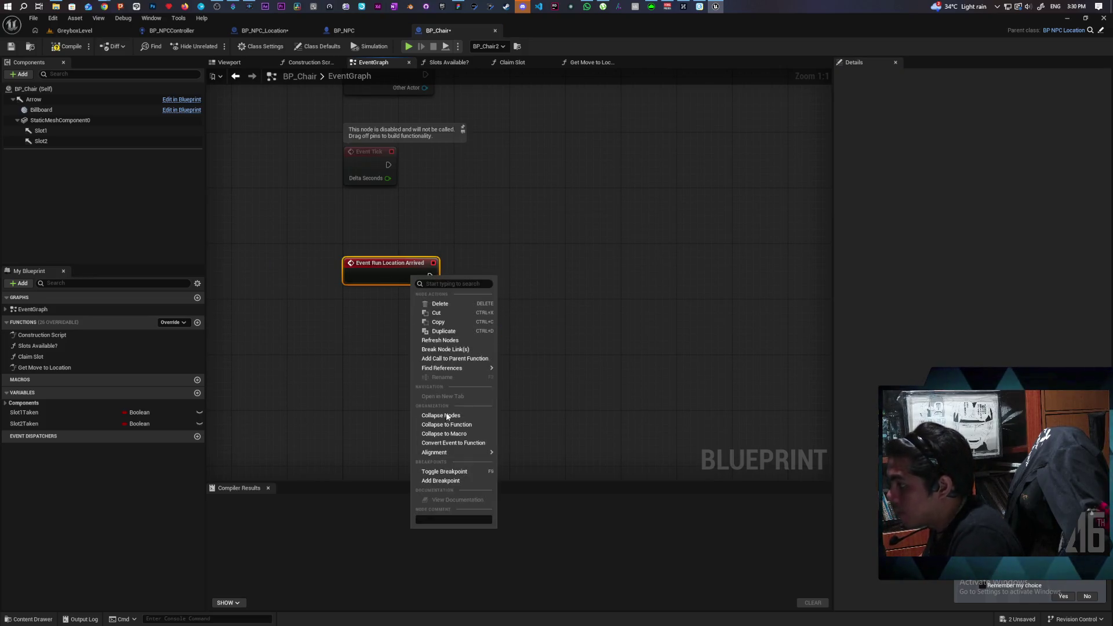
pyautogui.click(472, 359)
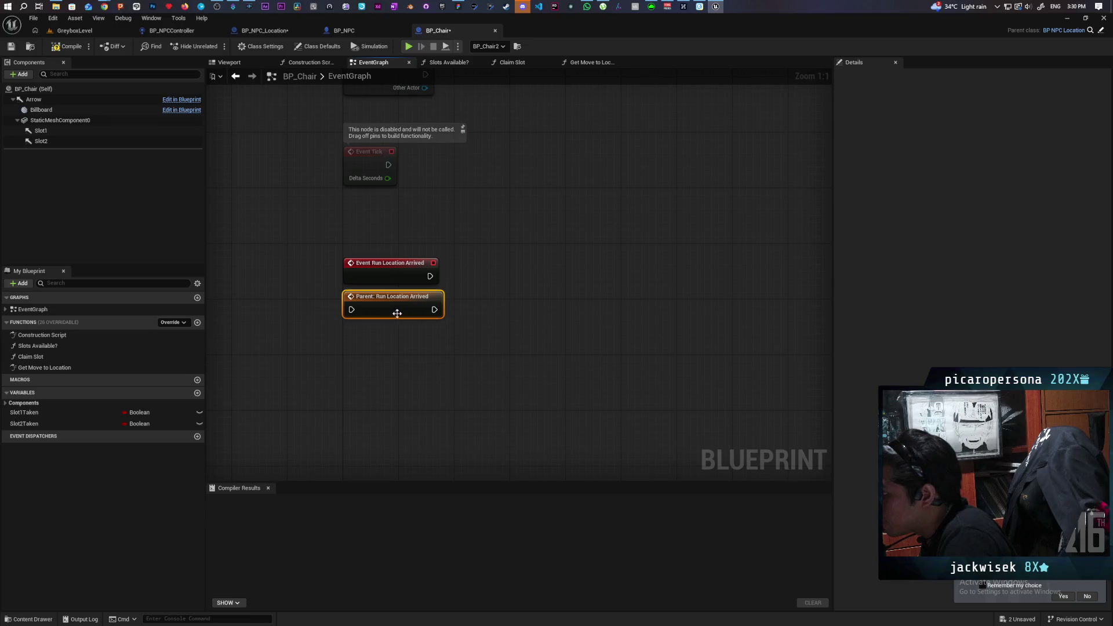
pyautogui.moveTo(383, 307); pyautogui.dragTo(655, 296)
pyautogui.click(434, 350)
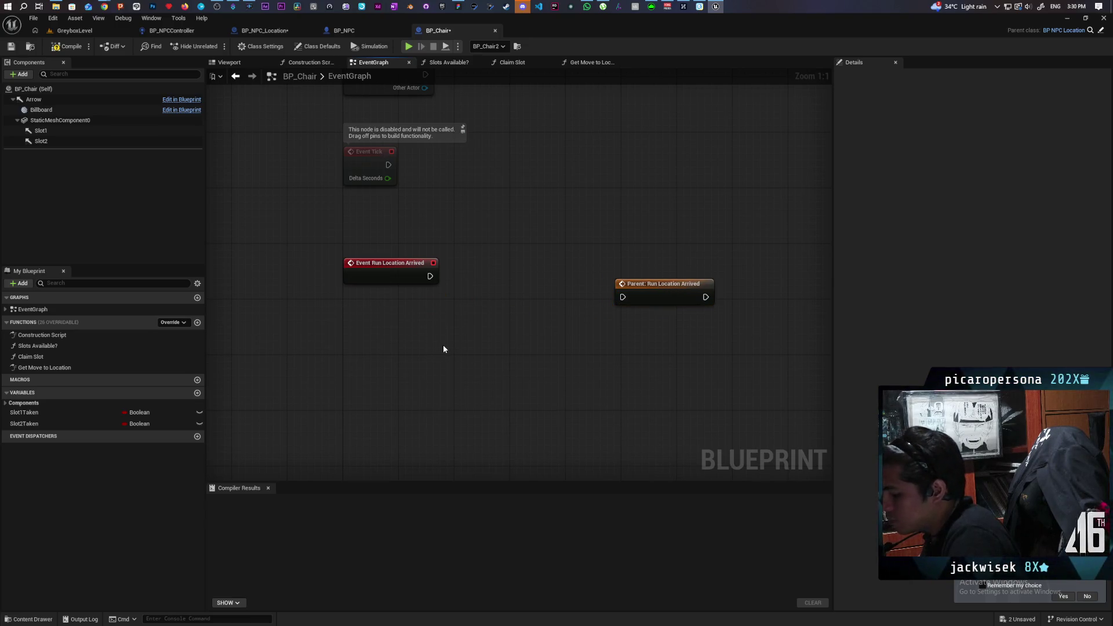
# - Paste an MC Sit node beside Run Location Arrived, then switch to BP_NPC
pyautogui.hotkey('ctrl', 'v')
pyautogui.moveTo(459, 359)
pyautogui.mouseDown()
pyautogui.moveTo(474, 282)
pyautogui.moveTo(492, 275)
pyautogui.mouseUp()
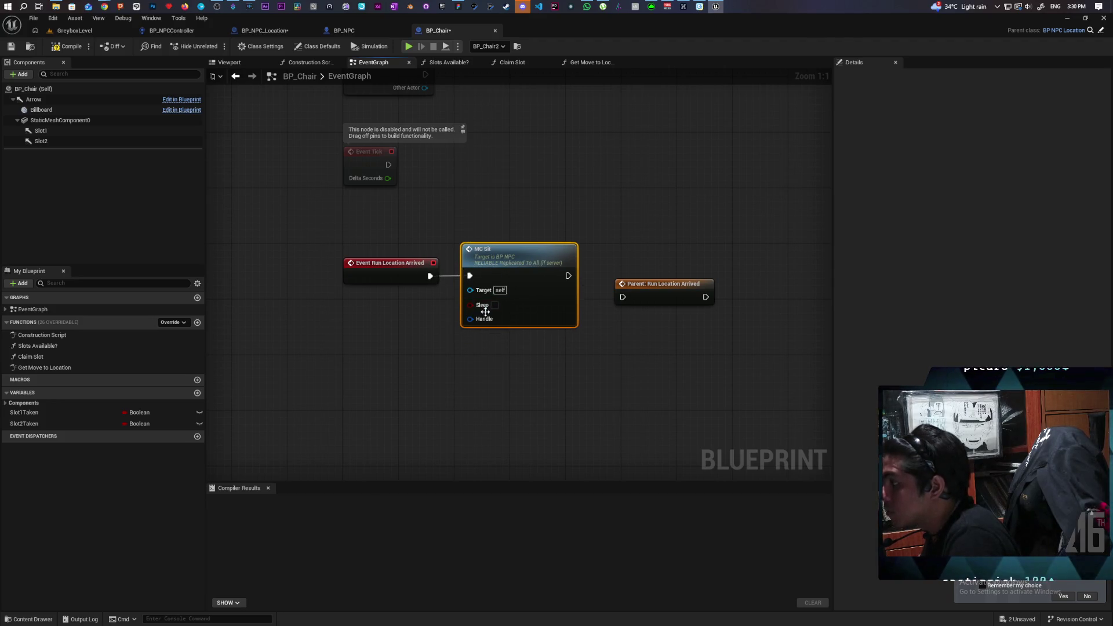
pyautogui.moveTo(471, 290); pyautogui.dragTo(397, 278)
pyautogui.press('Escape')
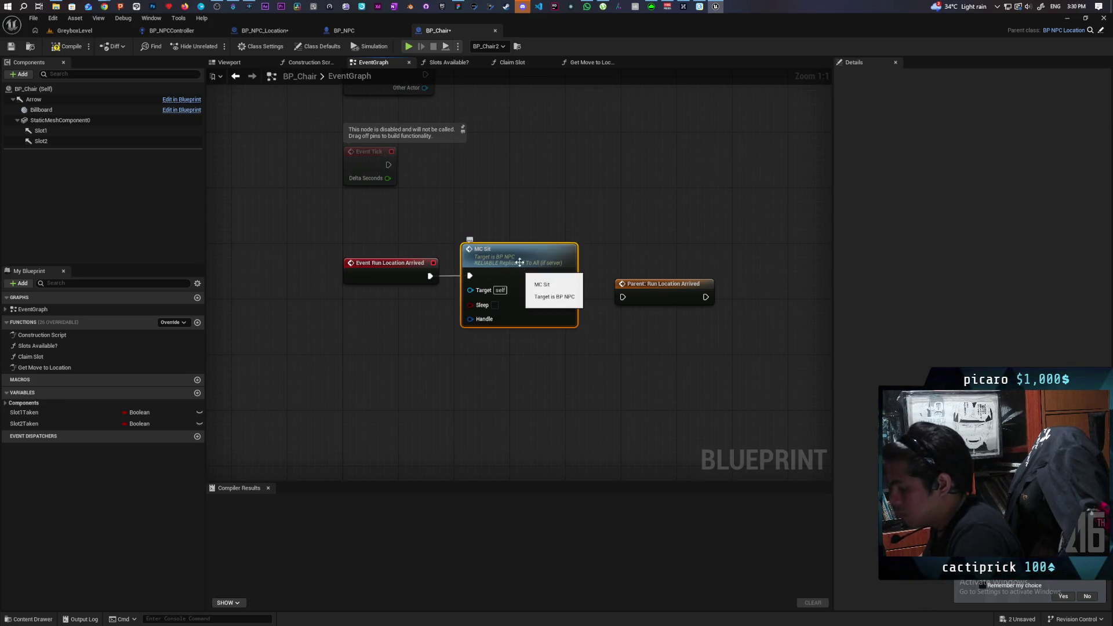
pyautogui.click(356, 30)
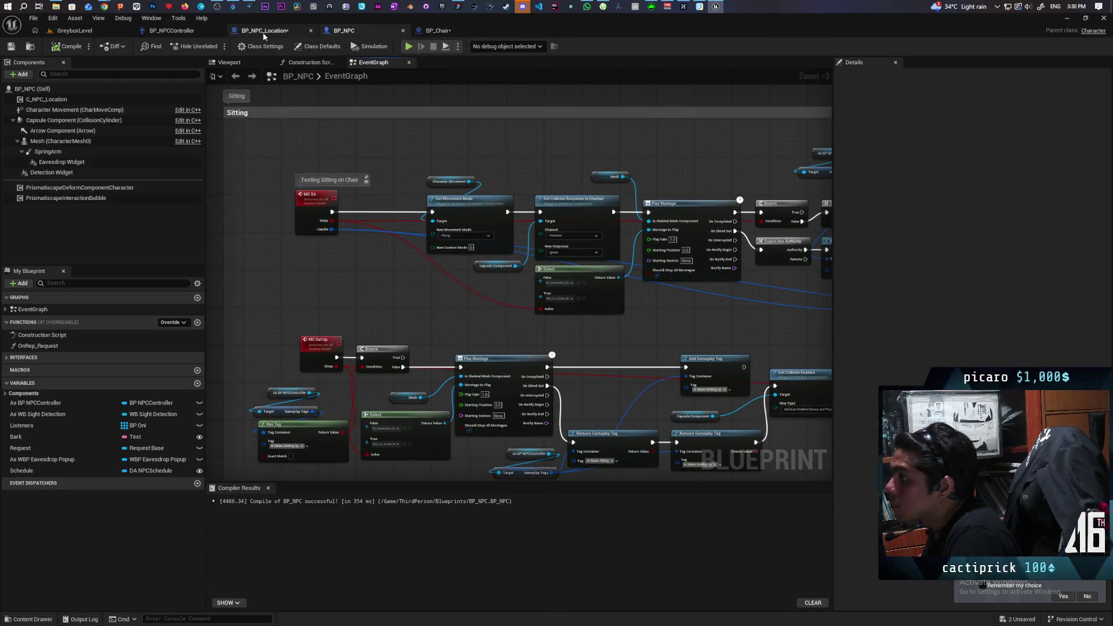
# - In BP_NPC_Location, test-wire a pasted MC Sit to Run Location Arrived, then delete it
pyautogui.click(265, 30)
pyautogui.click(171, 30)
pyautogui.click(267, 34)
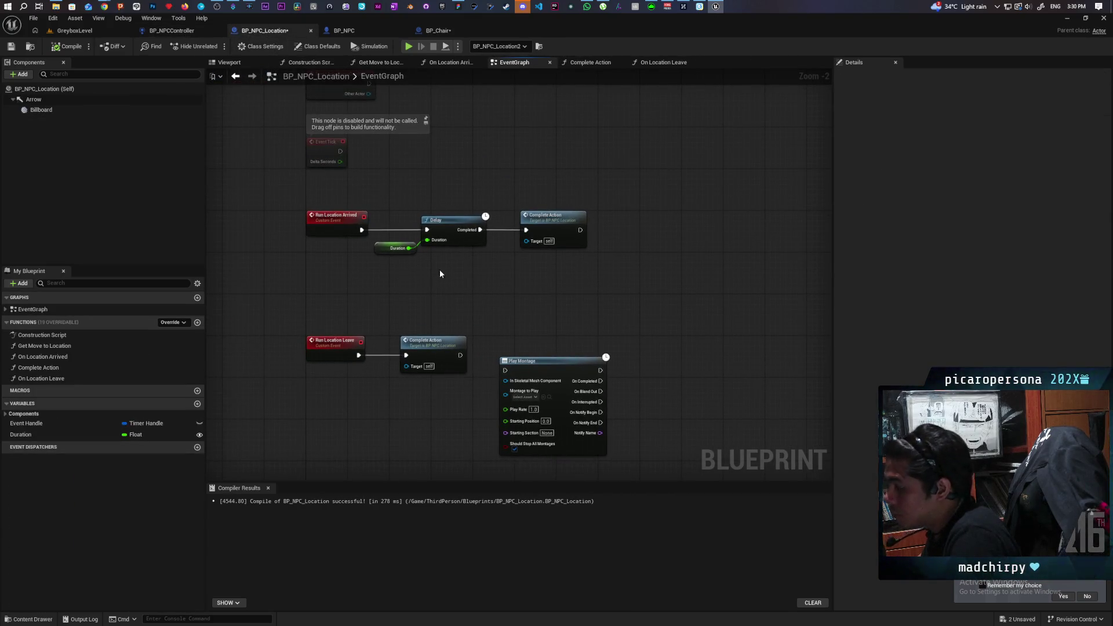
pyautogui.hotkey('ctrl', 'v')
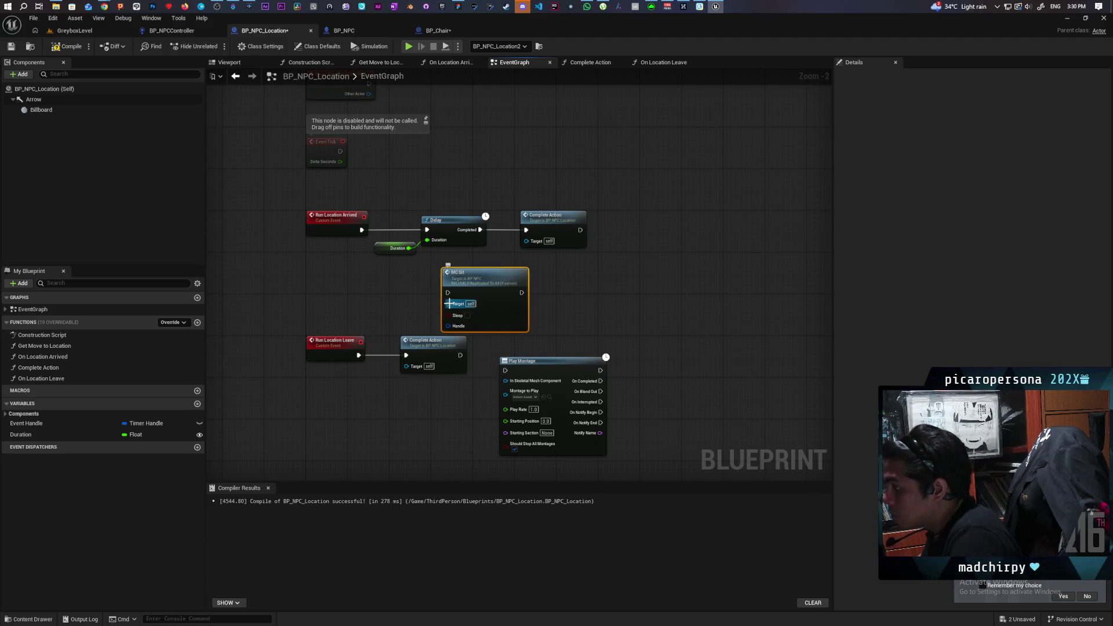
pyautogui.moveTo(448, 303); pyautogui.dragTo(336, 227)
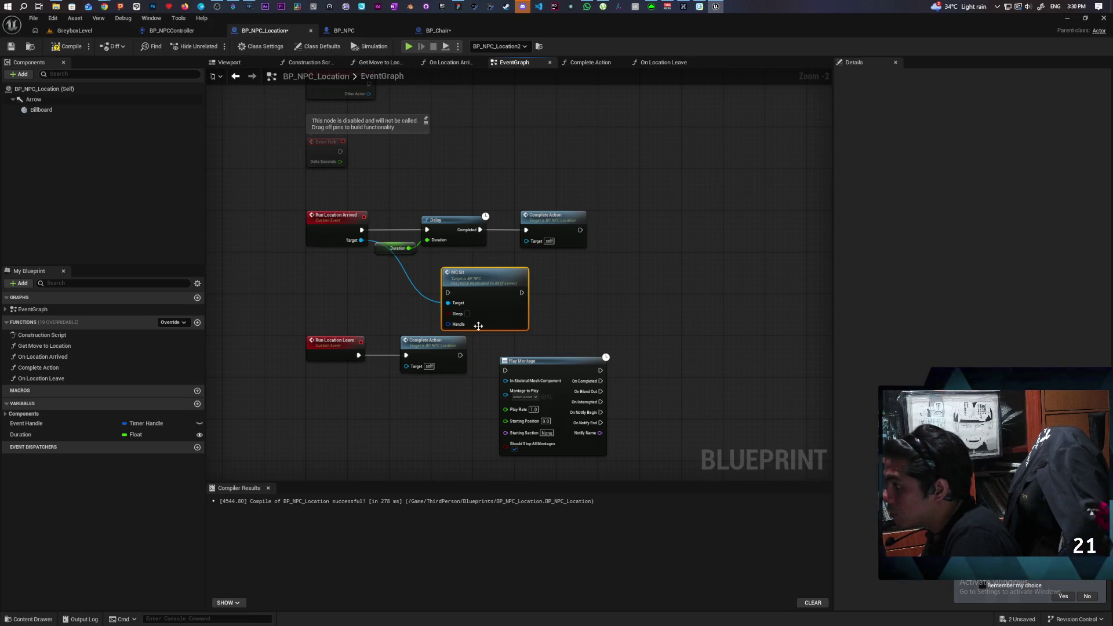
pyautogui.press('Delete')
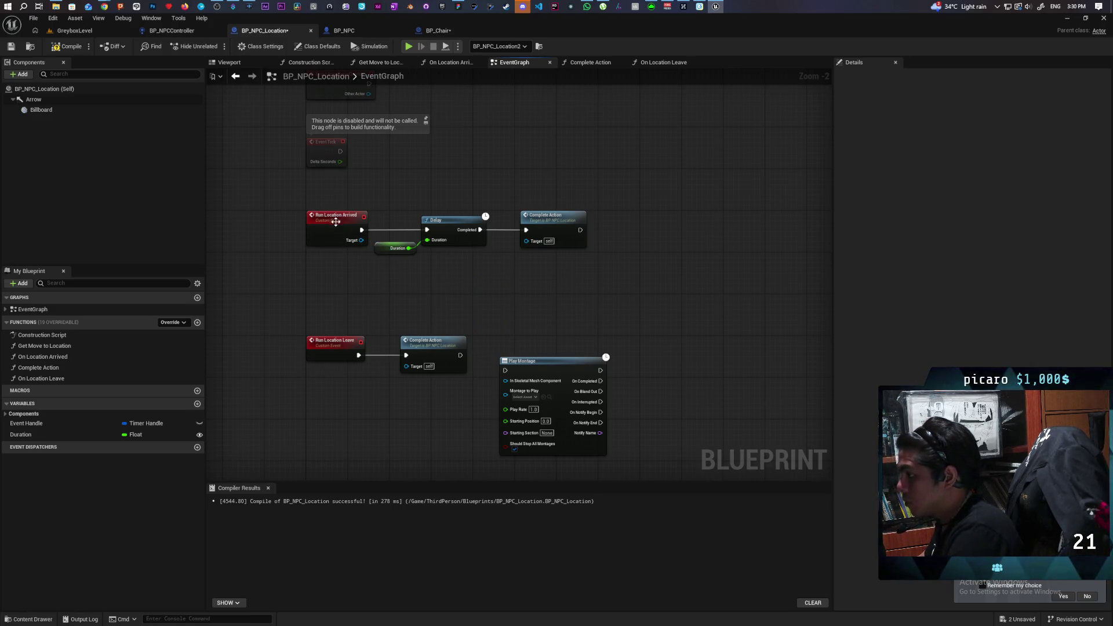
# - Rename the Run Location Arrived event's Target input to NPC and return to BP_Chair
pyautogui.click(337, 219)
pyautogui.click(870, 202)
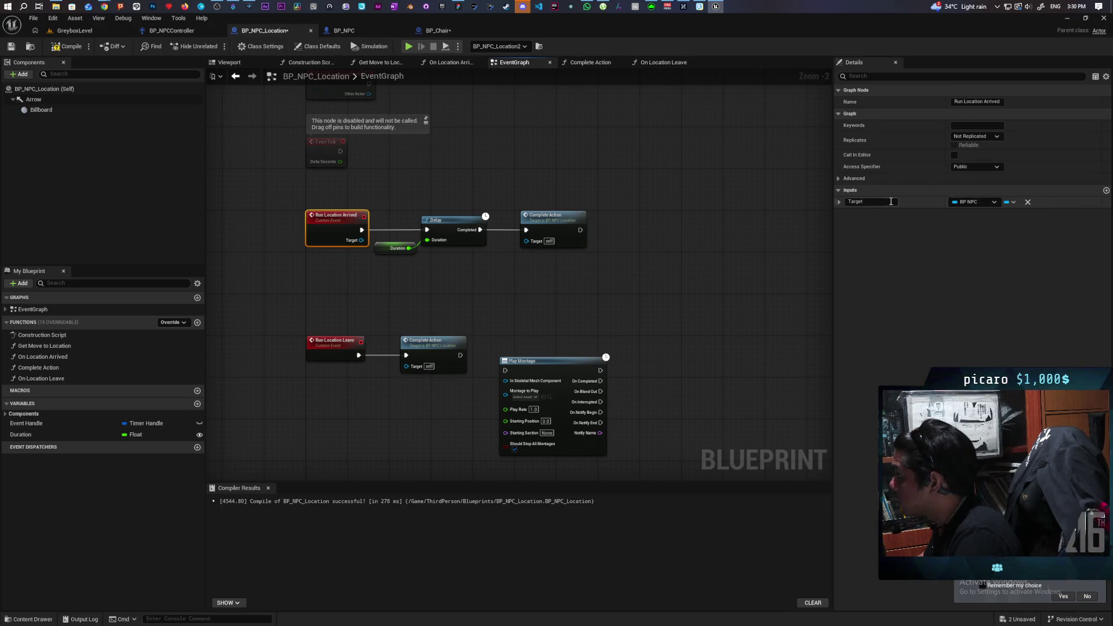
pyautogui.write('NPC')
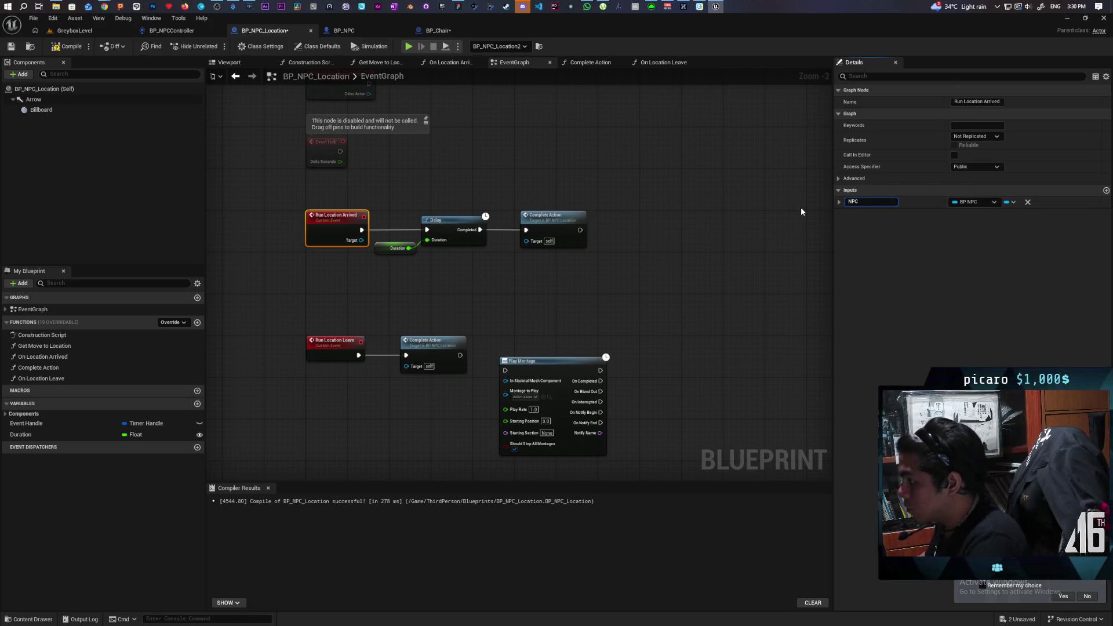
pyautogui.click(744, 190)
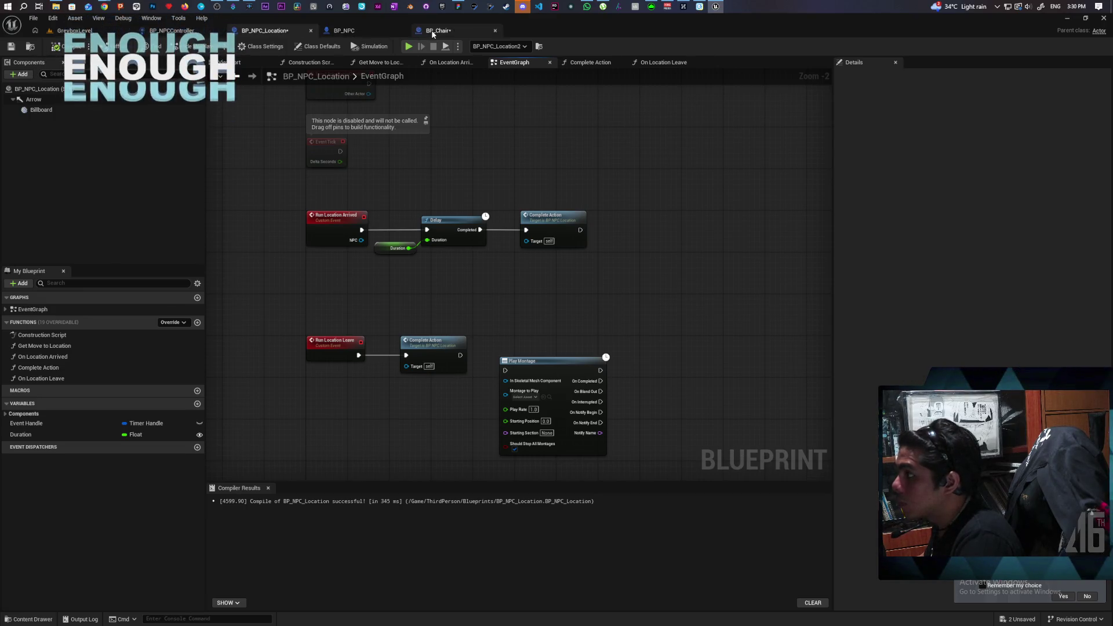
pyautogui.click(432, 32)
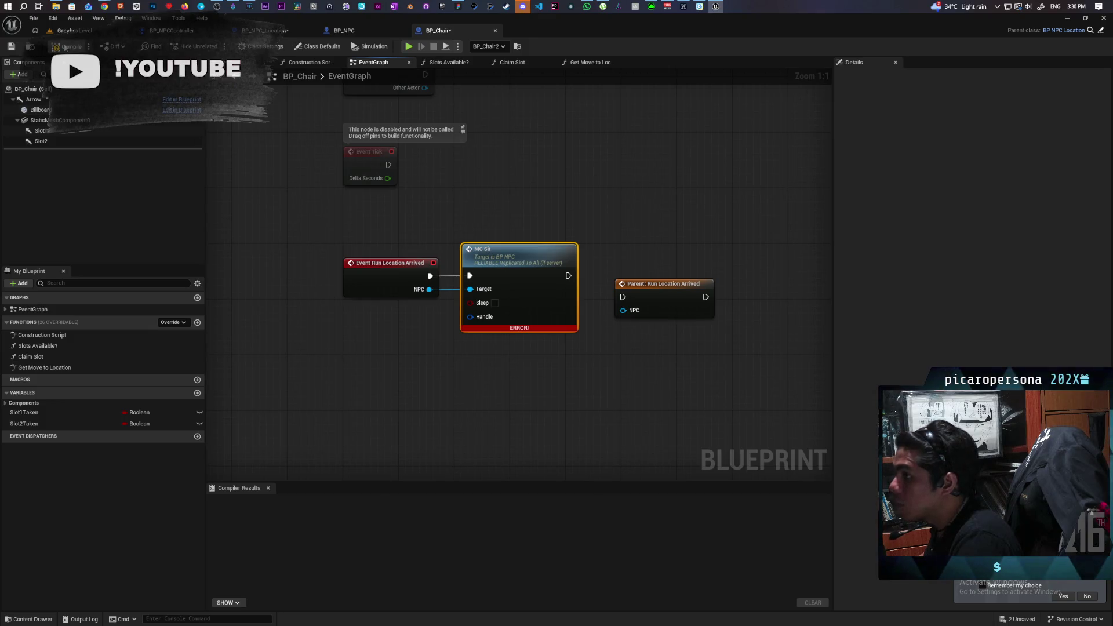
# - Compile BP_Chair cleanly, then spread out MC Sit and the Parent: Run Location Arrived node
pyautogui.click(66, 46)
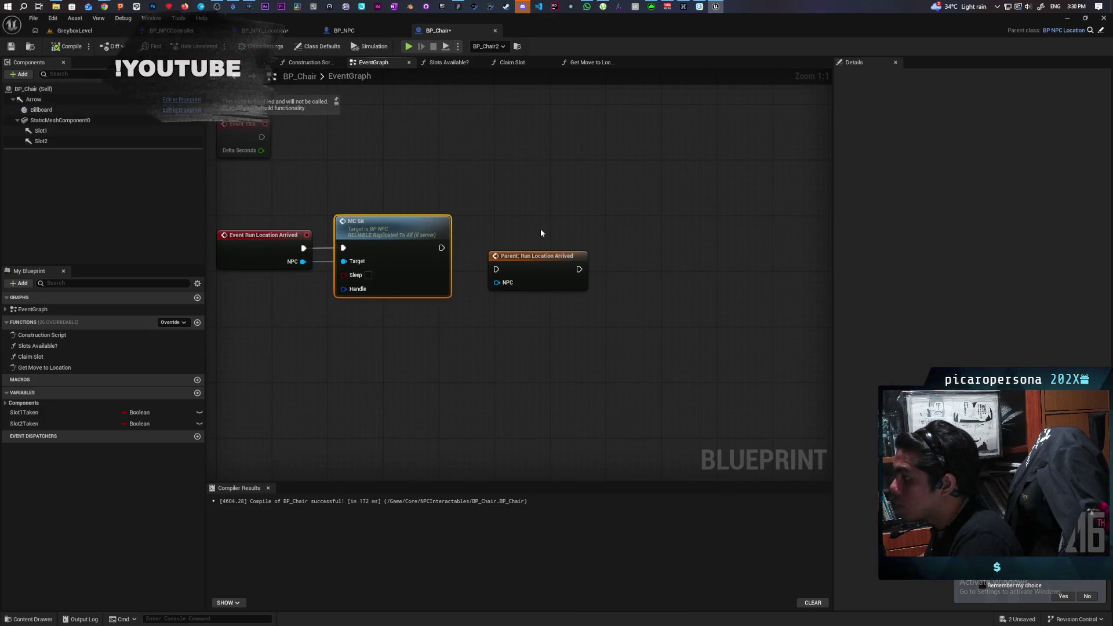
pyautogui.moveTo(552, 273); pyautogui.dragTo(536, 328)
pyautogui.moveTo(404, 242); pyautogui.dragTo(537, 242)
pyautogui.click(444, 310)
pyautogui.moveTo(518, 318)
pyautogui.mouseDown()
pyautogui.moveTo(532, 338)
pyautogui.moveTo(527, 322)
pyautogui.moveTo(514, 324)
pyautogui.moveTo(599, 354)
pyautogui.mouseUp()
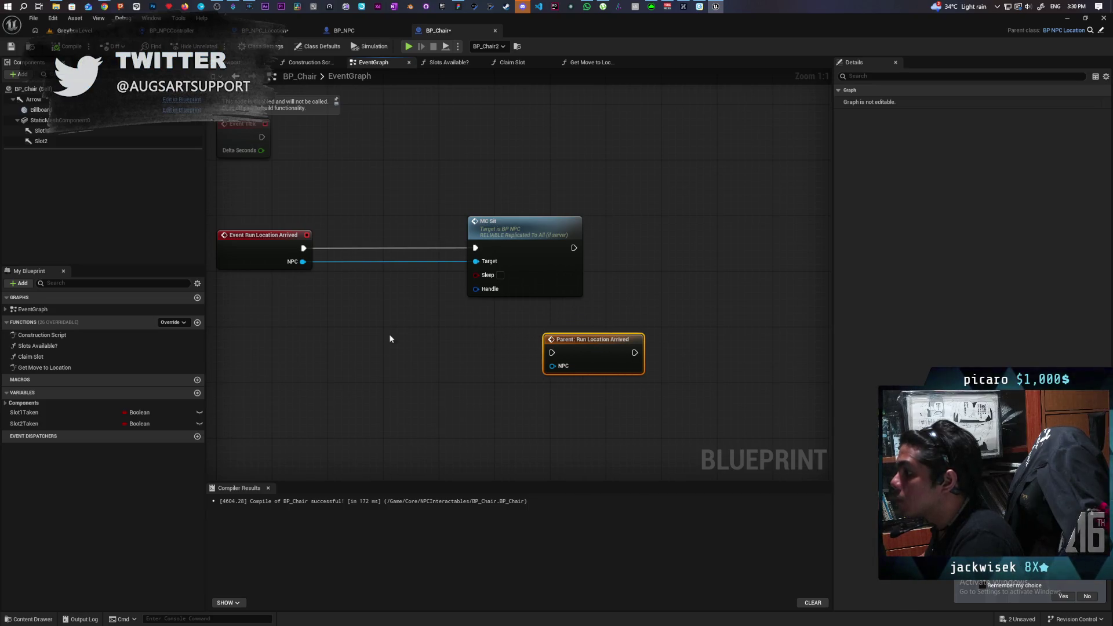
pyautogui.moveTo(388, 334); pyautogui.dragTo(479, 315)
pyautogui.click(638, 238)
pyautogui.rightClick(442, 289)
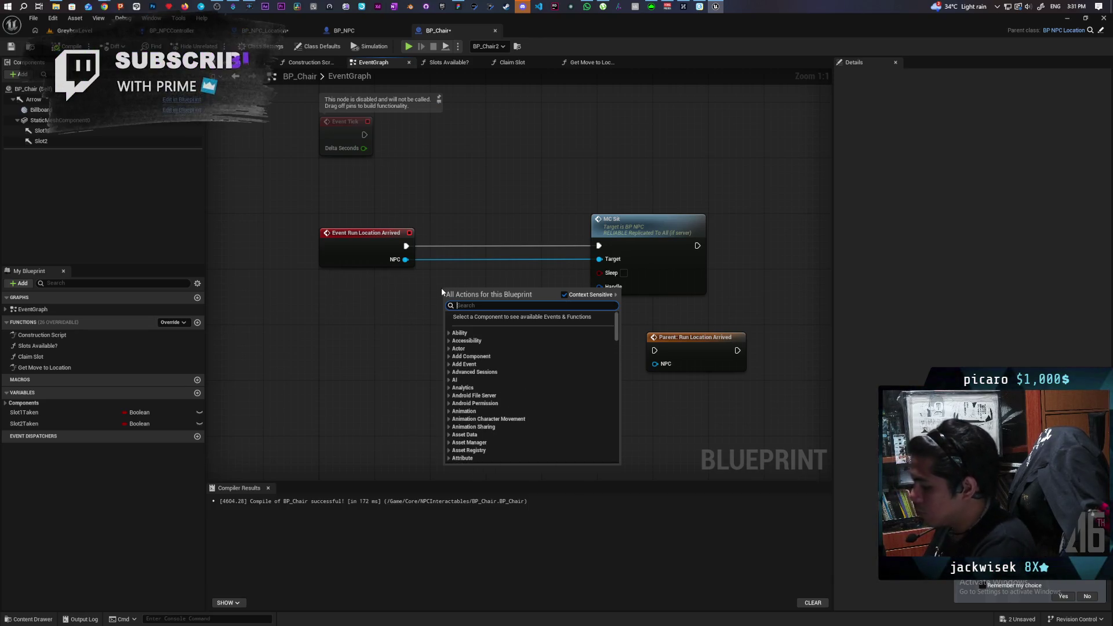
# - Add a Set Timer by Event node between the arrival event and MC Sit
pyautogui.write('set event')
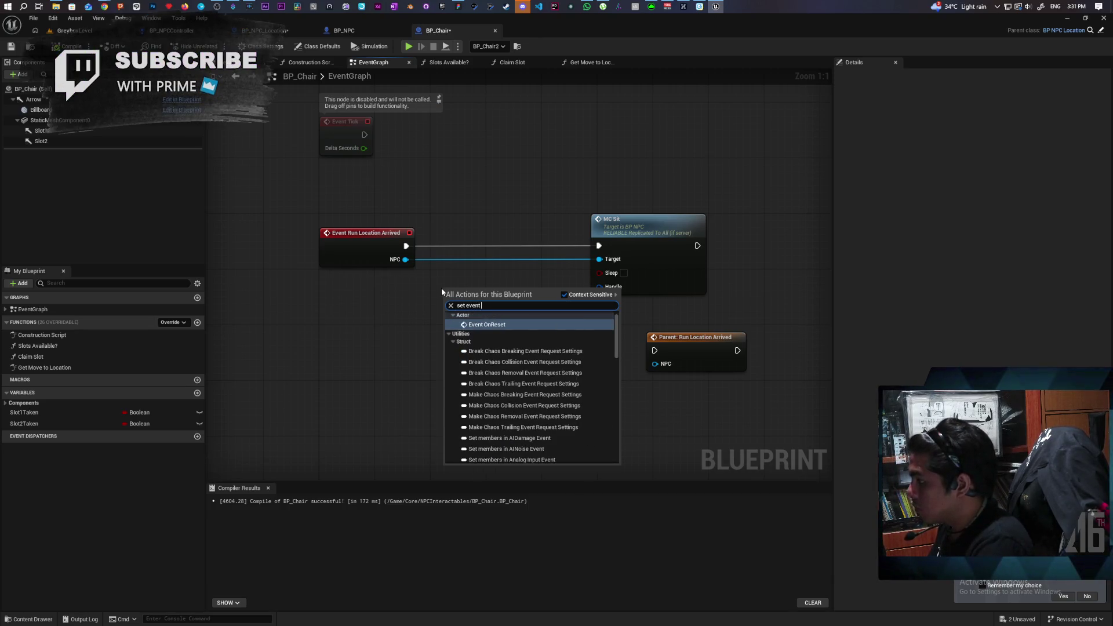
pyautogui.press('BackSpace')
pyautogui.press('BackSpace')
pyautogui.press('BackSpace')
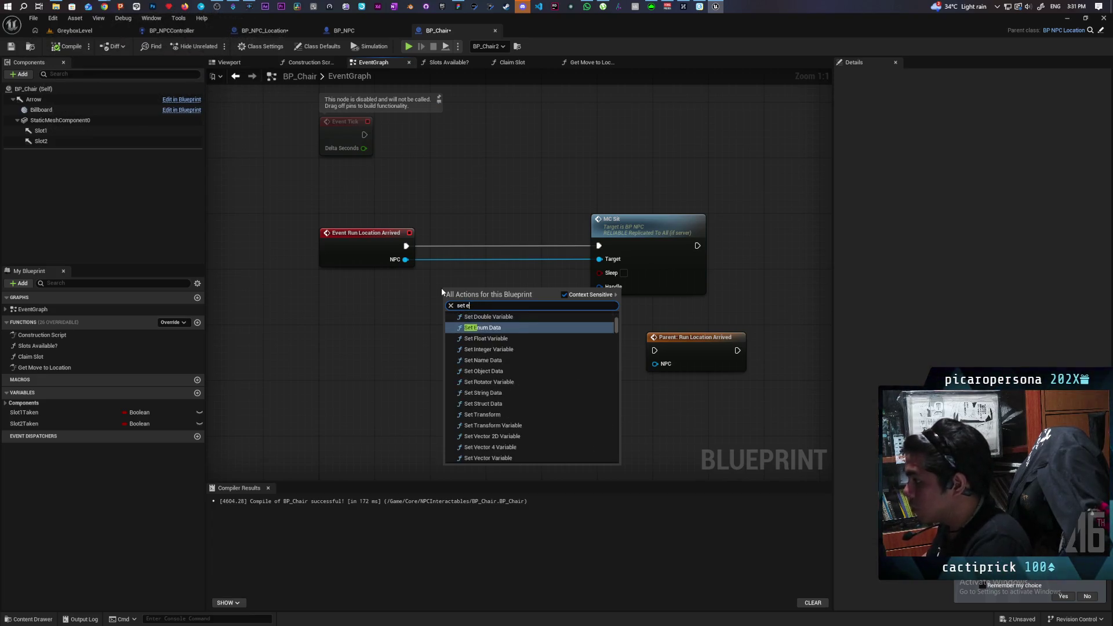
pyautogui.press('BackSpace')
pyautogui.write('timer b')
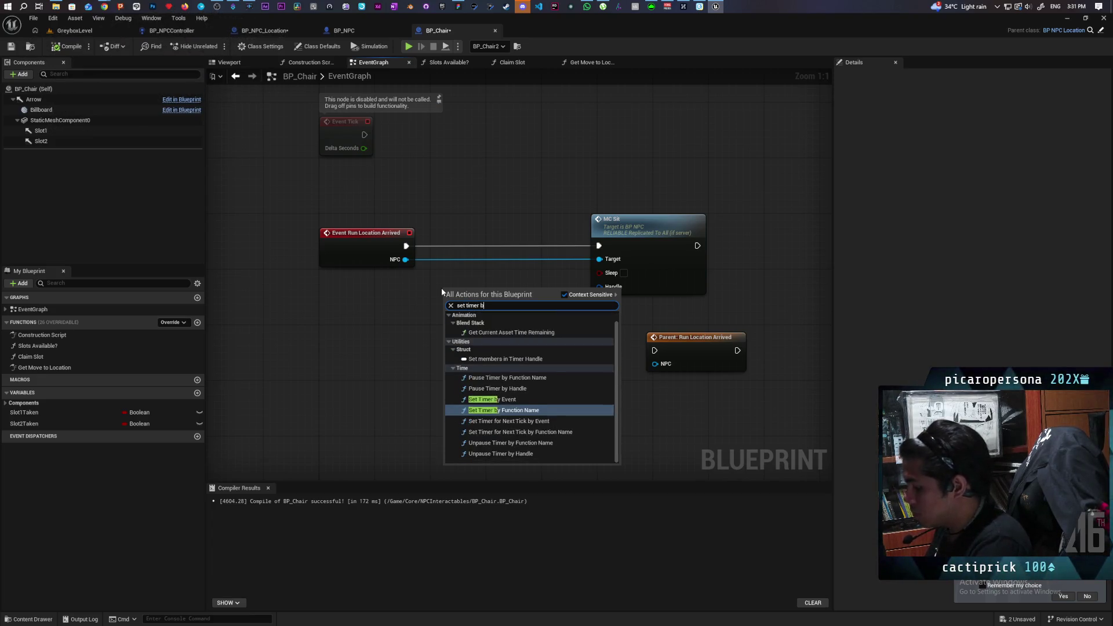
pyautogui.write('y eve')
pyautogui.press('Return')
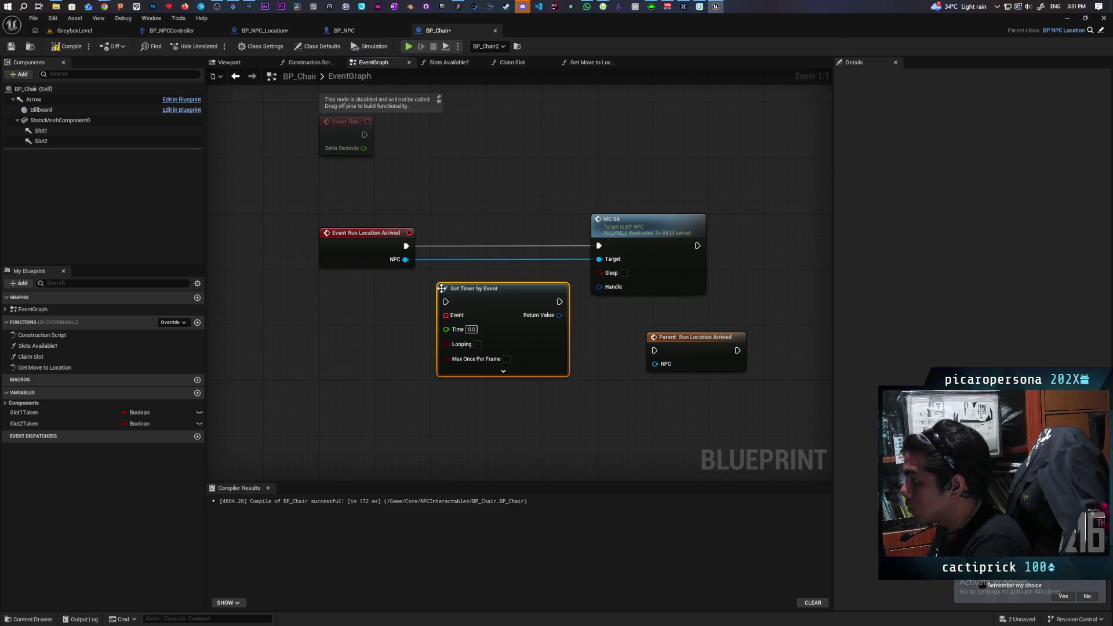
pyautogui.moveTo(478, 302)
pyautogui.mouseDown()
pyautogui.moveTo(471, 246)
pyautogui.moveTo(535, 261)
pyautogui.moveTo(553, 246)
pyautogui.moveTo(757, 245)
pyautogui.mouseUp()
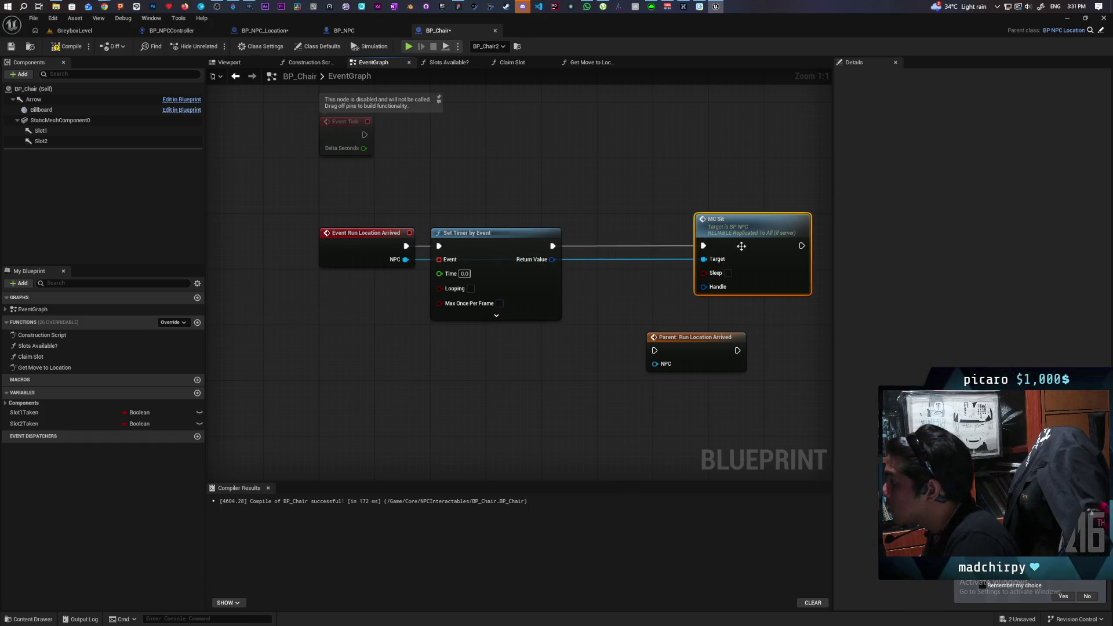
# - Add a Pause Timer by Handle from the timer's Return Value and set the timer Time to 0.01
pyautogui.moveTo(441, 254)
pyautogui.mouseDown()
pyautogui.moveTo(474, 299)
pyautogui.moveTo(471, 286)
pyautogui.mouseUp()
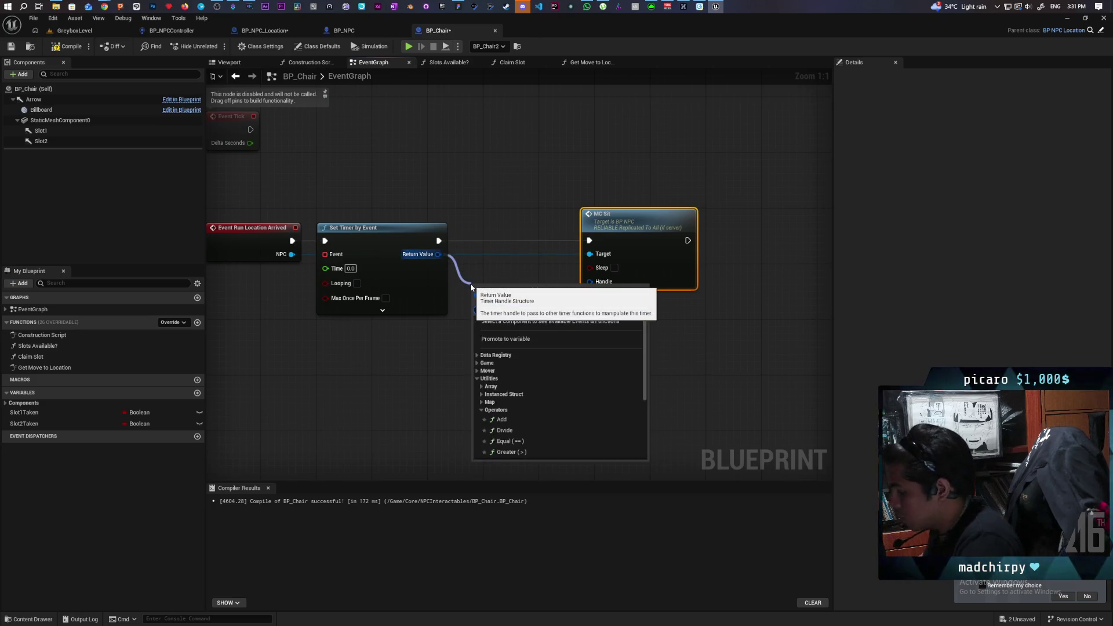
pyautogui.write('pause')
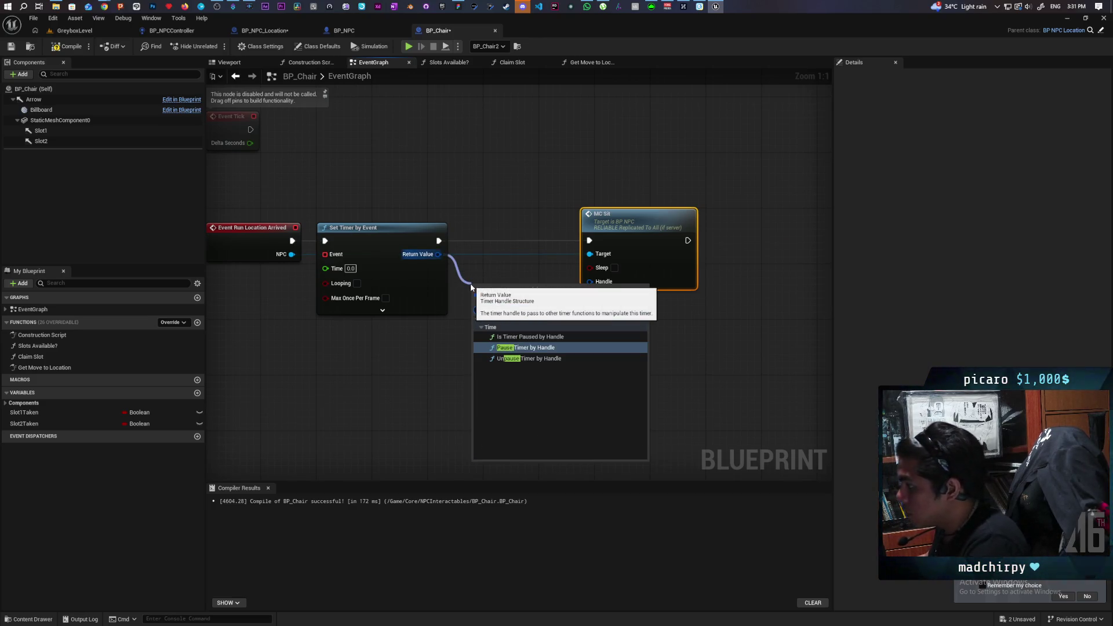
pyautogui.click(551, 348)
pyautogui.moveTo(510, 297); pyautogui.dragTo(497, 242)
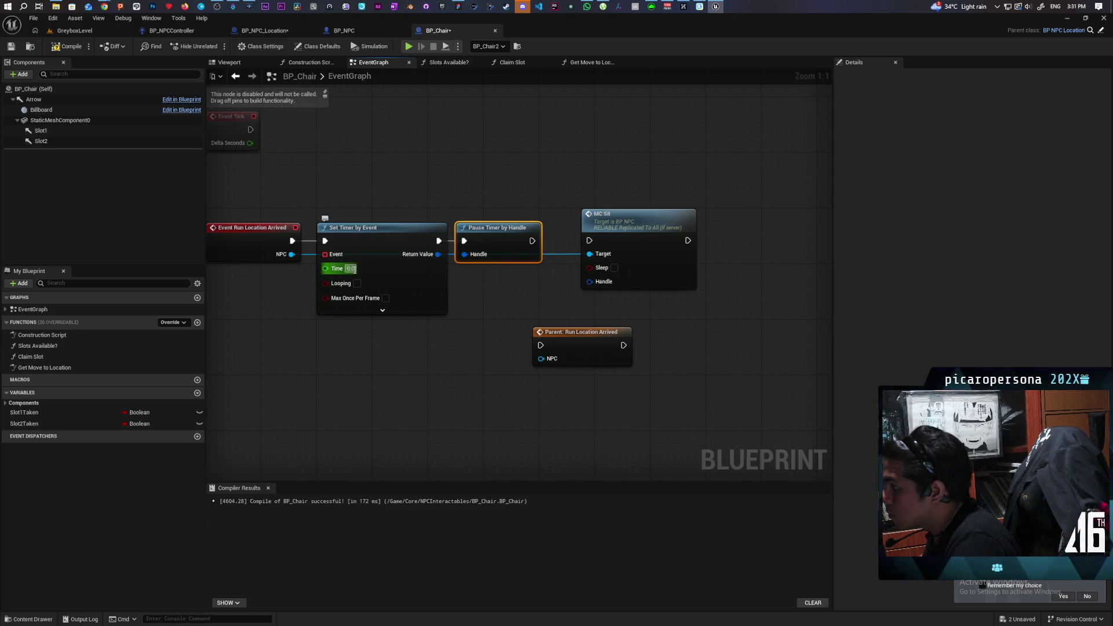
pyautogui.press('Return')
pyautogui.click(498, 313)
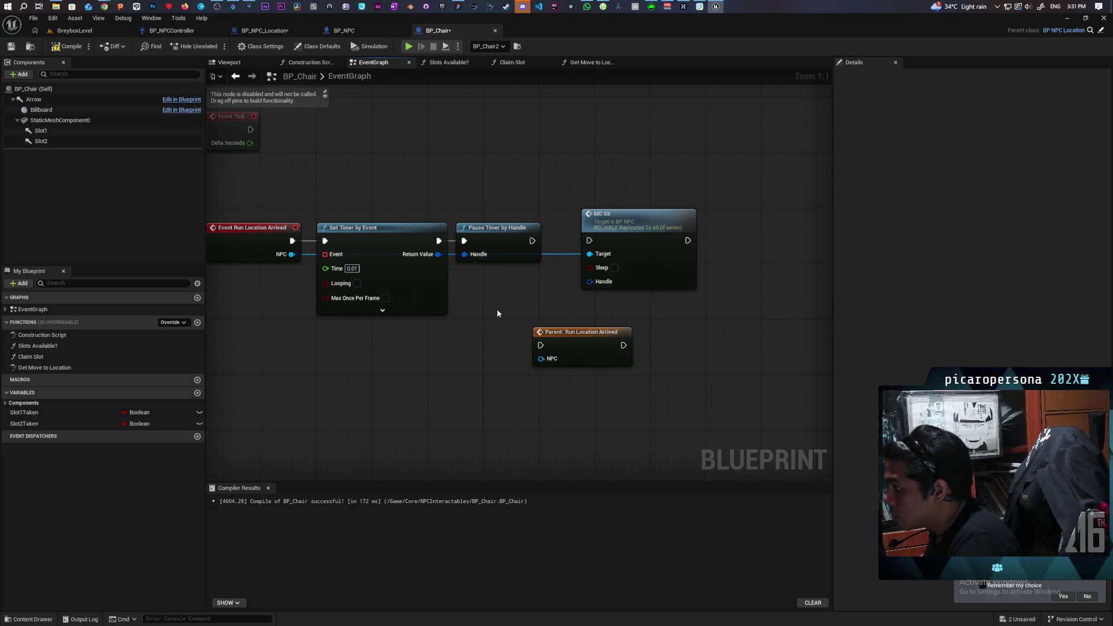
# - Wire Pause Timer into MC Sit, feed the timer handle to MC Sit's Handle, and tidy the nodes
pyautogui.moveTo(532, 241); pyautogui.dragTo(591, 242)
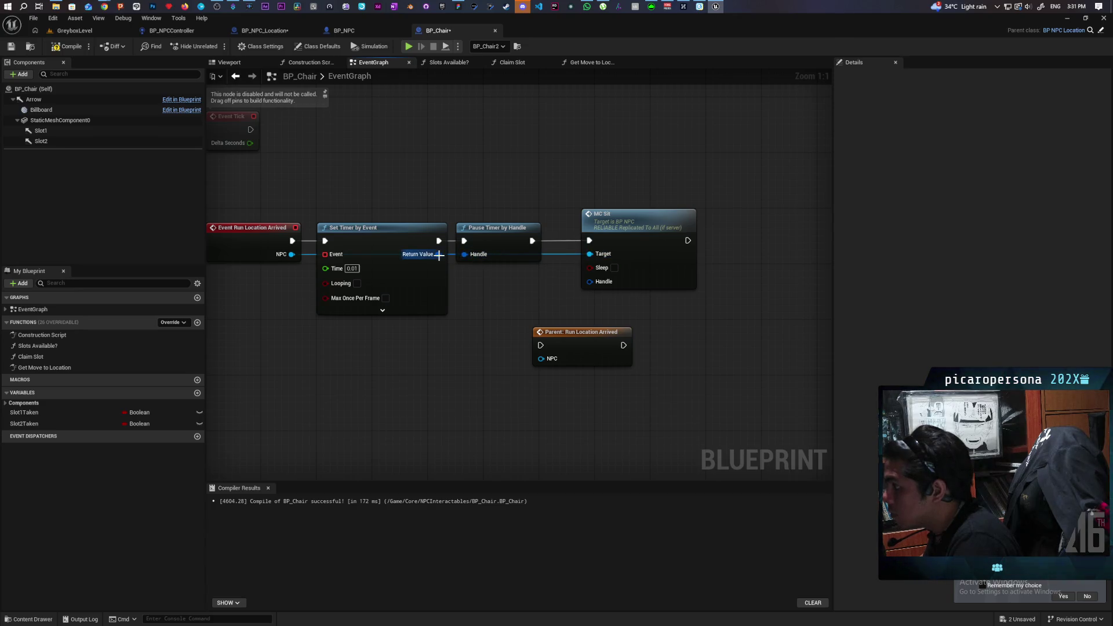
pyautogui.moveTo(439, 255); pyautogui.dragTo(590, 282)
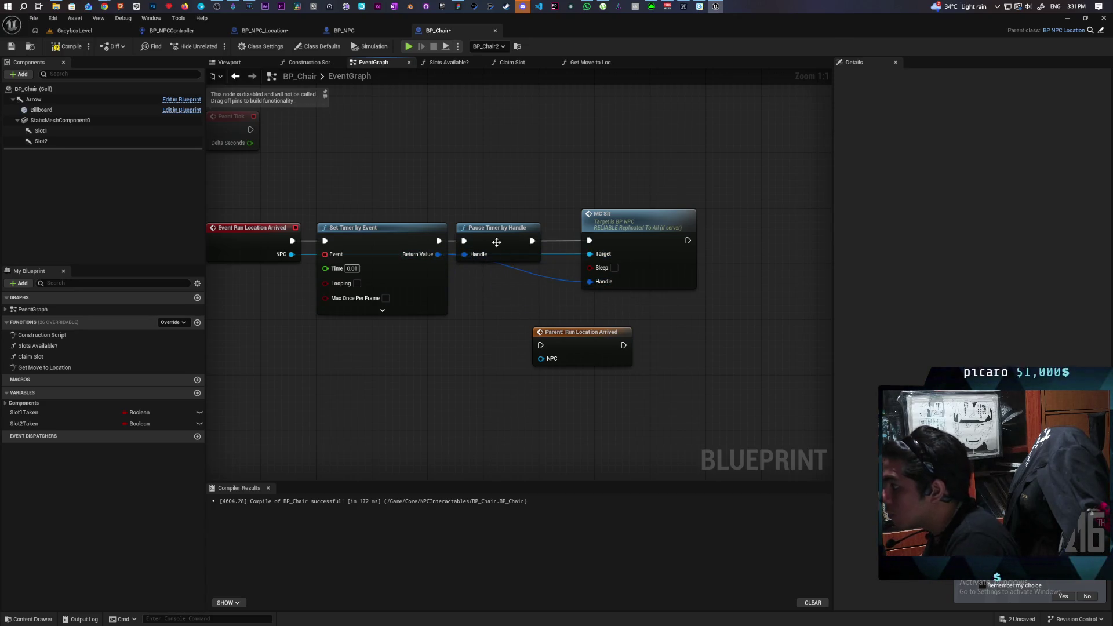
pyautogui.moveTo(497, 243); pyautogui.dragTo(510, 245)
pyautogui.moveTo(575, 359); pyautogui.dragTo(392, 405)
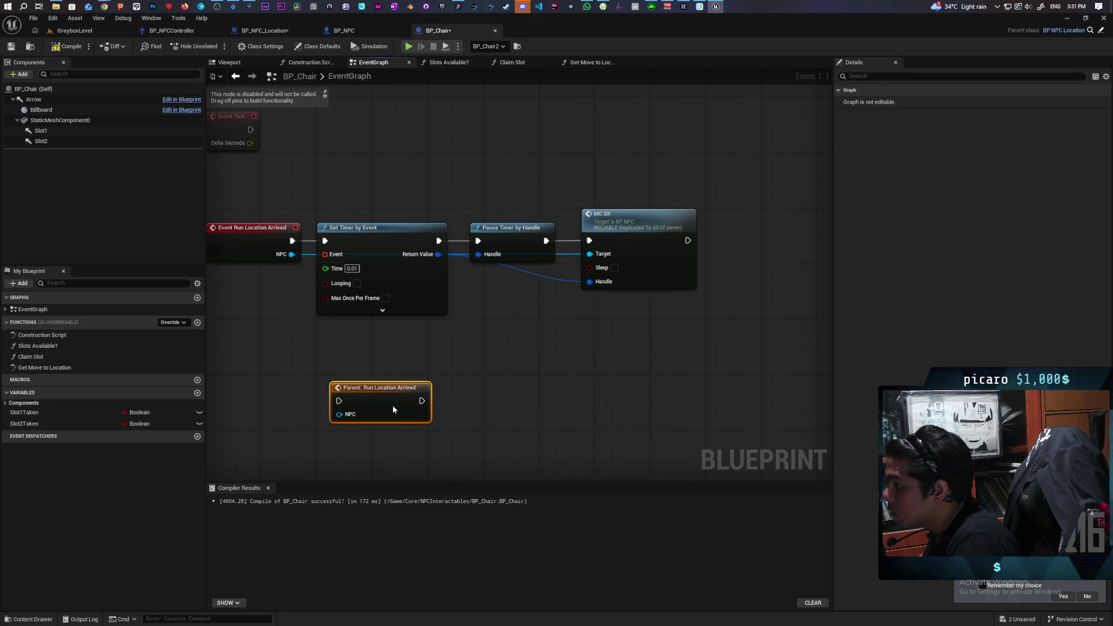
pyautogui.moveTo(324, 417)
pyautogui.mouseDown()
pyautogui.moveTo(432, 343)
pyautogui.moveTo(497, 358)
pyautogui.mouseUp()
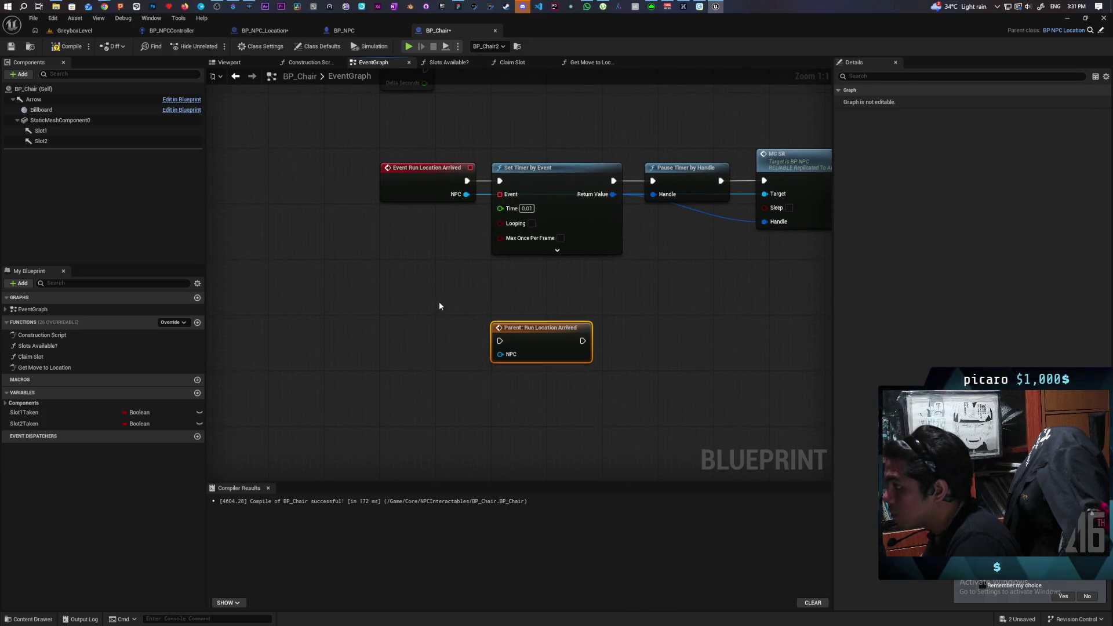
pyautogui.click(424, 299)
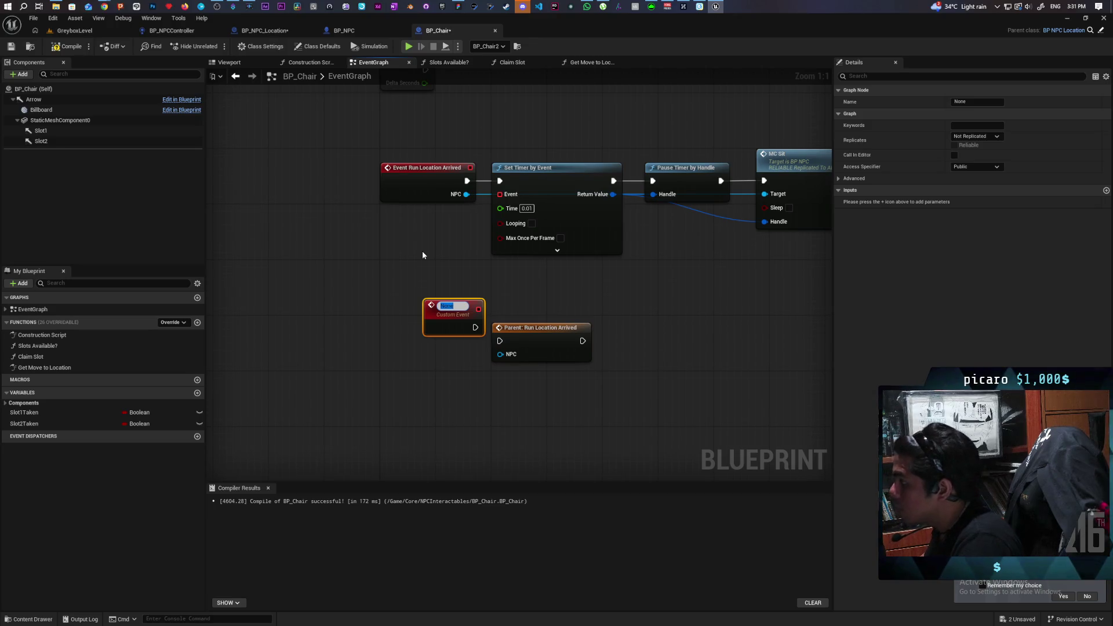
# - Name the new custom event Sit Complete and bind it to Set Timer's Event pin
pyautogui.write('Sit CO')
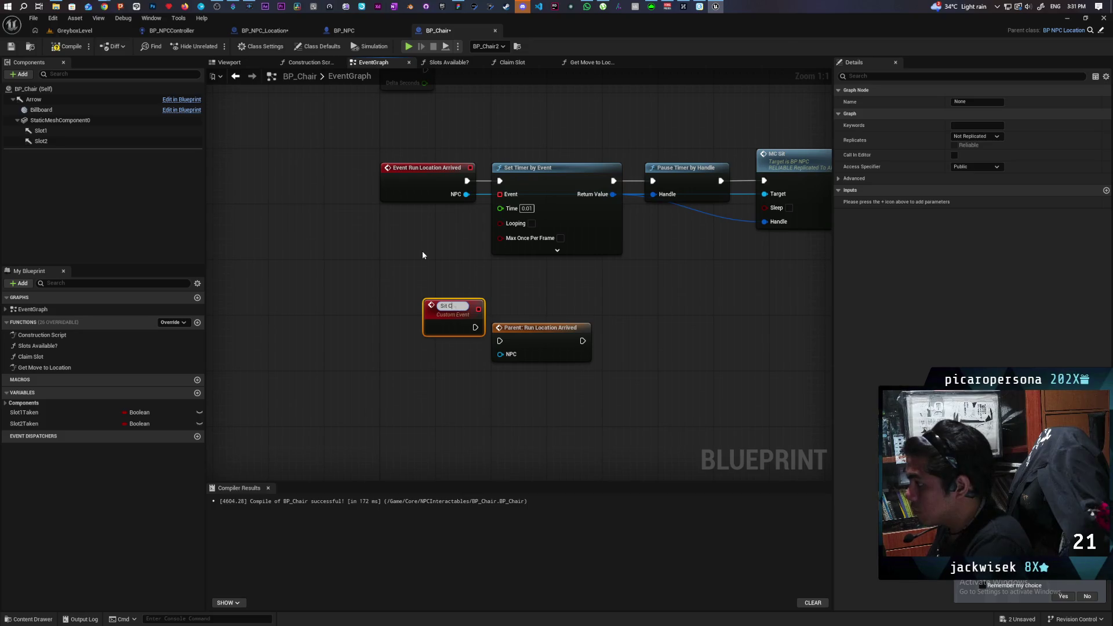
pyautogui.press('BackSpace')
pyautogui.write('mp')
pyautogui.press('BackSpace')
pyautogui.press('BackSpace')
pyautogui.write('omplete')
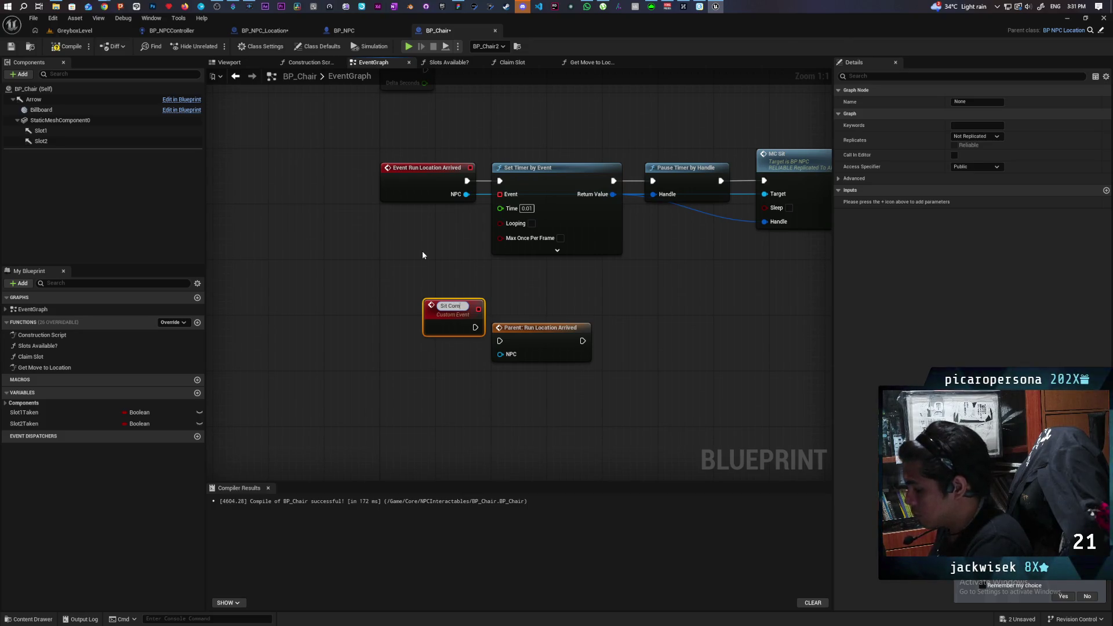
pyautogui.press('Return')
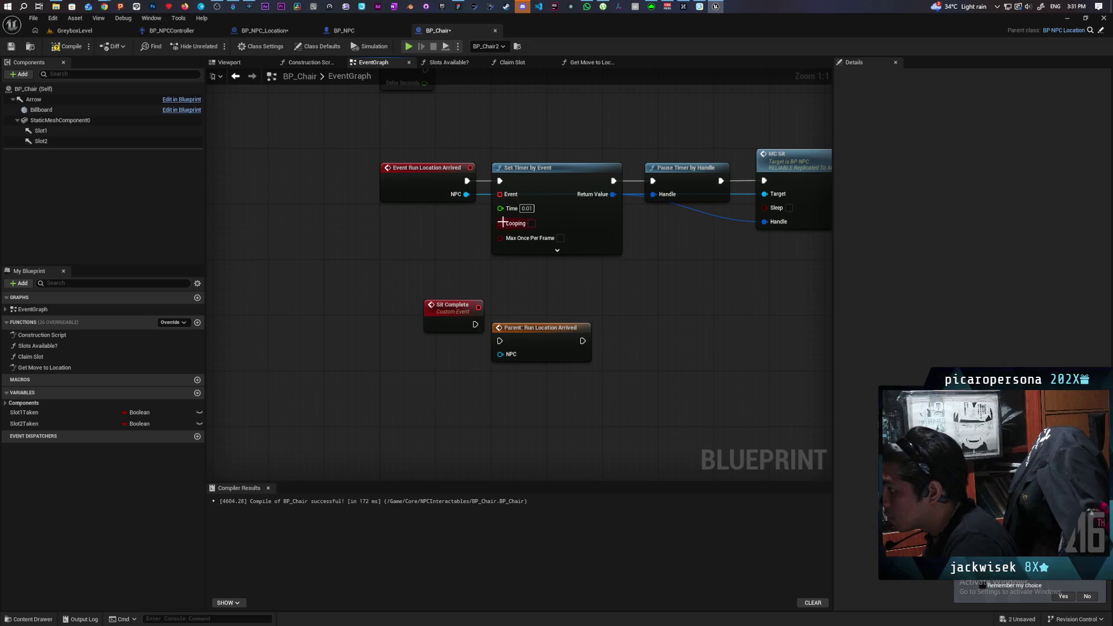
pyautogui.moveTo(500, 194); pyautogui.dragTo(478, 308)
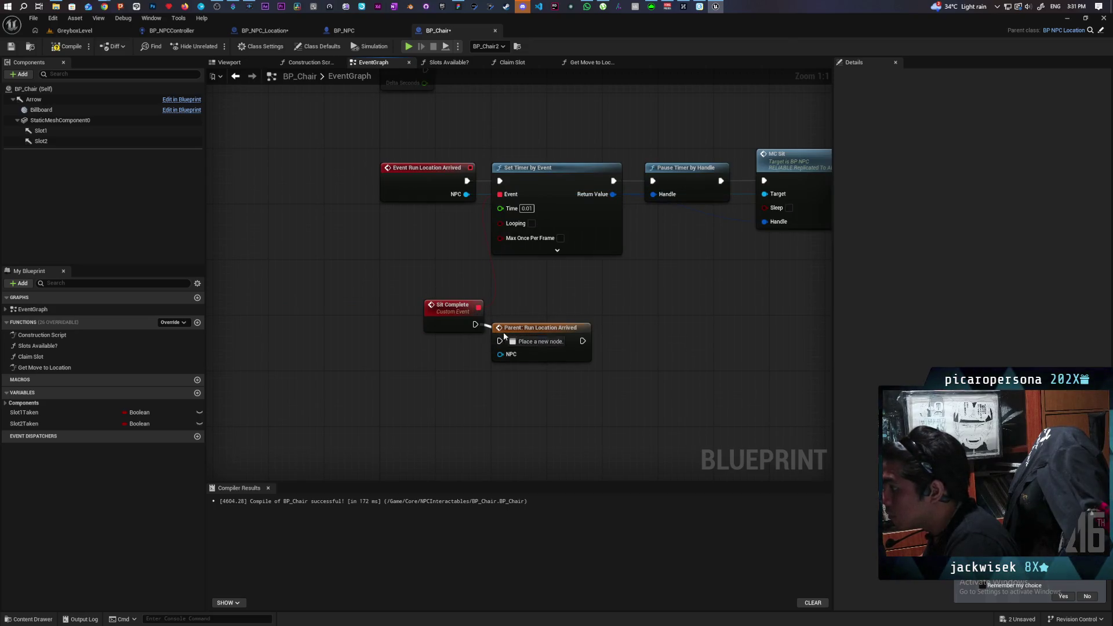
# - Place the parent Run Location Arrived call beside Sit Complete and tidy the graph view
pyautogui.moveTo(530, 341); pyautogui.dragTo(537, 320)
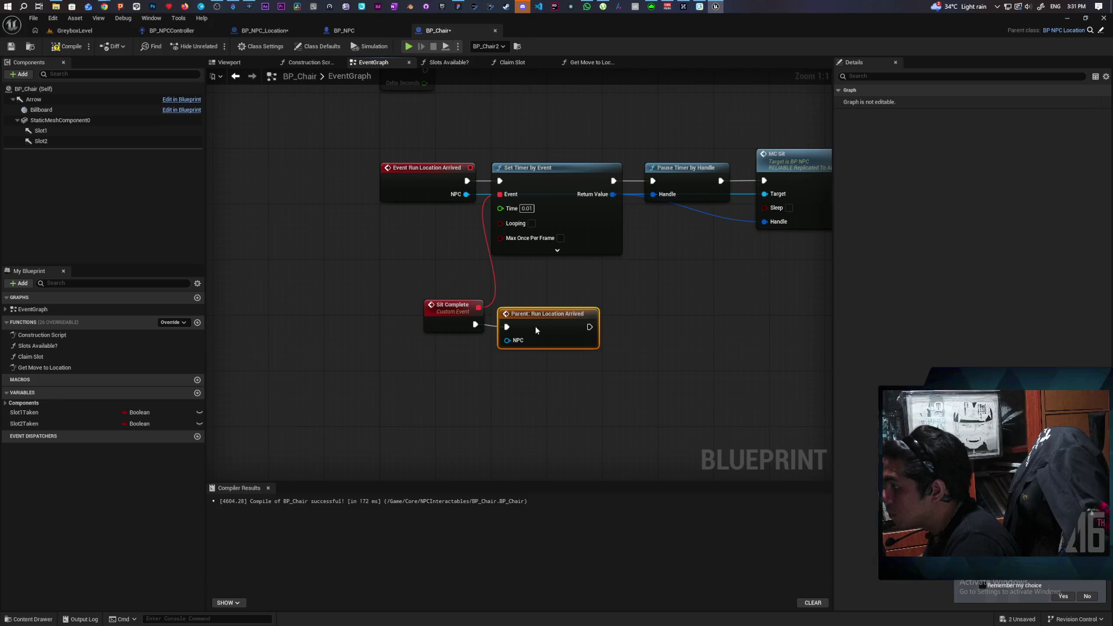
pyautogui.moveTo(444, 353); pyautogui.dragTo(504, 302)
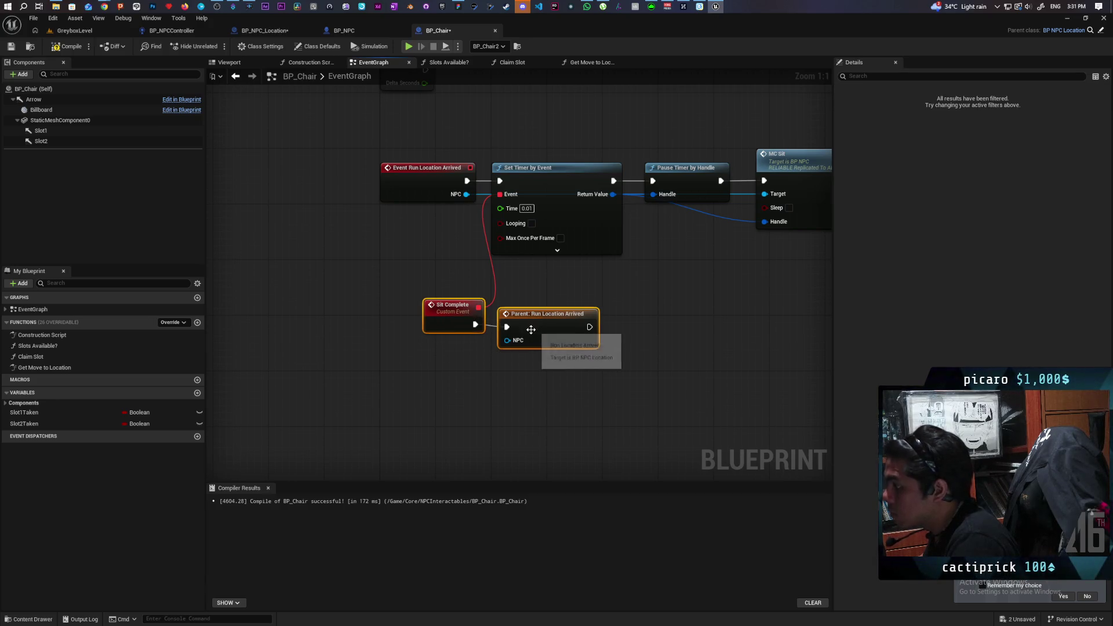
pyautogui.click(675, 337)
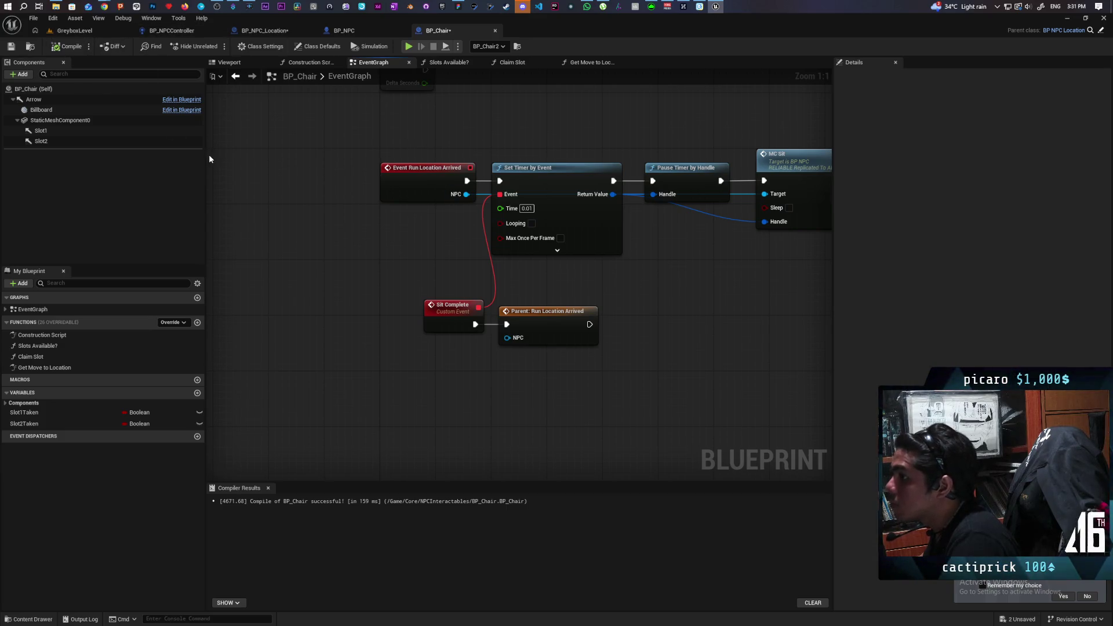
pyautogui.moveTo(289, 245); pyautogui.dragTo(343, 236)
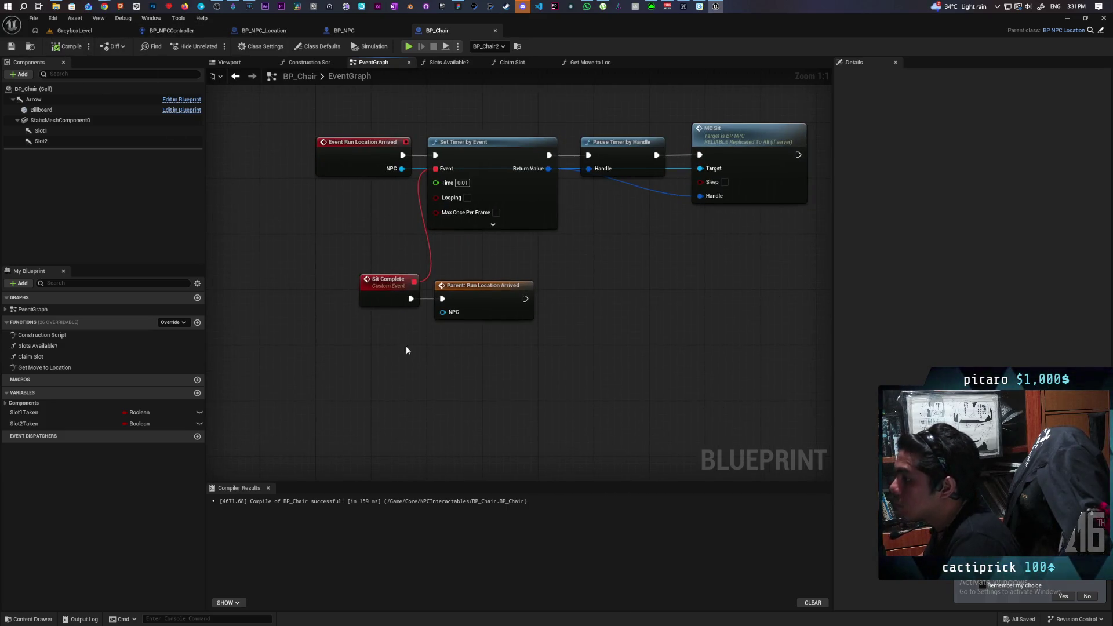
pyautogui.moveTo(407, 347); pyautogui.dragTo(509, 370)
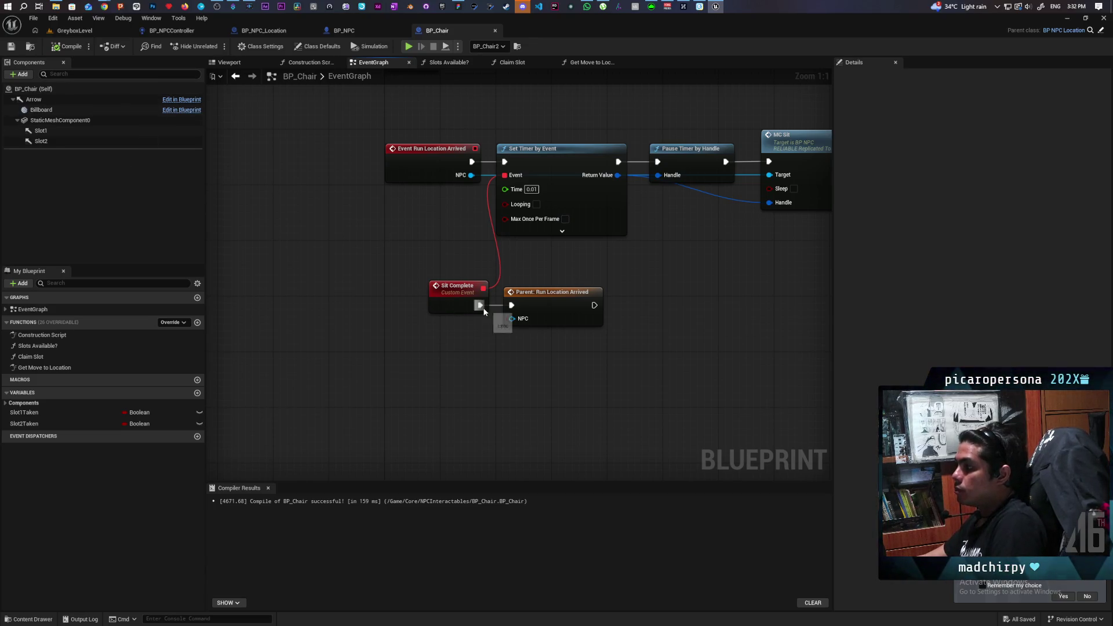
# - Paste a Print String after the parent call with the message 'You sonuvabitch (t worked)'
pyautogui.hotkey('ctrl', 'v')
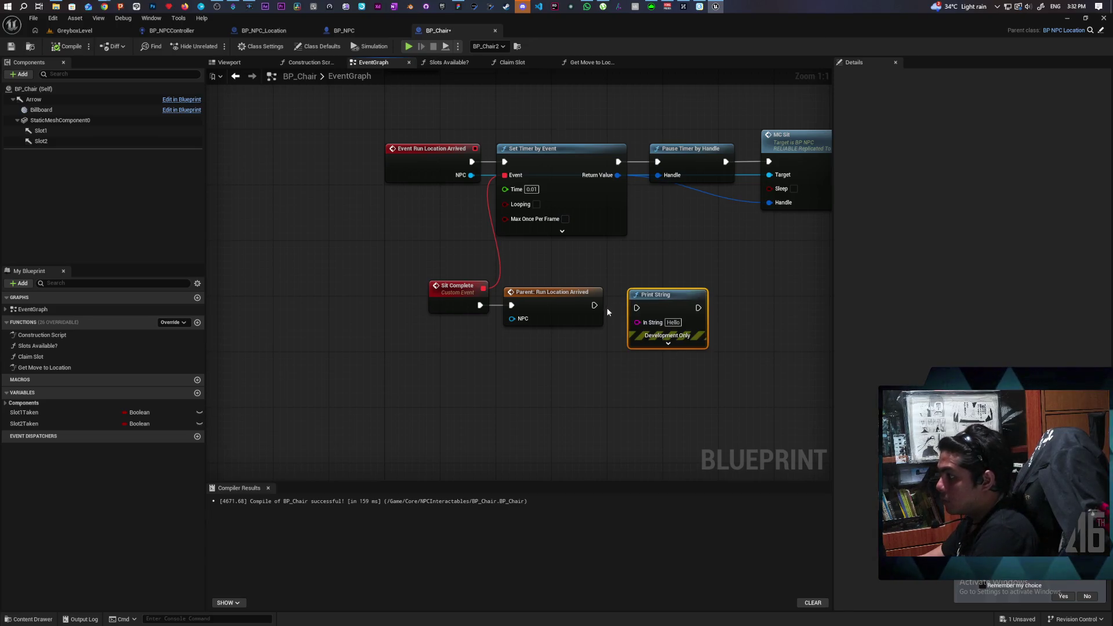
pyautogui.moveTo(594, 305); pyautogui.dragTo(637, 308)
pyautogui.click(675, 323)
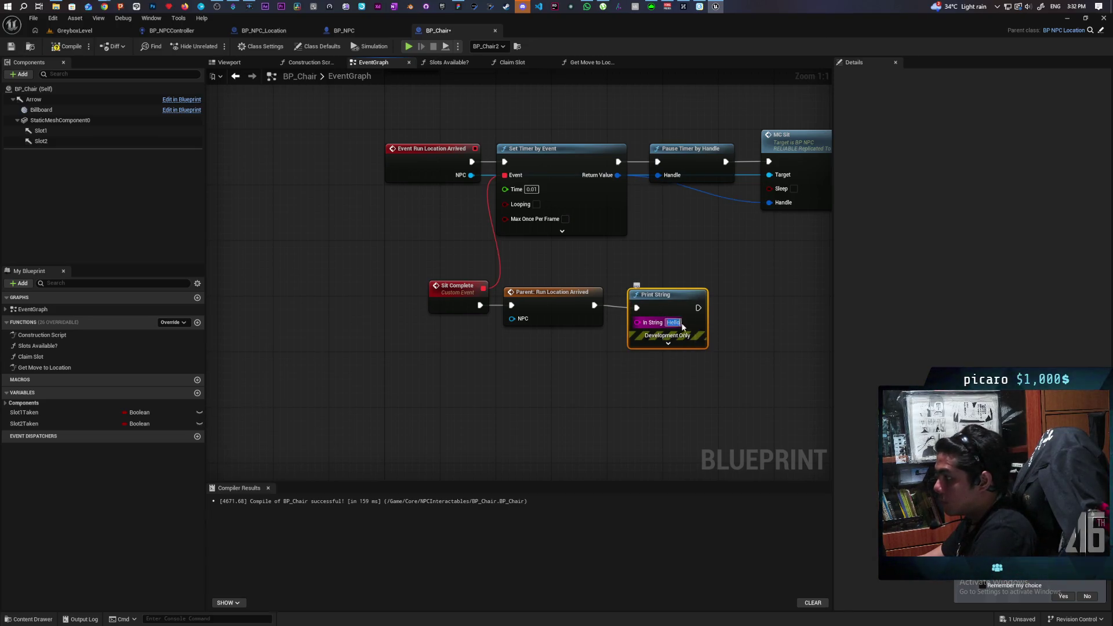
pyautogui.write('You')
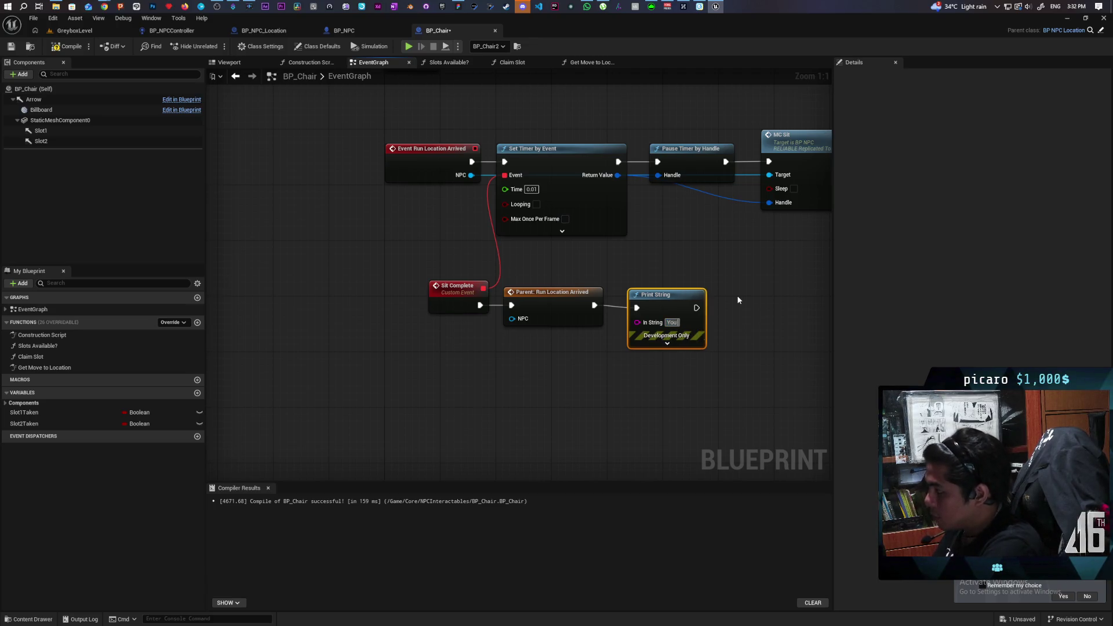
pyautogui.write(' son')
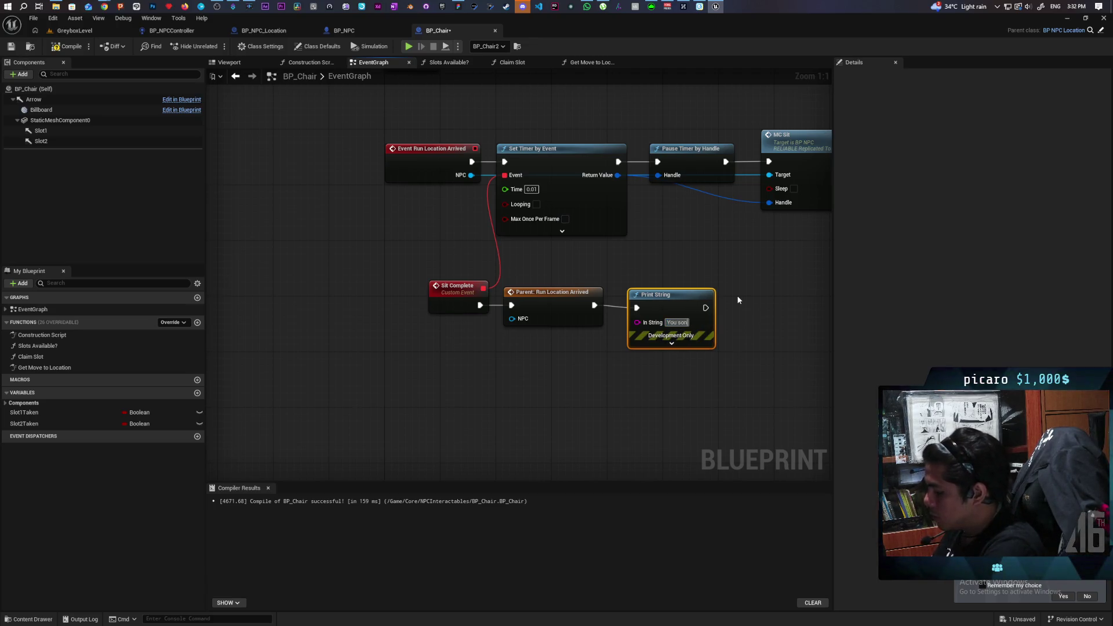
pyautogui.write('uv')
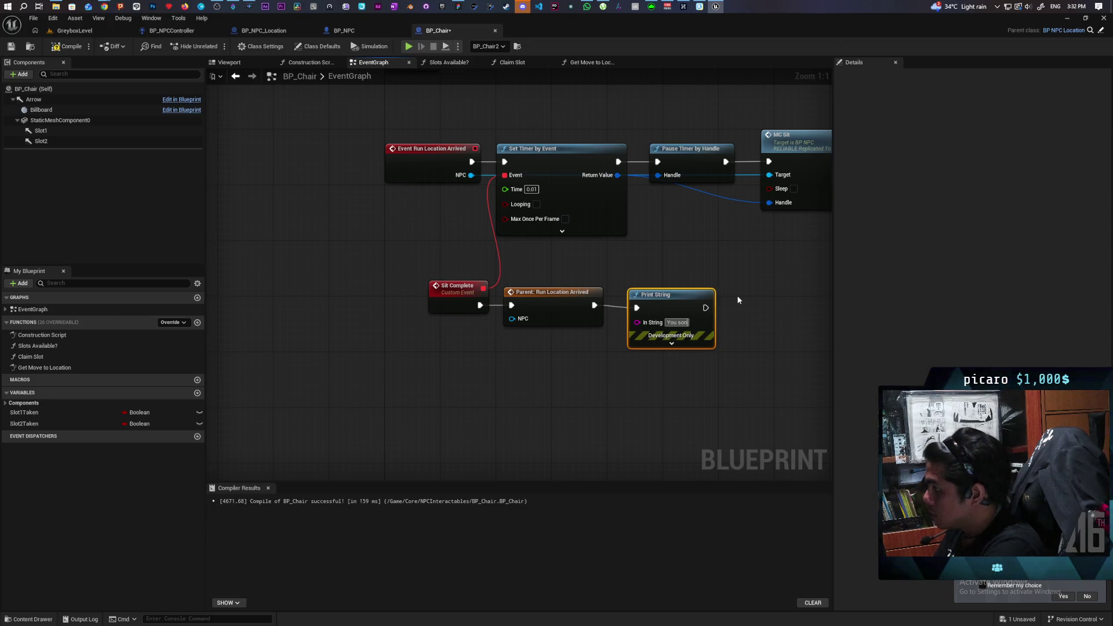
pyautogui.write('abitc')
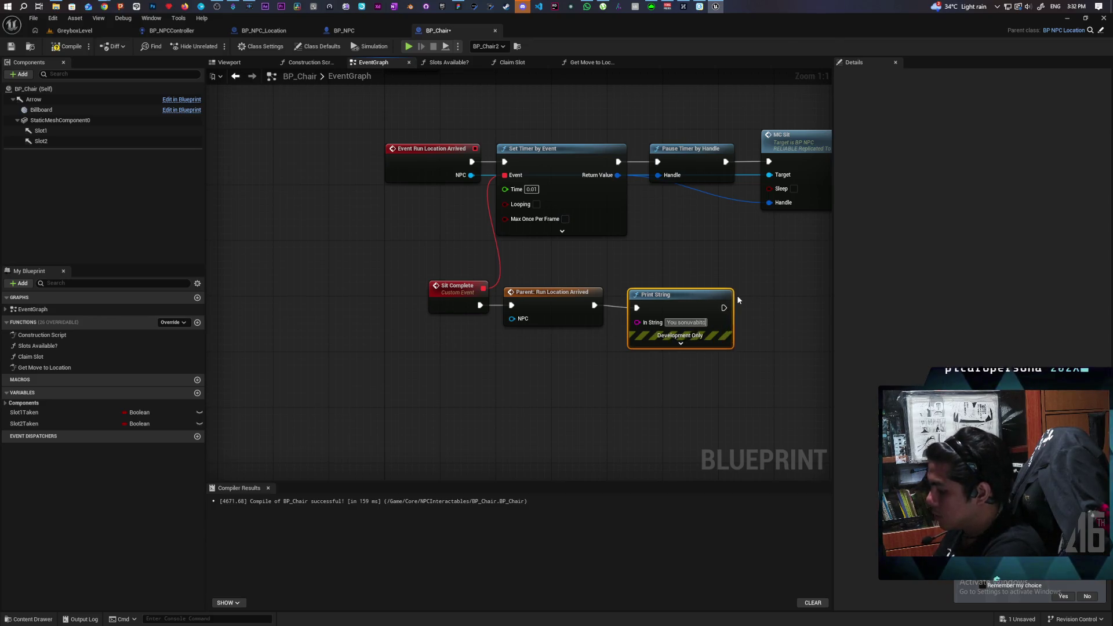
pyautogui.write('h (t worked')
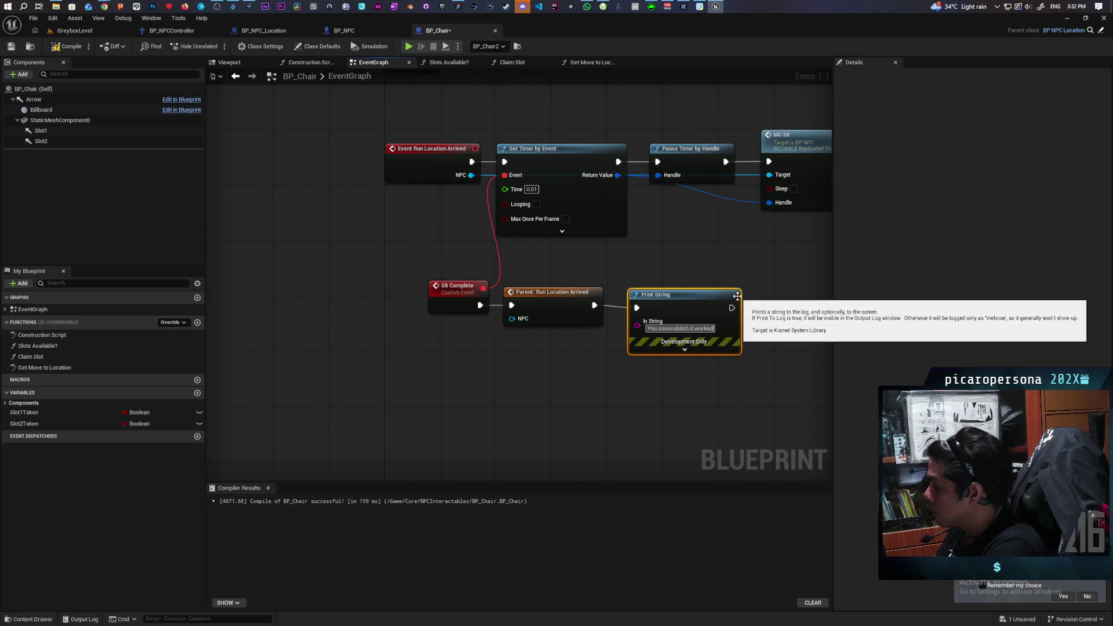
pyautogui.moveTo(705, 298); pyautogui.dragTo(711, 291)
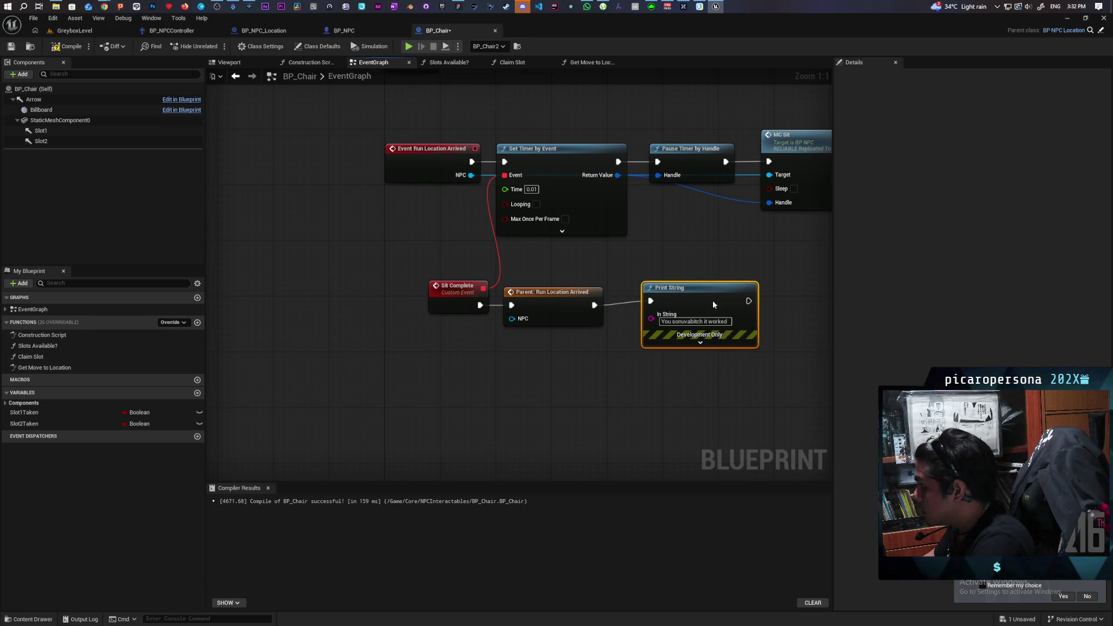
# - Make the Print String text green with a 100-second duration, then return to GreyboxLevel
pyautogui.click(708, 344)
pyautogui.click(680, 366)
pyautogui.click(719, 474)
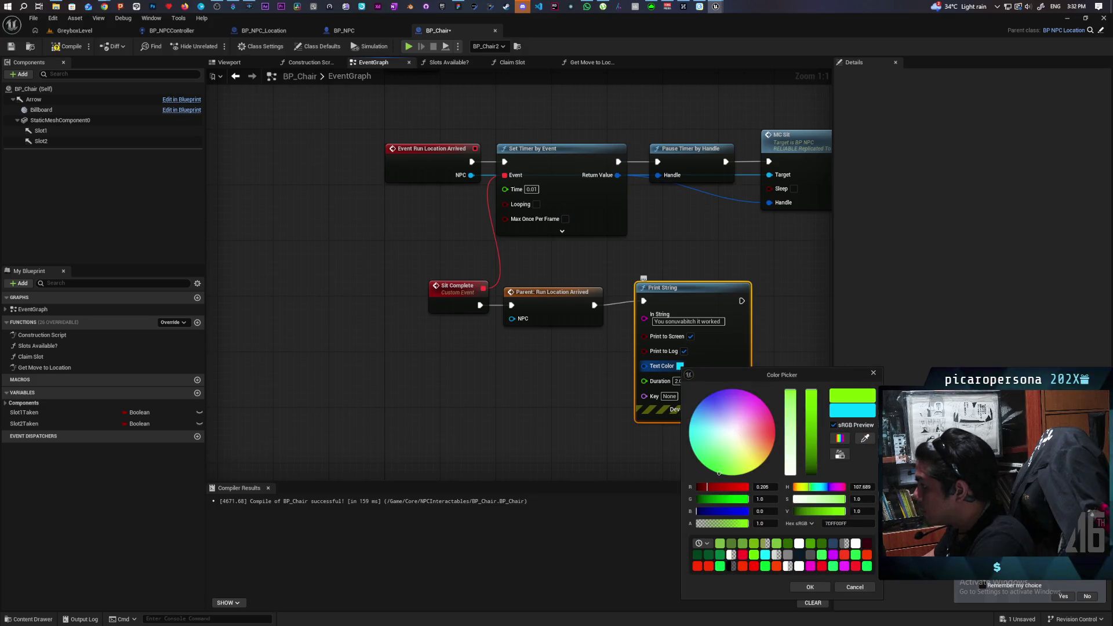
pyautogui.click(798, 587)
pyautogui.click(678, 381)
pyautogui.write('10')
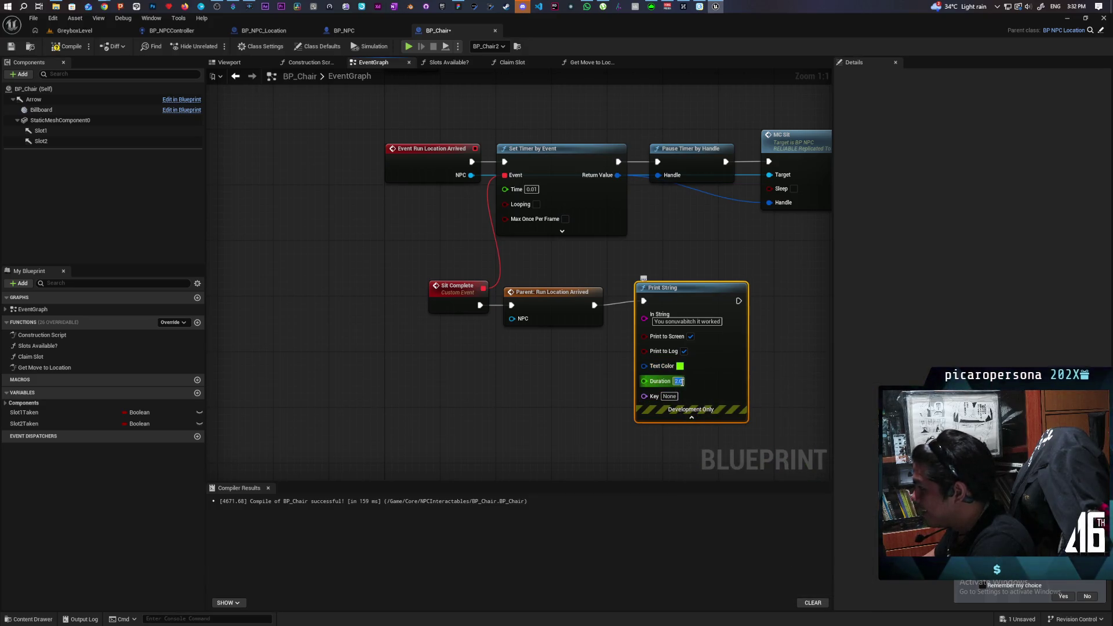
pyautogui.press('Return')
pyautogui.click(537, 378)
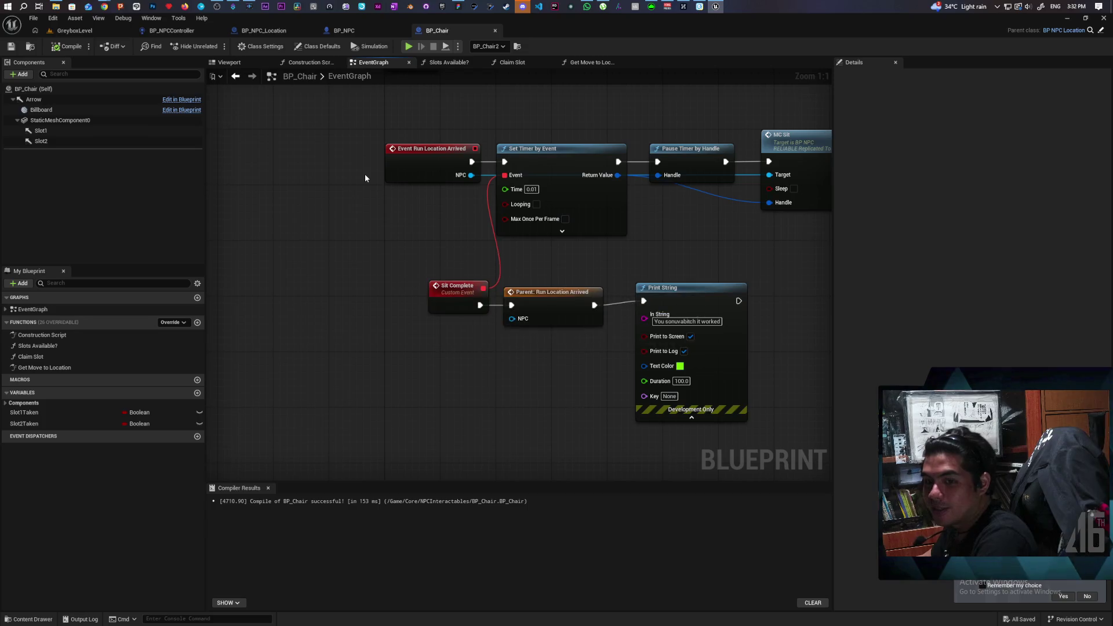
pyautogui.click(11, 46)
pyautogui.click(75, 30)
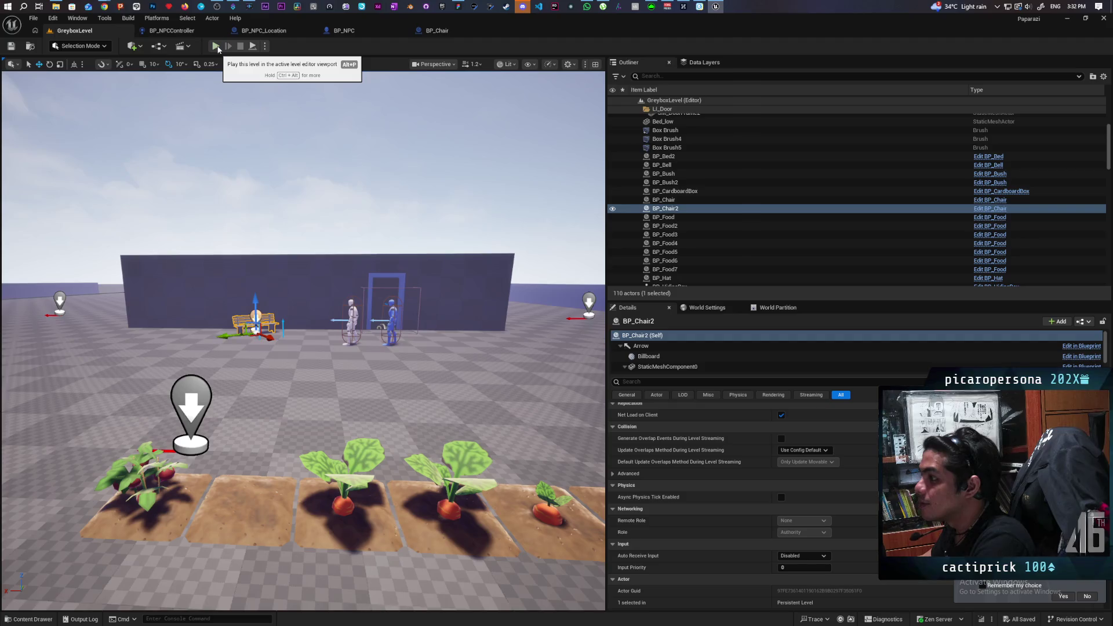
# - Playtest GreyboxLevel by walking the character around, then stop and close the error log
pyautogui.click(217, 46)
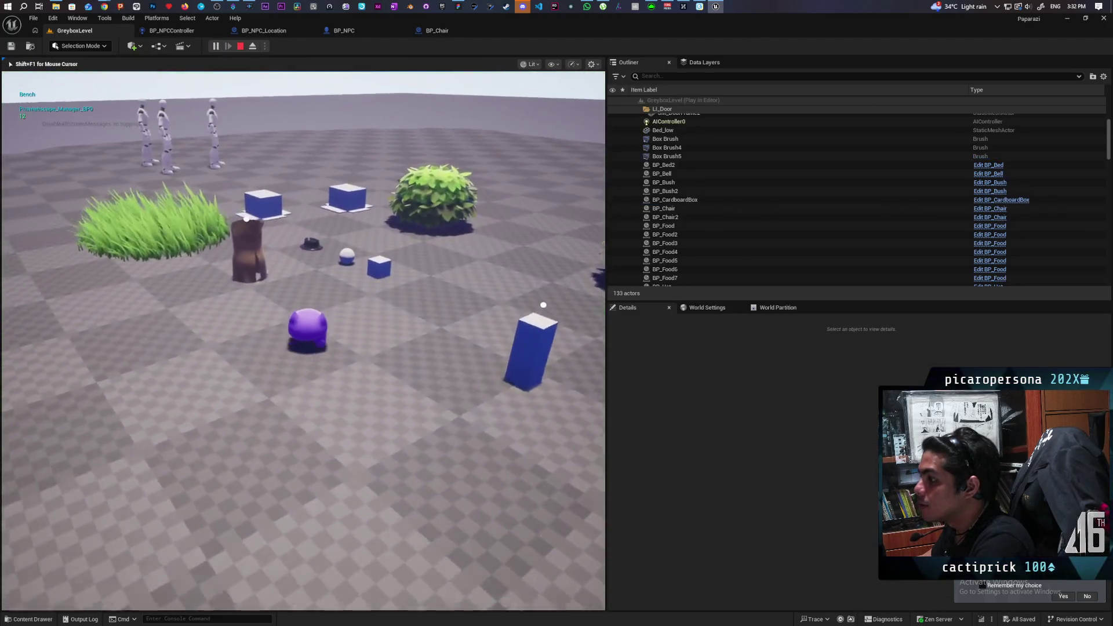
pyautogui.press('w')
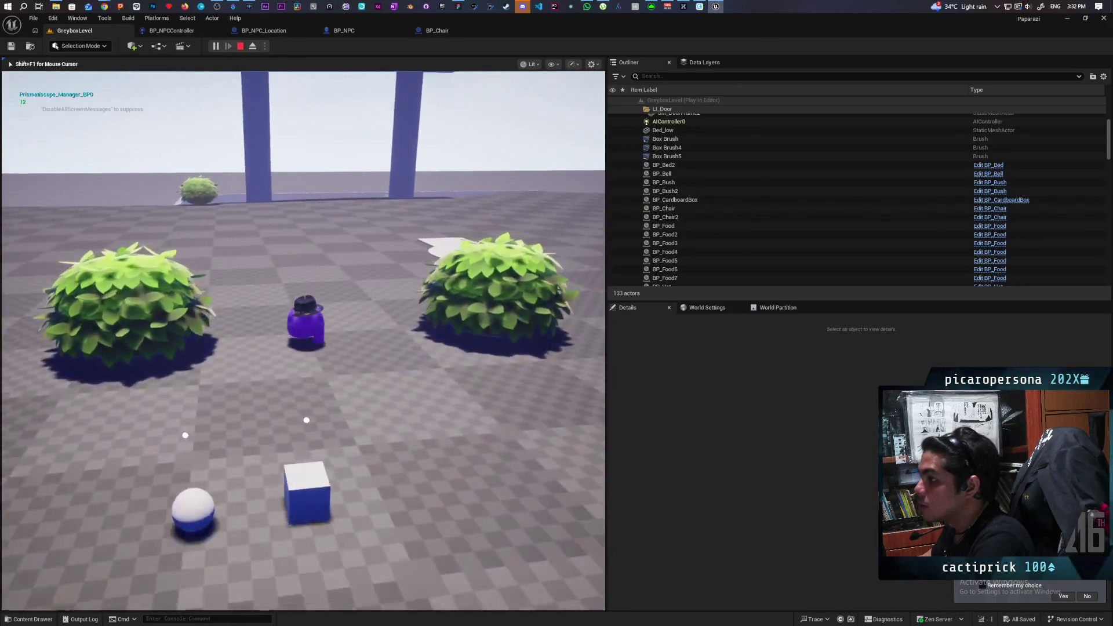
pyautogui.press('w')
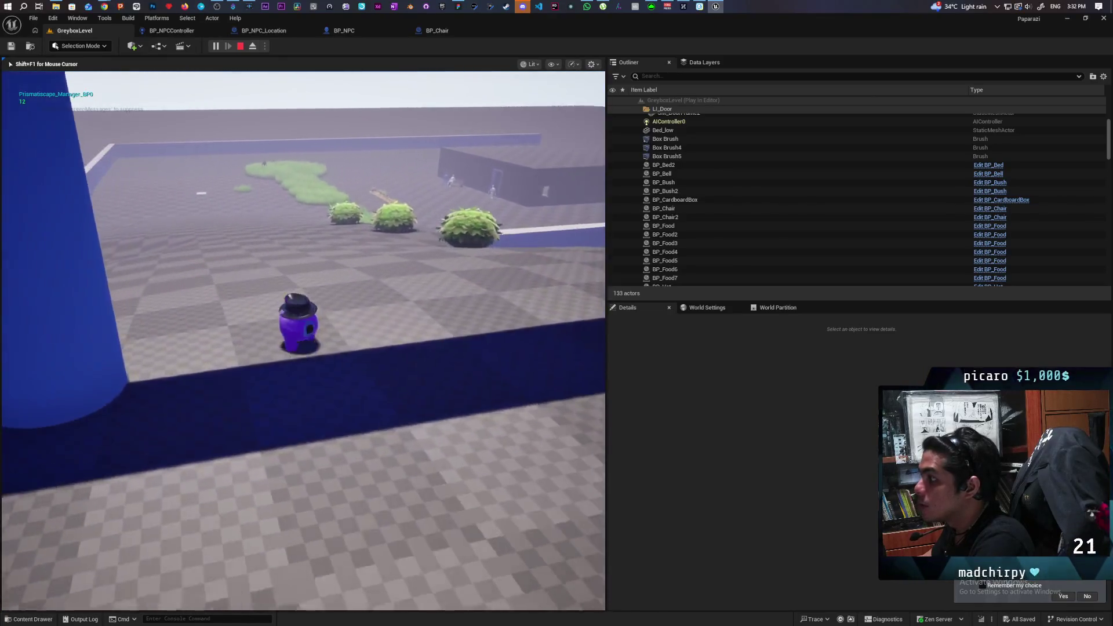
pyautogui.press('w')
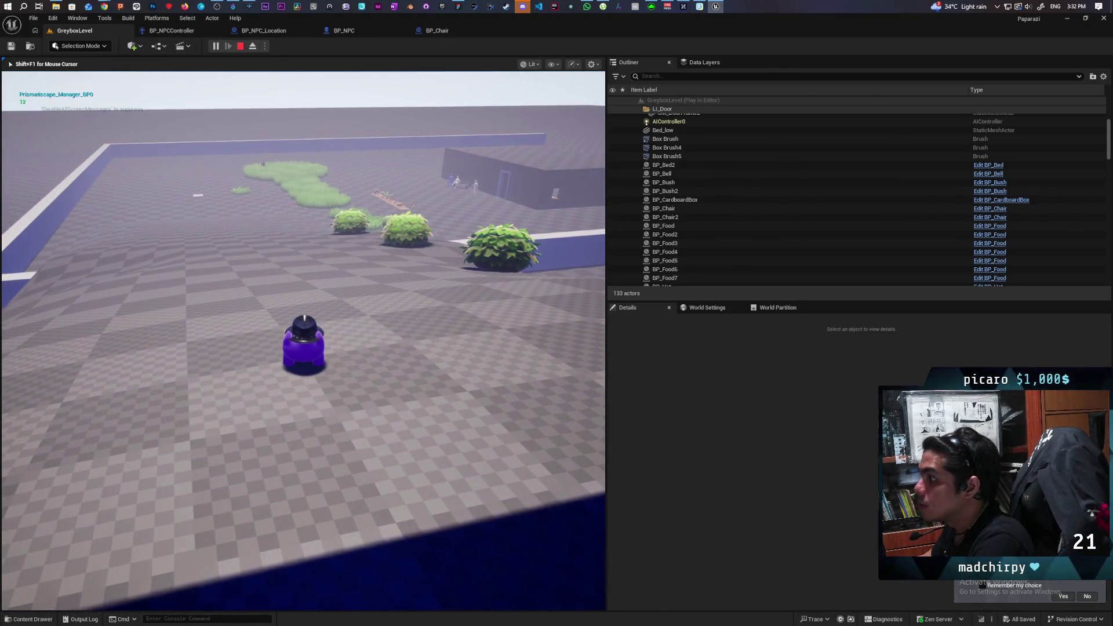
pyautogui.press('w')
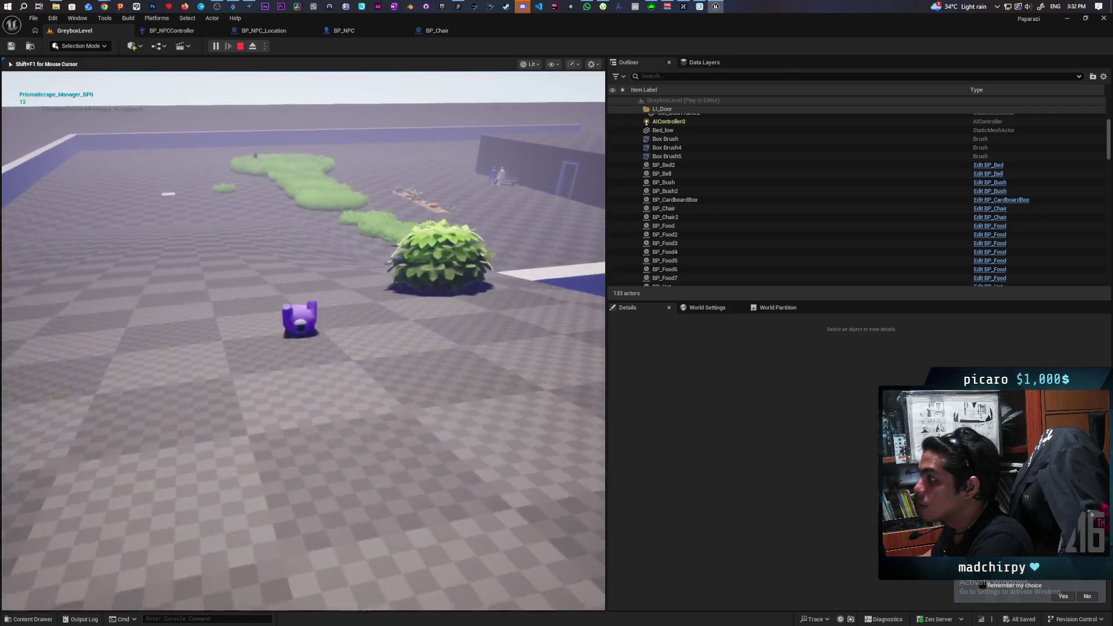
pyautogui.press('w')
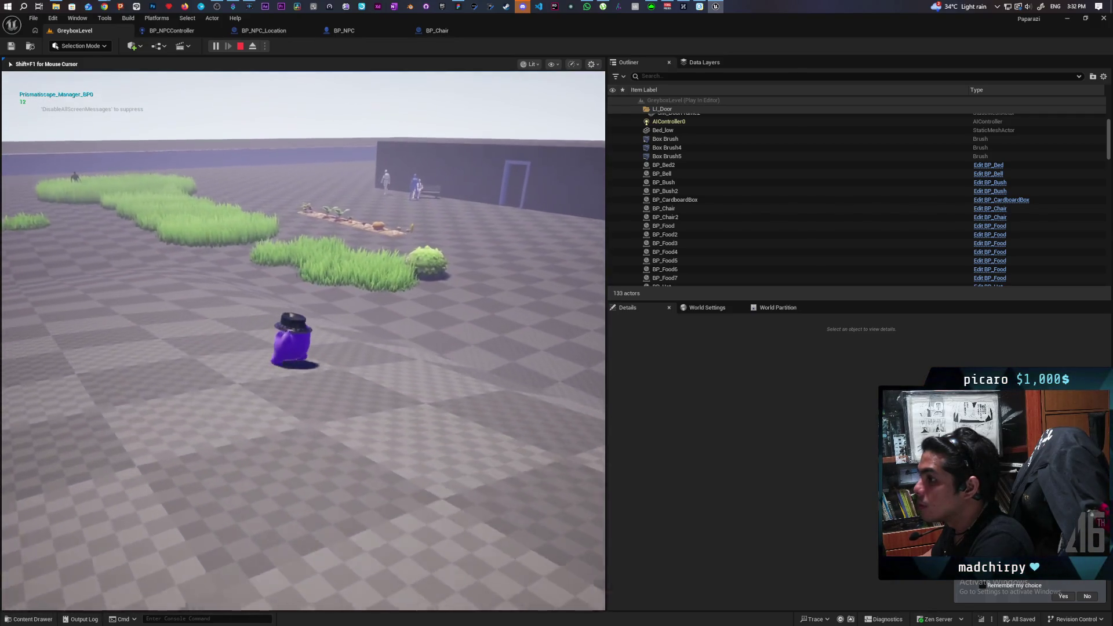
pyautogui.press('w')
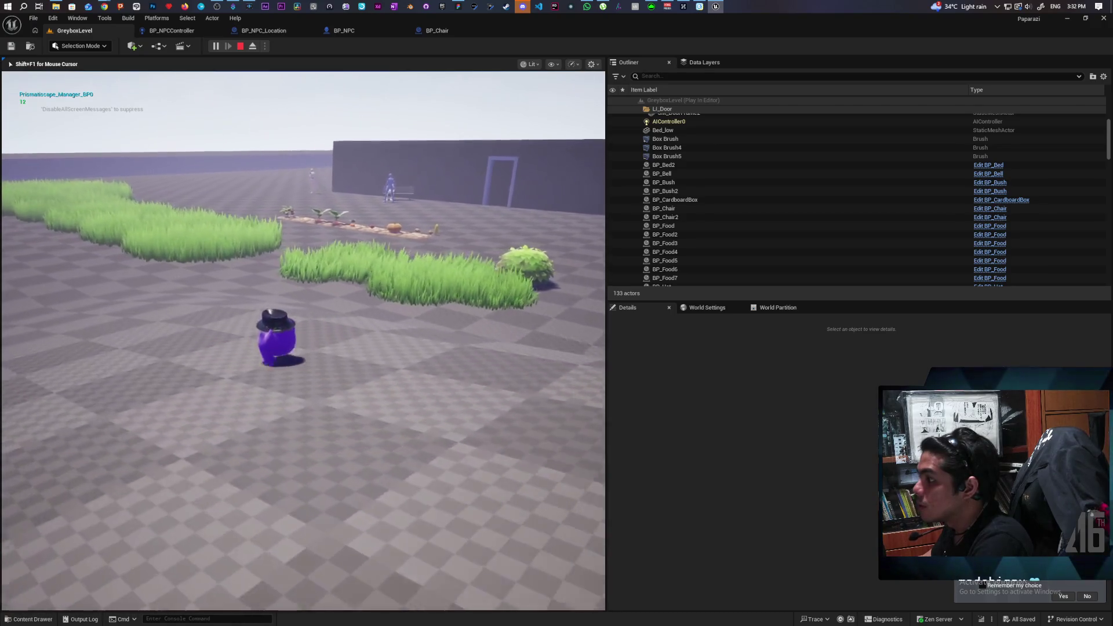
pyautogui.press('Escape')
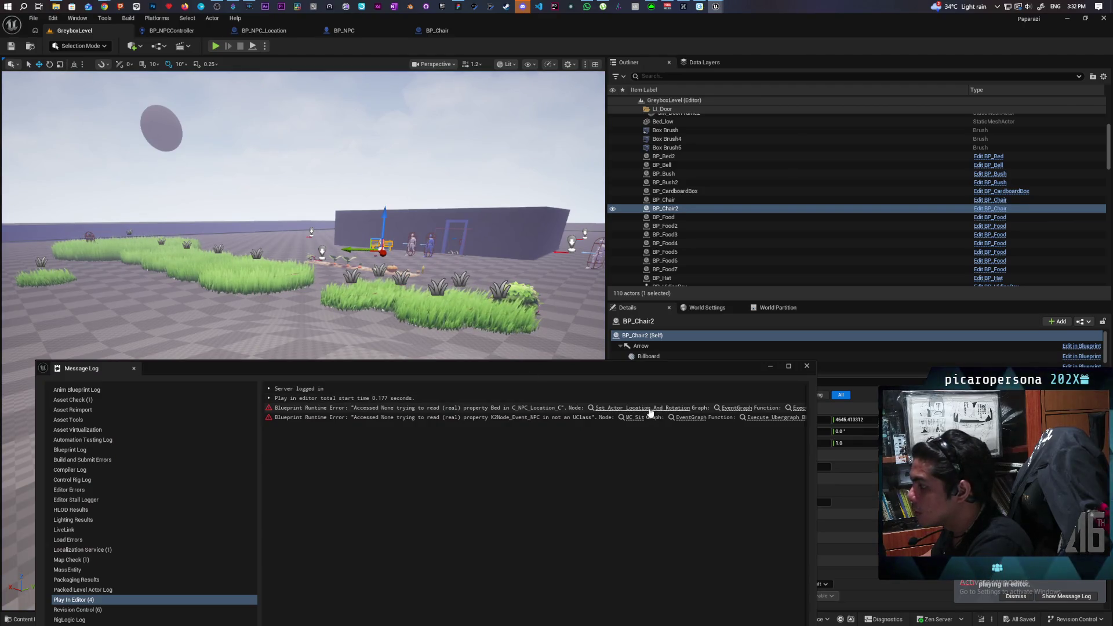
pyautogui.click(806, 366)
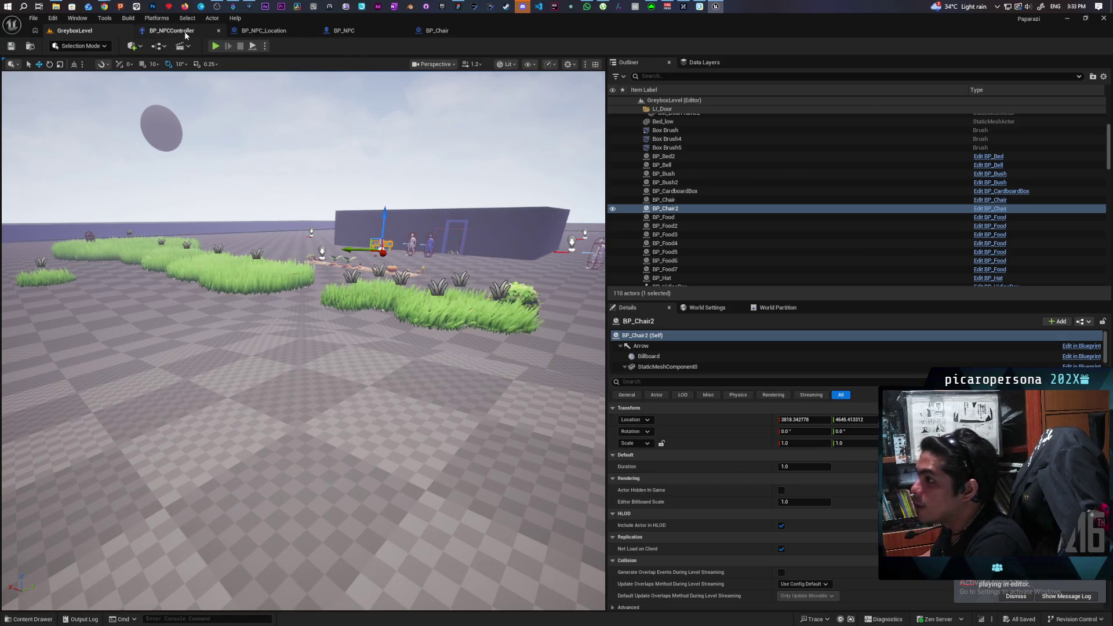
# - Open BP_NPCController and inspect the Check New Location function graph
pyautogui.click(184, 32)
pyautogui.scroll(-5, 380, 298)
pyautogui.scroll(5, 461, 307)
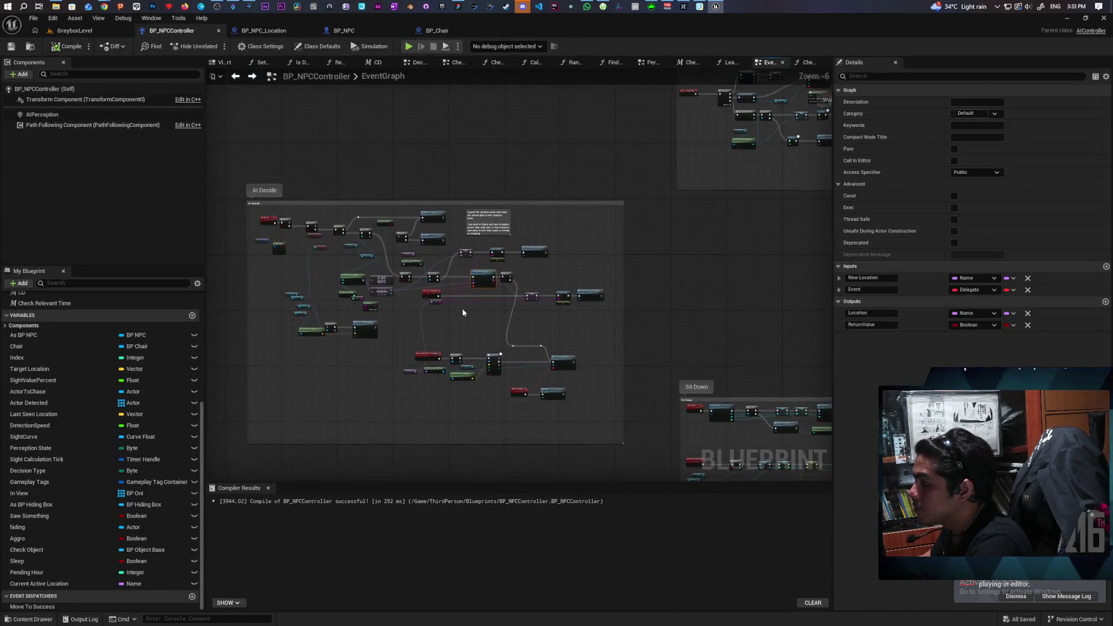
pyautogui.moveTo(460, 312)
pyautogui.mouseDown()
pyautogui.moveTo(497, 336)
pyautogui.moveTo(488, 280)
pyautogui.moveTo(542, 241)
pyautogui.mouseUp()
pyautogui.doubleClick(543, 240)
pyautogui.moveTo(823, 290)
pyautogui.mouseDown()
pyautogui.moveTo(500, 283)
pyautogui.moveTo(773, 241)
pyautogui.moveTo(746, 255)
pyautogui.mouseUp()
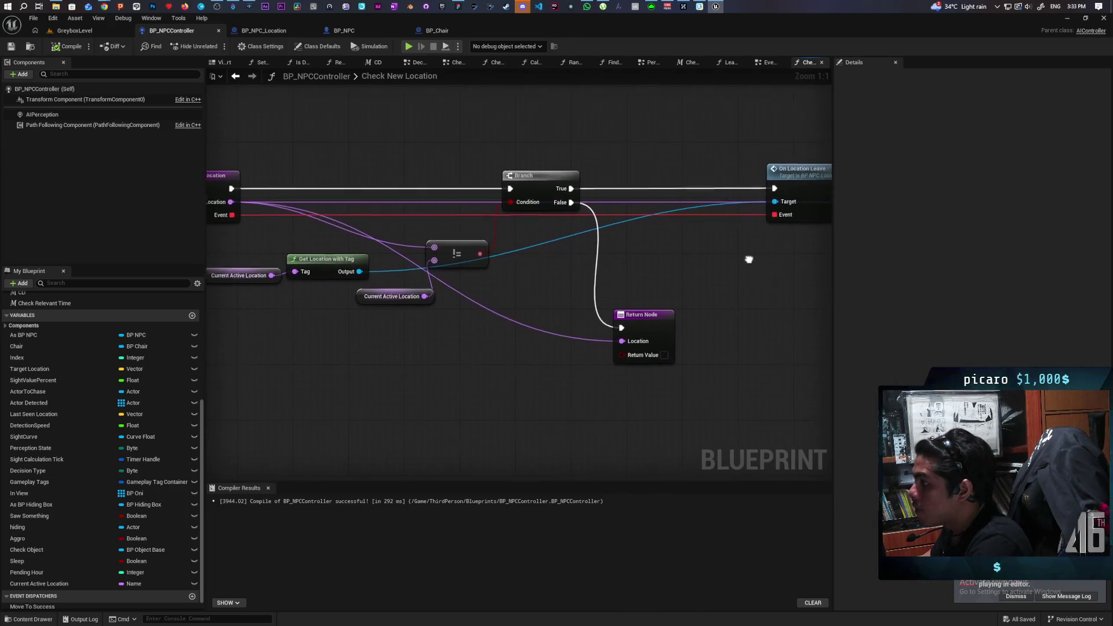
# - Back in the event graph, locate the On Location Arrived call and open it
pyautogui.click(235, 75)
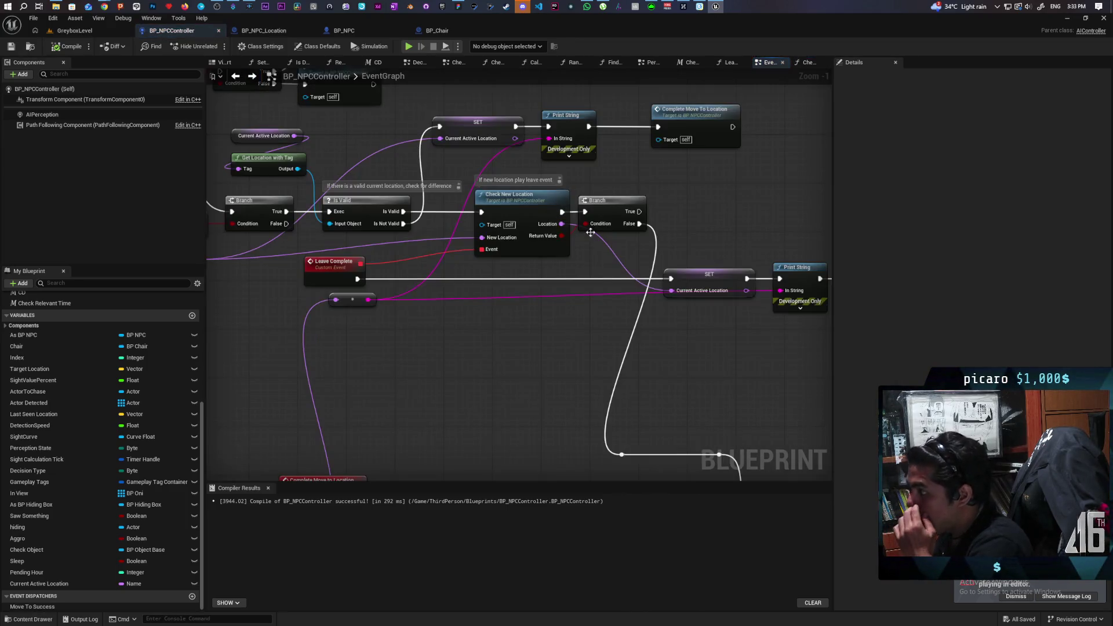
pyautogui.moveTo(565, 290)
pyautogui.mouseDown()
pyautogui.moveTo(454, 153)
pyautogui.moveTo(530, 189)
pyautogui.mouseUp()
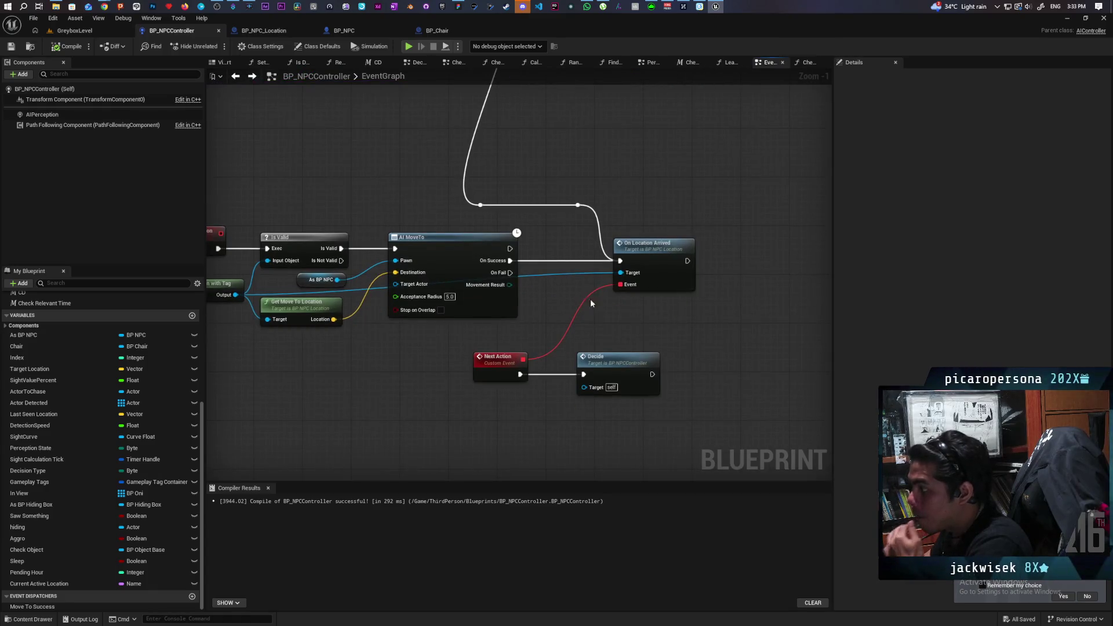
pyautogui.scroll(2, 590, 298)
pyautogui.scroll(-2, 641, 329)
pyautogui.moveTo(642, 329)
pyautogui.mouseDown()
pyautogui.moveTo(750, 310)
pyautogui.moveTo(783, 321)
pyautogui.mouseUp()
pyautogui.scroll(-1, 667, 336)
pyautogui.scroll(-1, 579, 318)
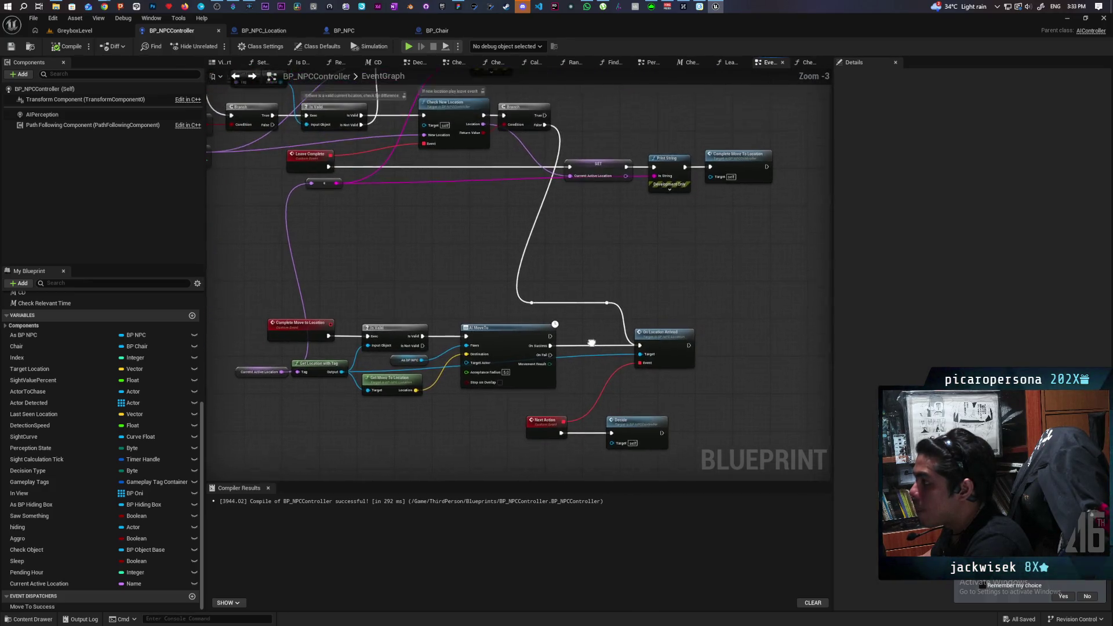
pyautogui.moveTo(580, 318); pyautogui.dragTo(593, 382)
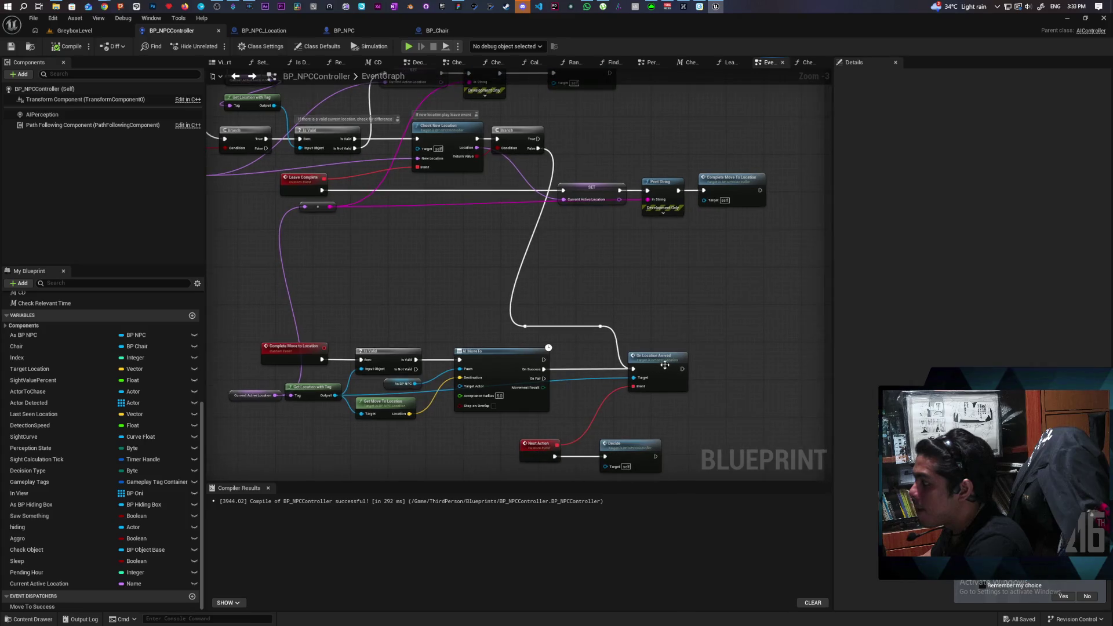
pyautogui.doubleClick(664, 365)
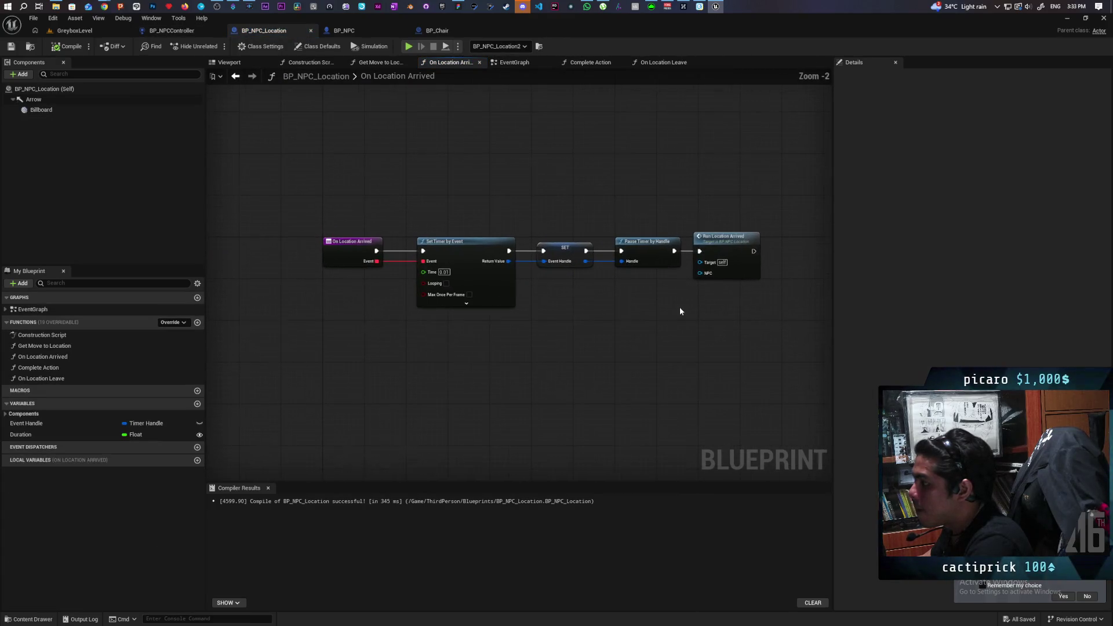
# - Give On Location Arrived an NPC input, supply As BP NPC in the controller, and return to the level
pyautogui.moveTo(661, 328)
pyautogui.mouseDown()
pyautogui.moveTo(335, 321)
pyautogui.moveTo(333, 256)
pyautogui.mouseUp()
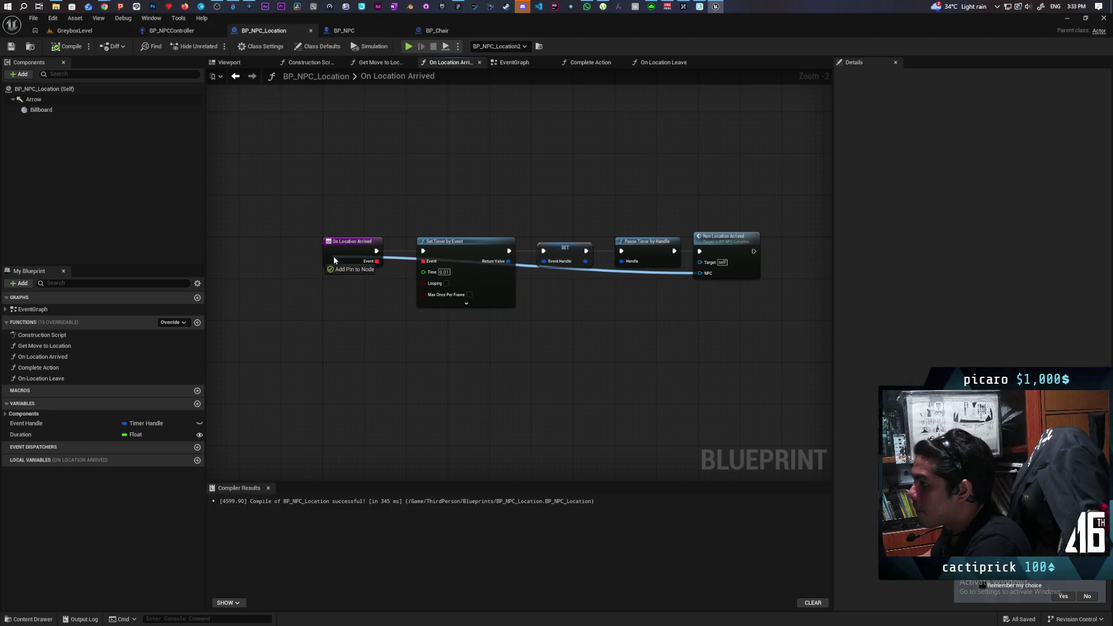
pyautogui.click(234, 76)
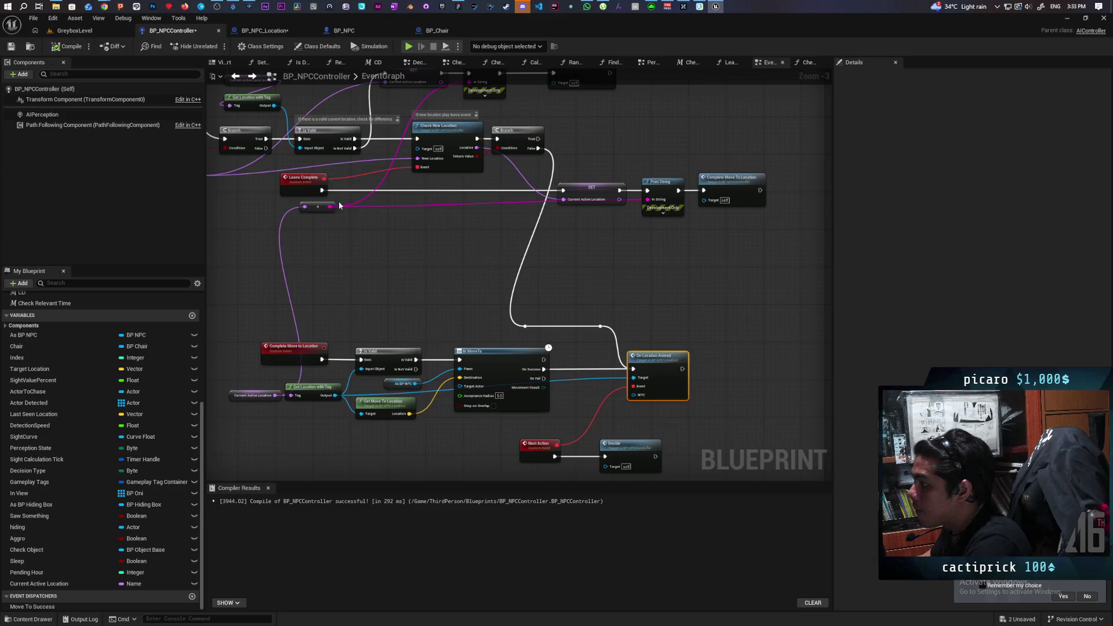
pyautogui.scroll(4, 341, 206)
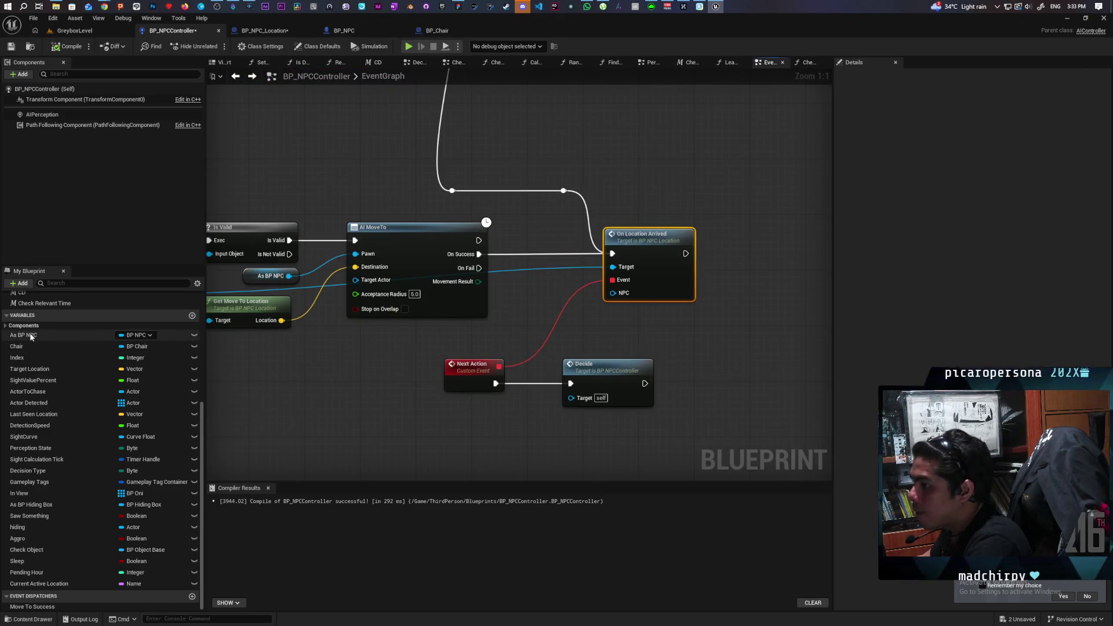
pyautogui.moveTo(31, 337); pyautogui.dragTo(551, 286)
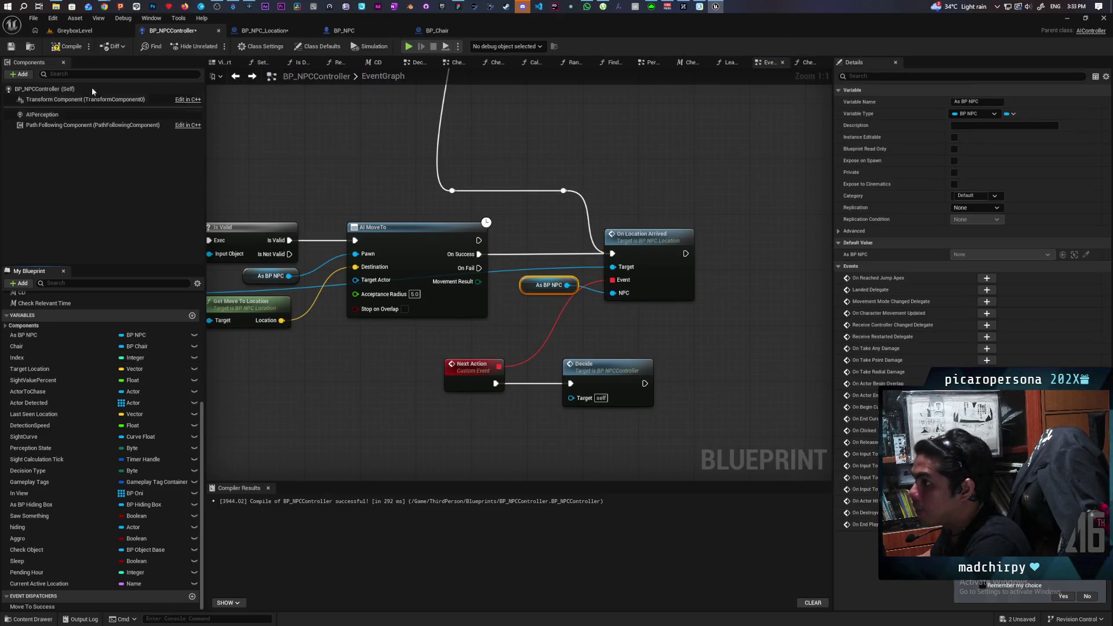
pyautogui.click(90, 32)
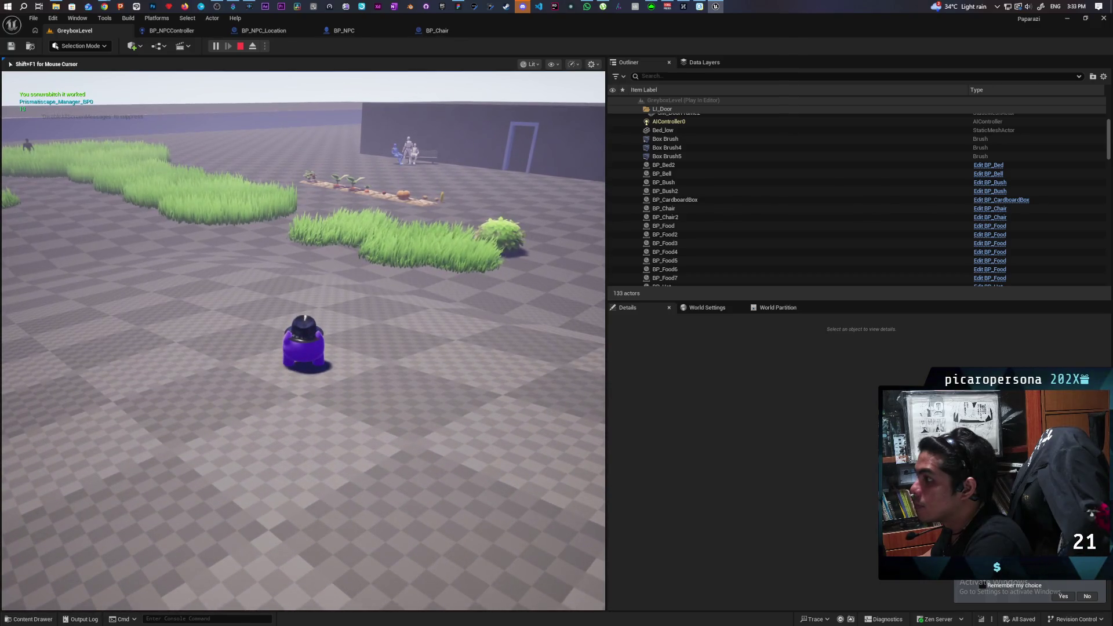
# - Stop the playtest, close the error log, and cycle through the blueprint tabs to BP_NPCController
pyautogui.press('Escape')
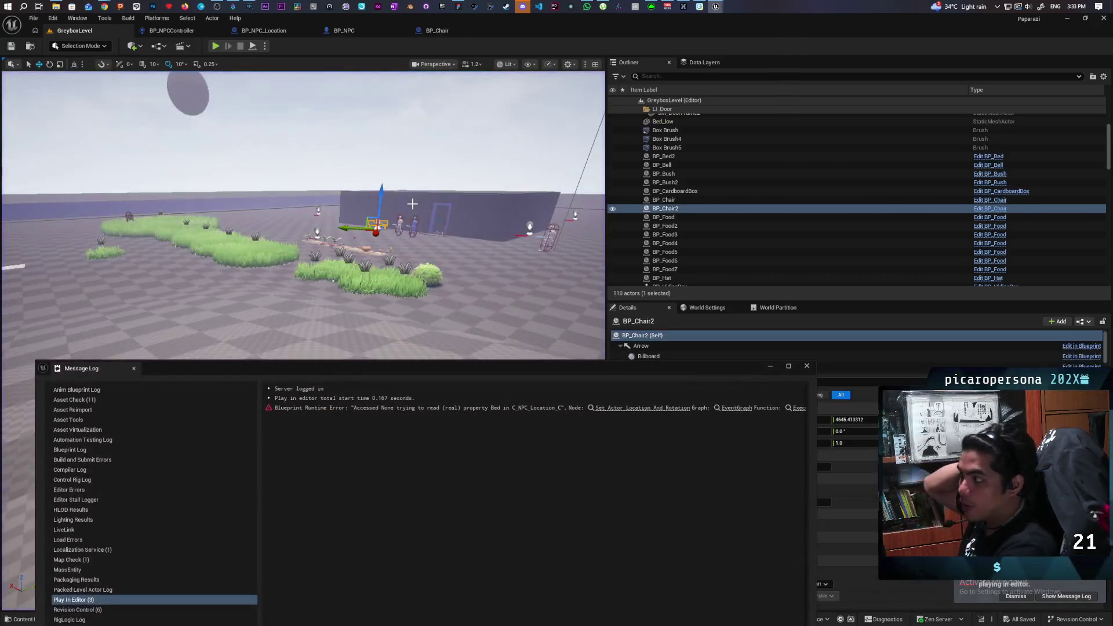
pyautogui.click(717, 303)
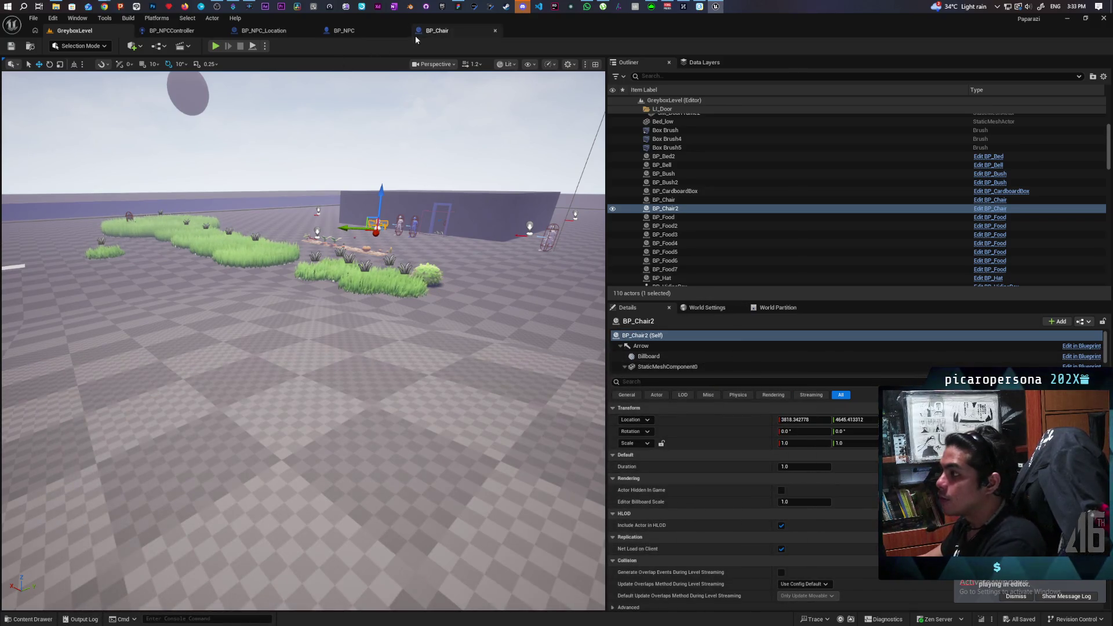
pyautogui.click(416, 34)
pyautogui.click(358, 30)
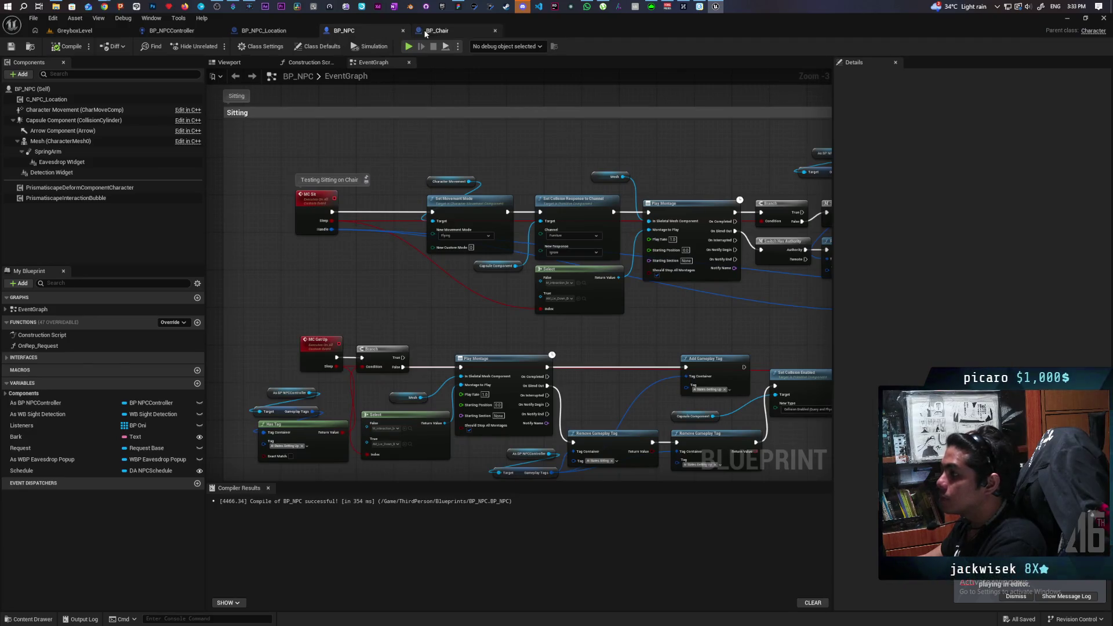
pyautogui.click(426, 32)
pyautogui.click(190, 33)
pyautogui.click(264, 31)
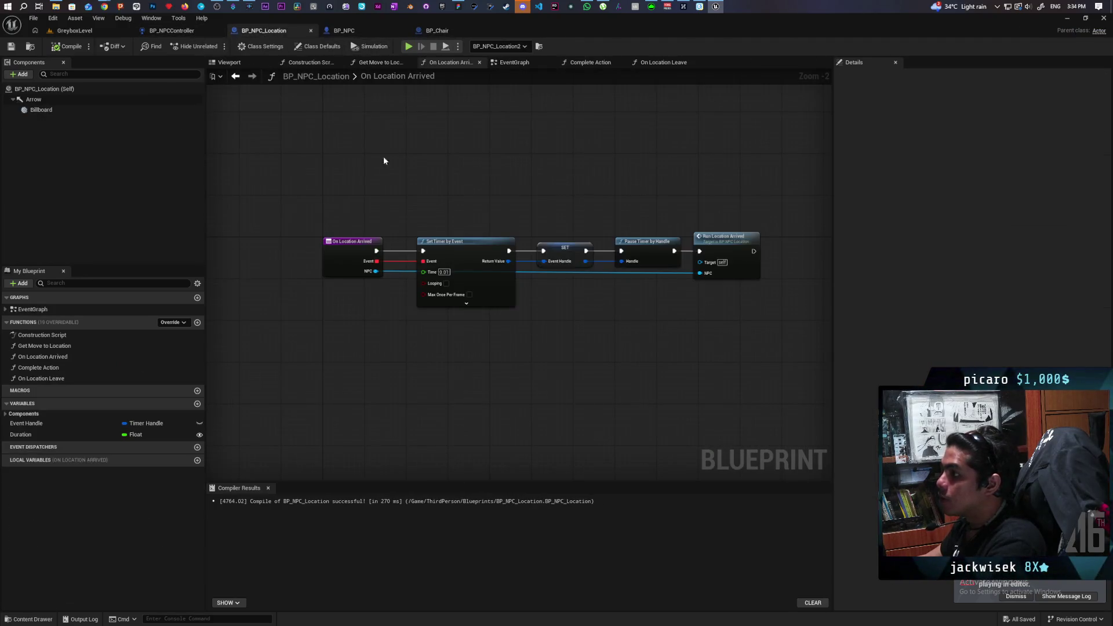
pyautogui.click(173, 32)
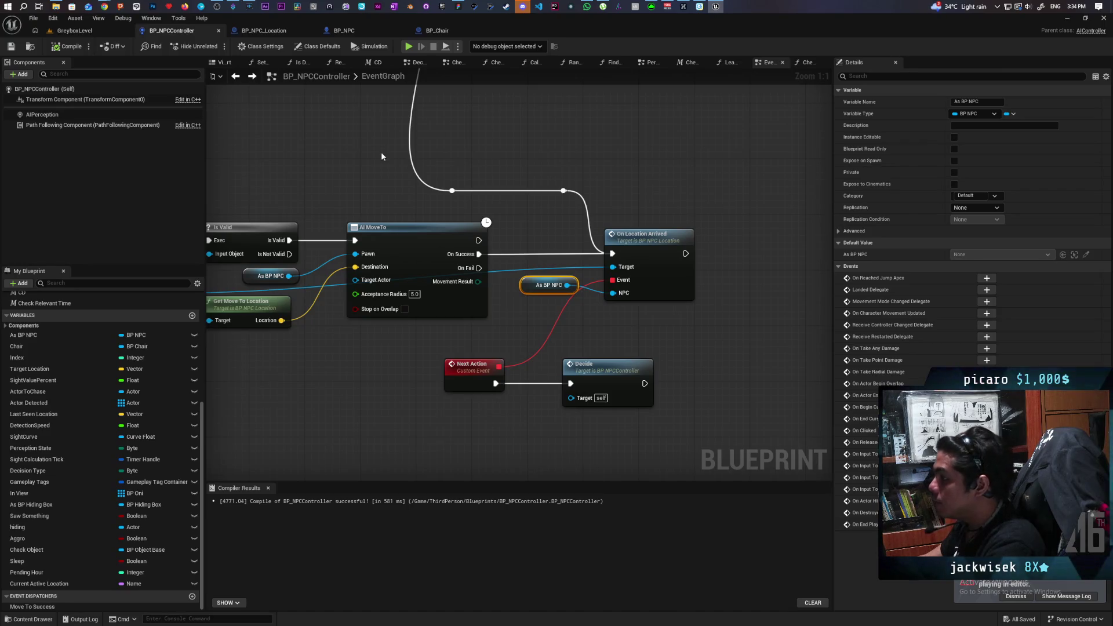
# - In BP_NPCController, find the sitting logic and select the Set Actor Location And Rotation node
pyautogui.scroll(-5, 381, 152)
pyautogui.scroll(5, 604, 259)
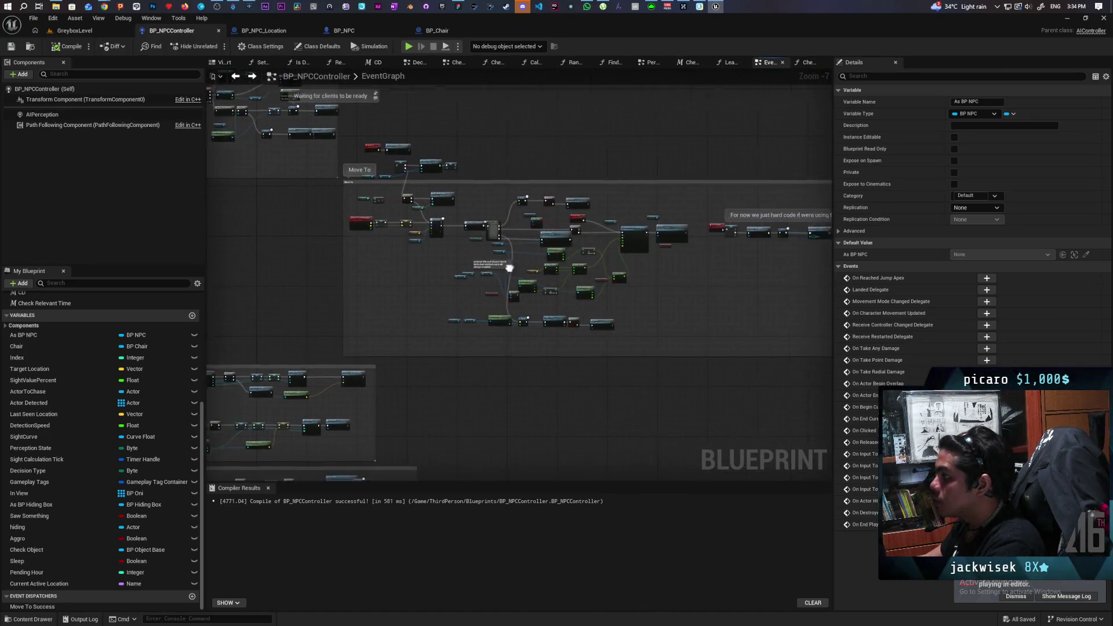
pyautogui.scroll(-1, 426, 202)
pyautogui.scroll(1, 513, 200)
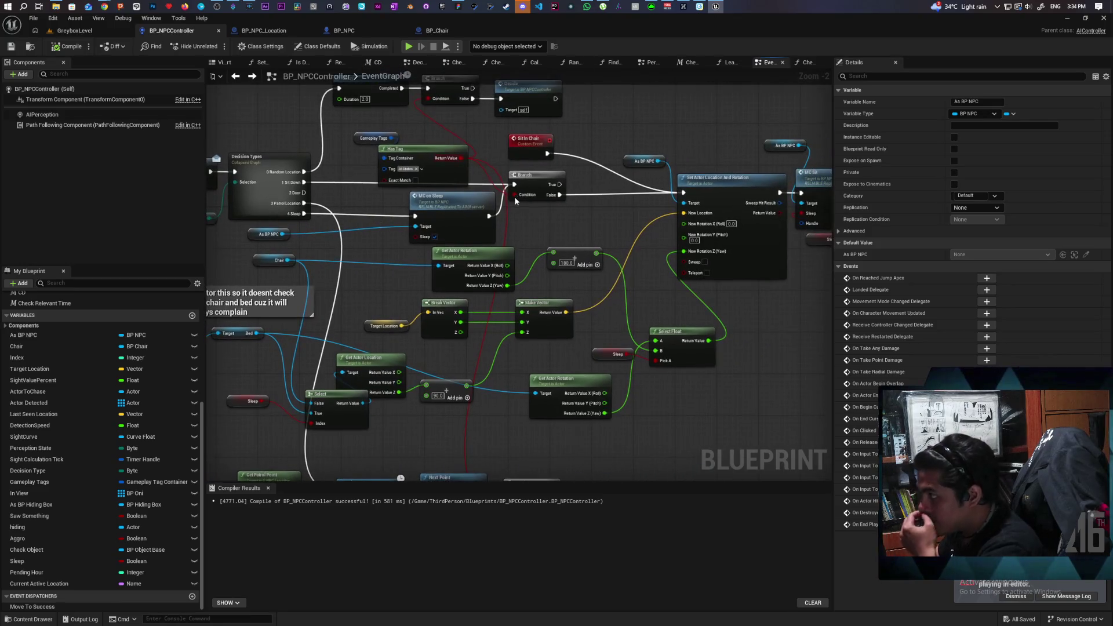
pyautogui.moveTo(573, 205)
pyautogui.mouseDown()
pyautogui.moveTo(597, 225)
pyautogui.moveTo(545, 231)
pyautogui.mouseUp()
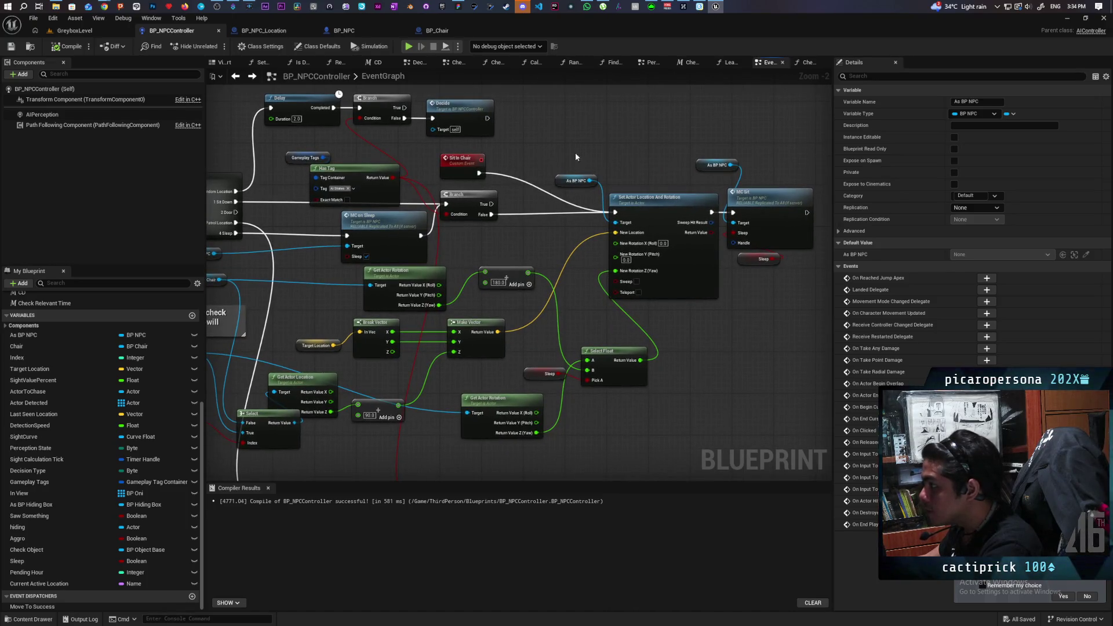
pyautogui.moveTo(575, 154); pyautogui.dragTo(648, 228)
pyautogui.moveTo(554, 245); pyautogui.dragTo(572, 210)
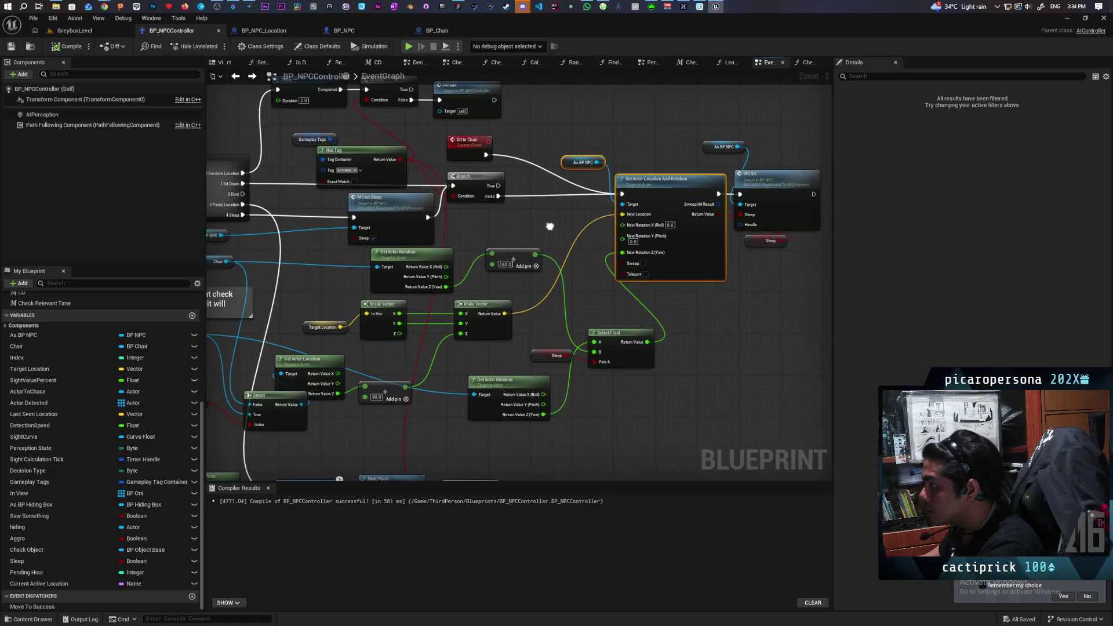
pyautogui.click(660, 238)
pyautogui.moveTo(660, 237); pyautogui.dragTo(675, 266)
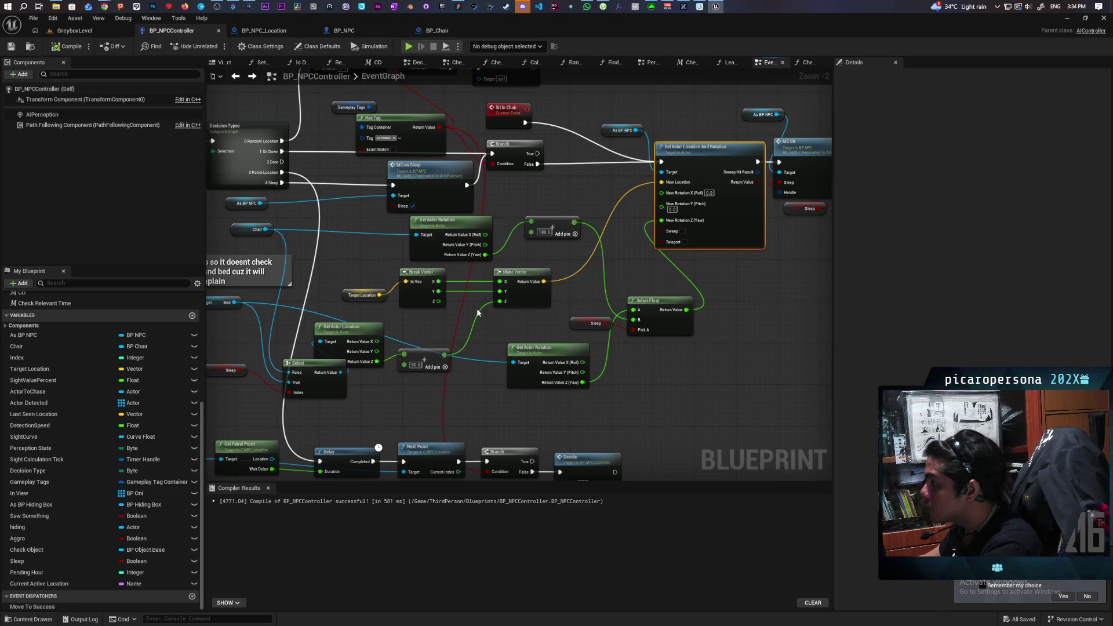
pyautogui.moveTo(390, 345)
pyautogui.mouseDown()
pyautogui.moveTo(514, 351)
pyautogui.moveTo(570, 310)
pyautogui.moveTo(622, 308)
pyautogui.moveTo(541, 350)
pyautogui.moveTo(509, 348)
pyautogui.moveTo(488, 373)
pyautogui.moveTo(401, 374)
pyautogui.moveTo(406, 408)
pyautogui.moveTo(389, 423)
pyautogui.moveTo(357, 378)
pyautogui.mouseUp()
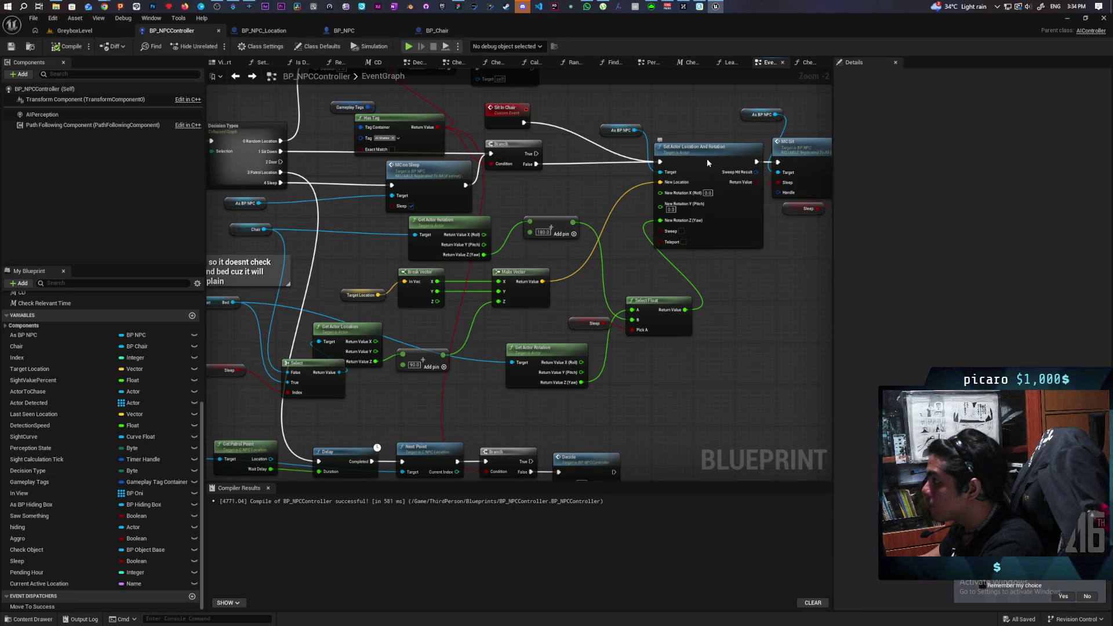
pyautogui.click(718, 243)
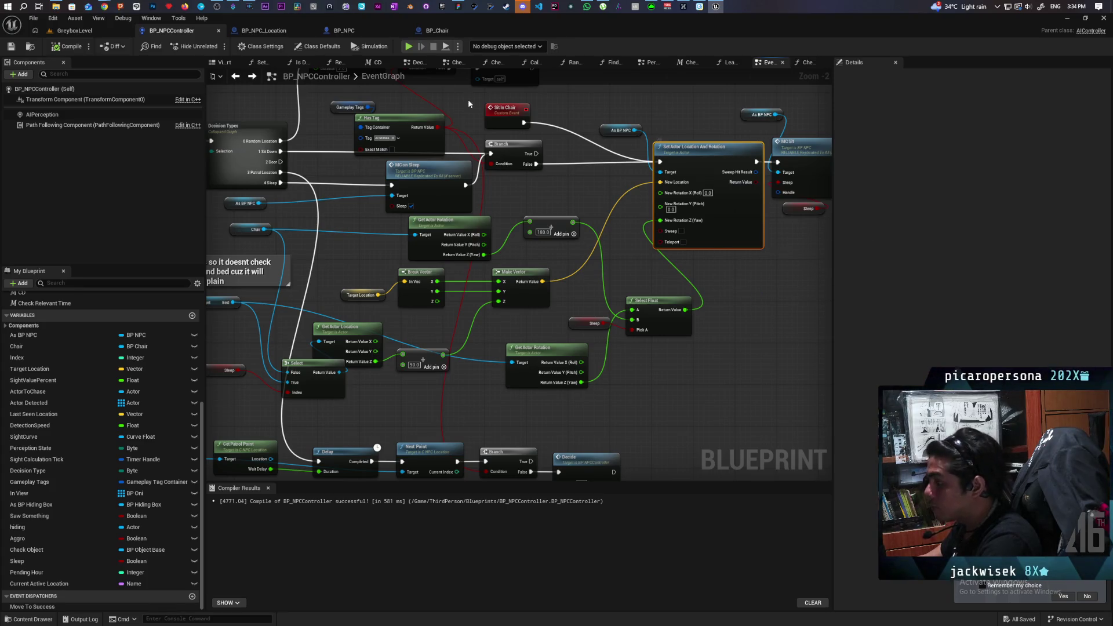
# - Paste Set Actor Location And Rotation into BP_Chair beside Event Run Location Arrived
pyautogui.click(442, 31)
pyautogui.moveTo(534, 214)
pyautogui.mouseDown()
pyautogui.moveTo(455, 248)
pyautogui.moveTo(562, 241)
pyautogui.moveTo(474, 237)
pyautogui.moveTo(792, 256)
pyautogui.mouseUp()
pyautogui.moveTo(511, 183); pyautogui.dragTo(294, 182)
pyautogui.click(358, 251)
pyautogui.hotkey('ctrl', 'v')
pyautogui.moveTo(372, 251)
pyautogui.mouseDown()
pyautogui.moveTo(448, 151)
pyautogui.moveTo(421, 164)
pyautogui.mouseUp()
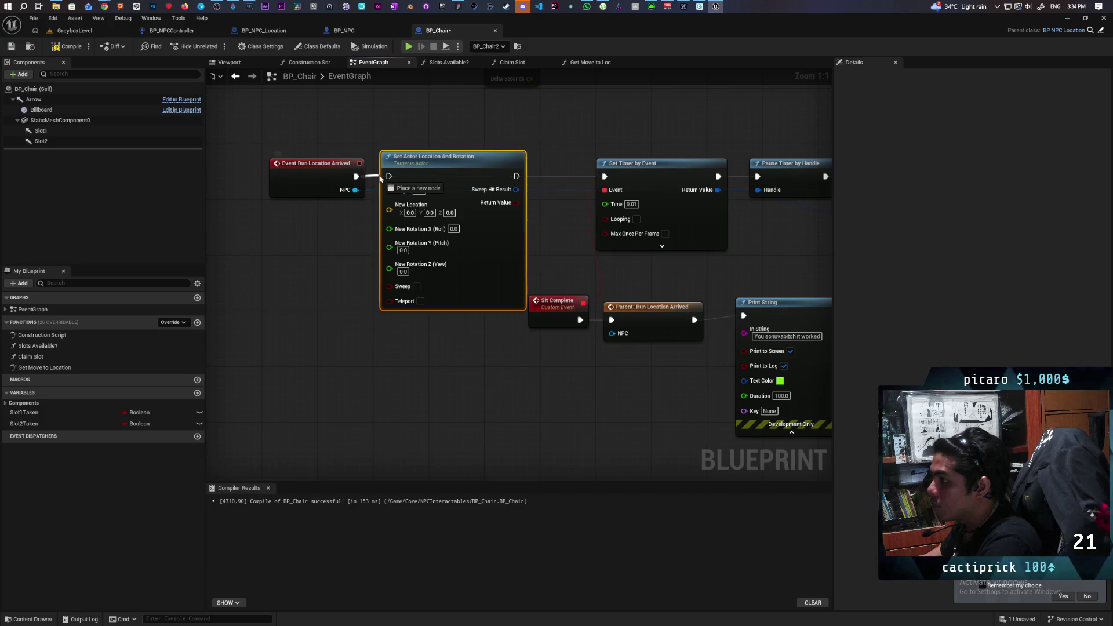
# - Chain Set Actor Location And Rotation into the timer and make the arriving NPC its Target
pyautogui.moveTo(516, 176); pyautogui.dragTo(605, 177)
pyautogui.moveTo(282, 223); pyautogui.dragTo(420, 213)
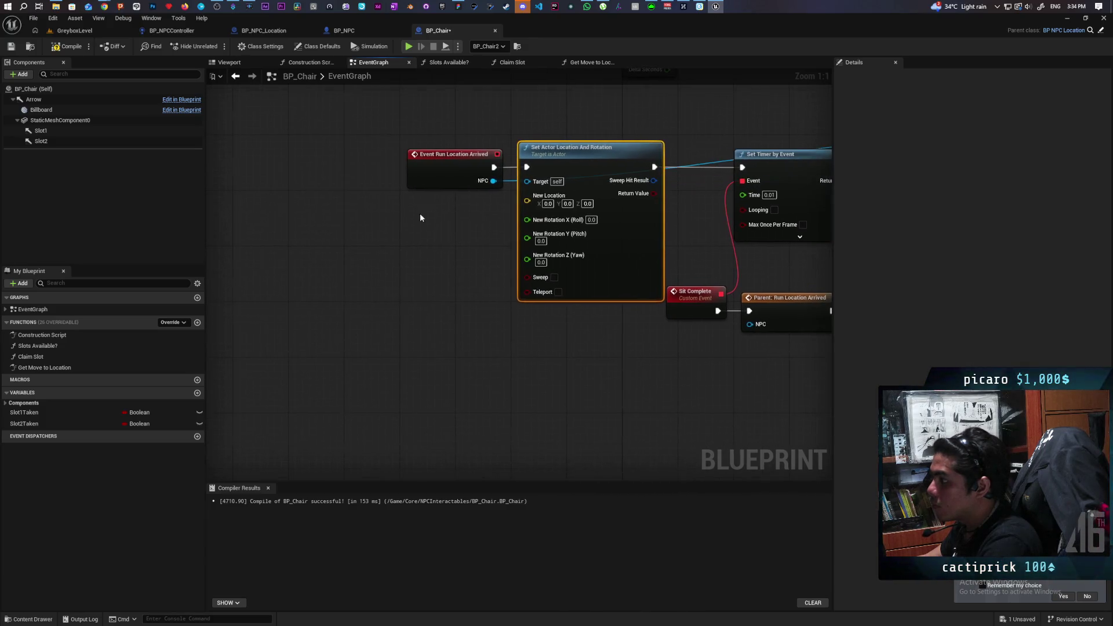
pyautogui.moveTo(432, 168); pyautogui.dragTo(414, 170)
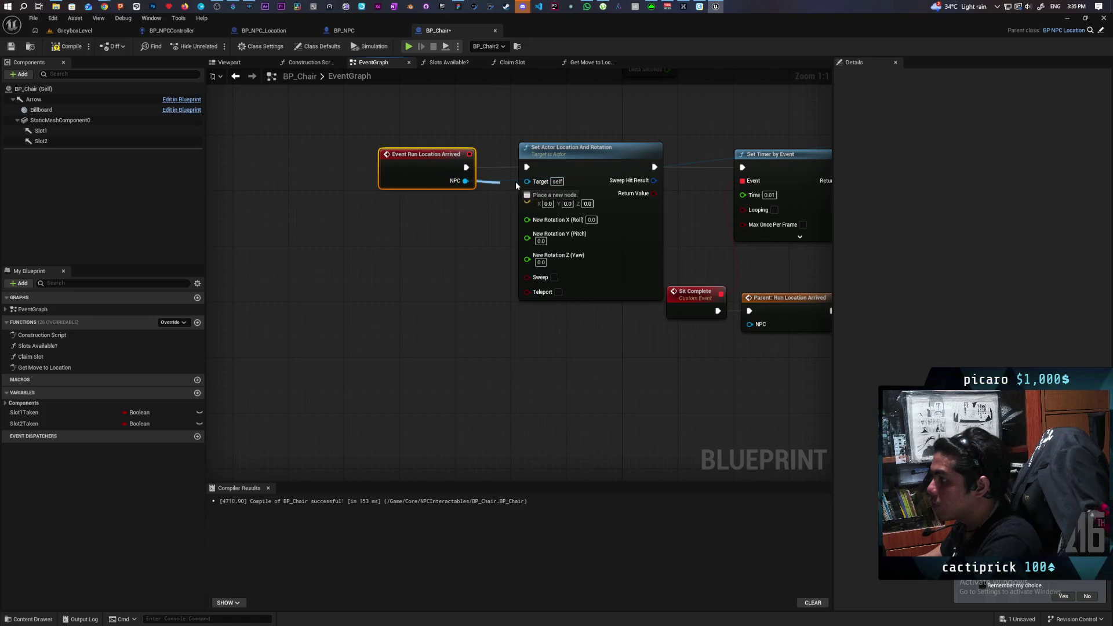
pyautogui.moveTo(516, 186); pyautogui.dragTo(527, 181)
pyautogui.moveTo(497, 231); pyautogui.dragTo(420, 247)
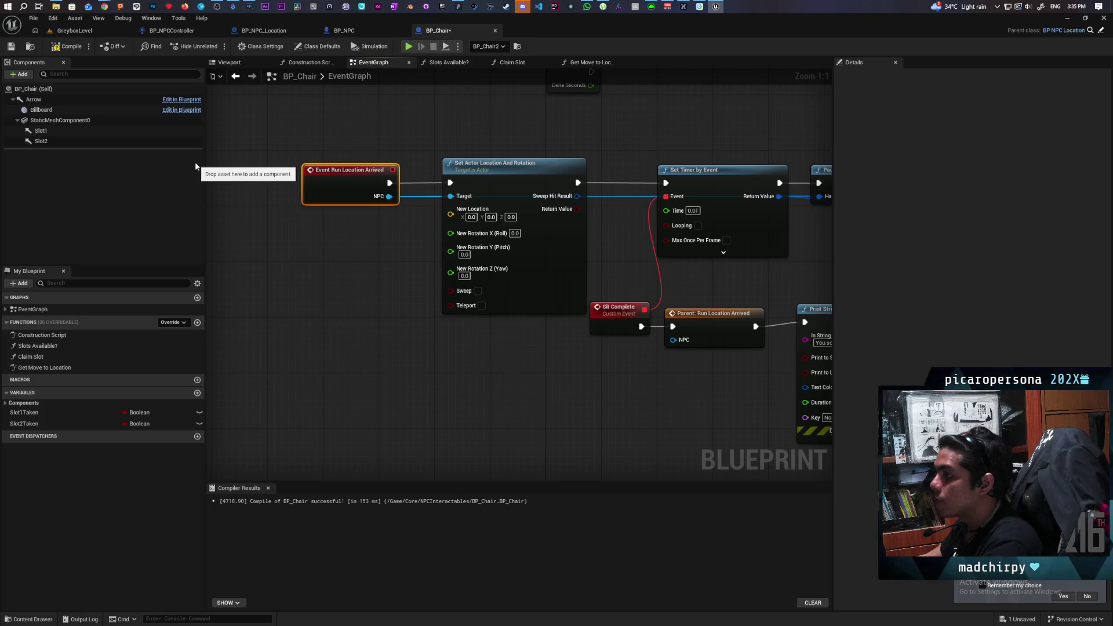
# - Zoom out and drag a Slots Available? call into the graph
pyautogui.click(543, 255)
pyautogui.click(461, 324)
pyautogui.scroll(-1, 347, 286)
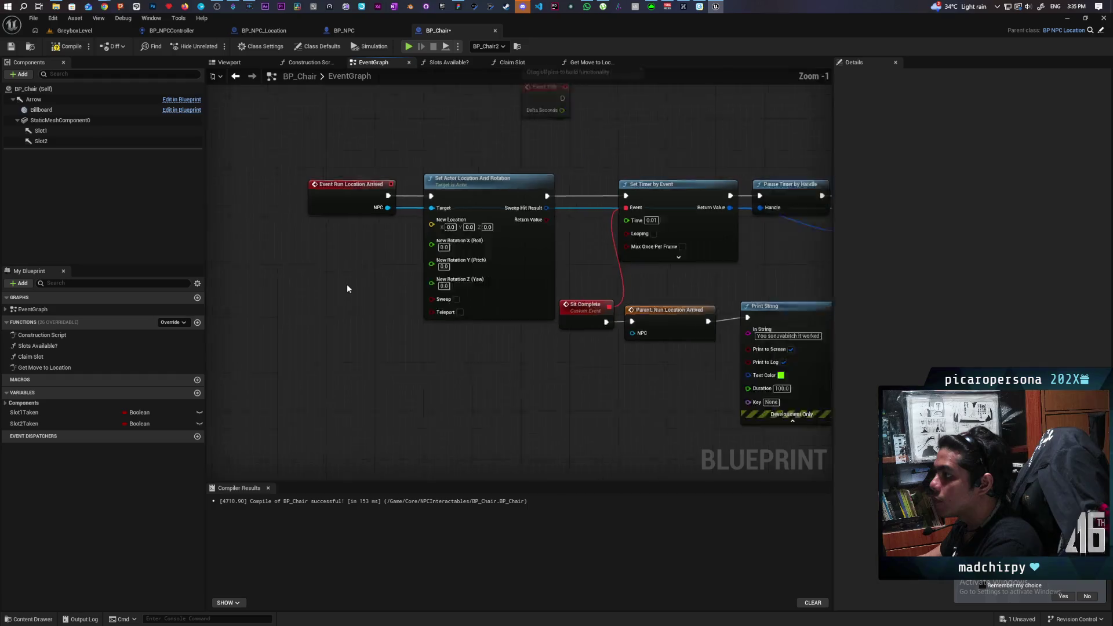
pyautogui.scroll(-2, 347, 288)
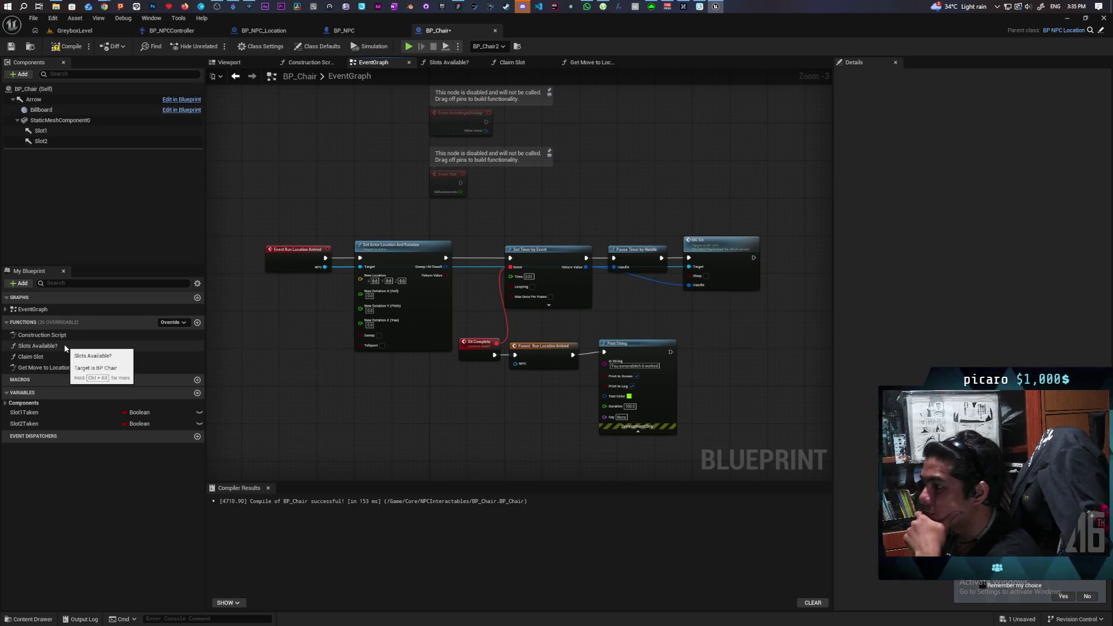
pyautogui.moveTo(43, 348)
pyautogui.mouseDown()
pyautogui.moveTo(301, 339)
pyautogui.moveTo(288, 341)
pyautogui.mouseUp()
# - Place Slots Available? below the event and add Get World Location from its Slot output
pyautogui.scroll(4, 329, 338)
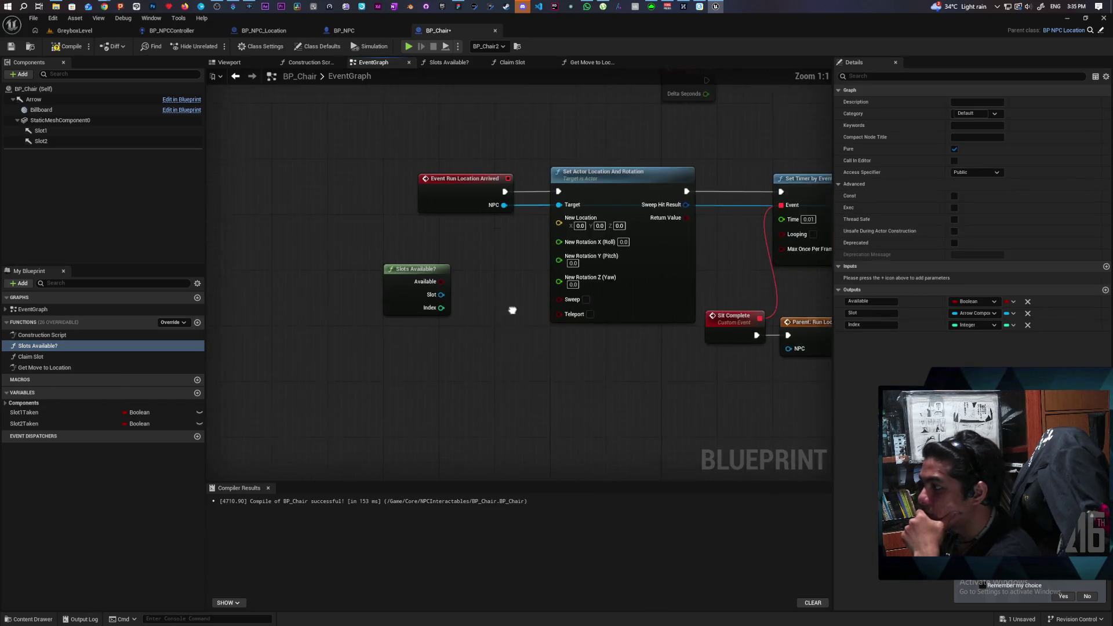
pyautogui.moveTo(444, 183); pyautogui.dragTo(402, 182)
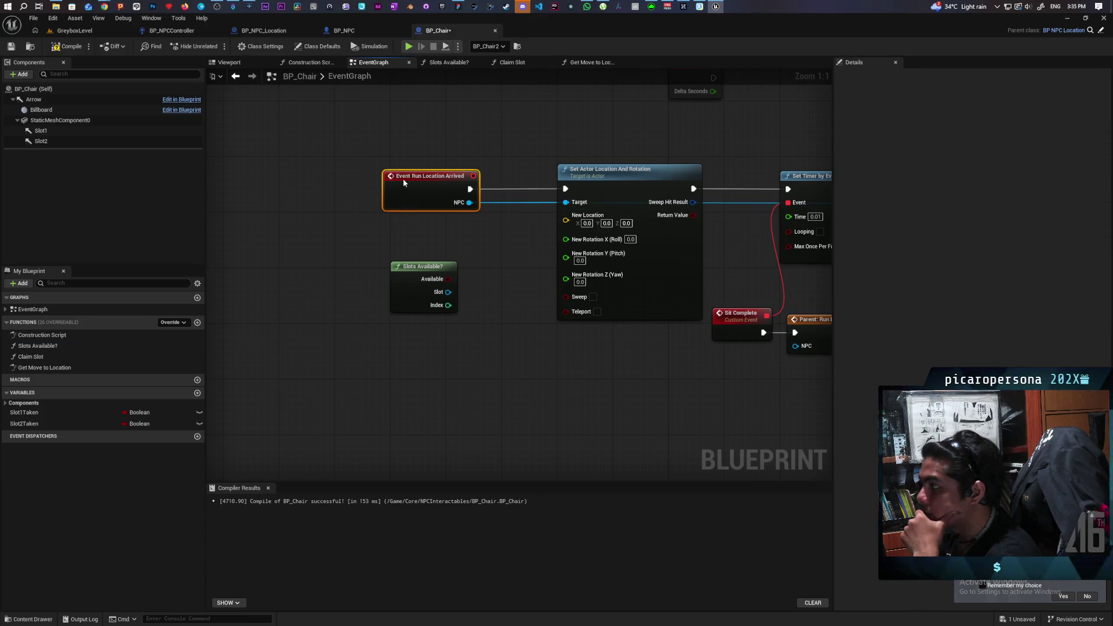
pyautogui.click(531, 253)
pyautogui.moveTo(419, 262)
pyautogui.mouseDown()
pyautogui.moveTo(302, 278)
pyautogui.moveTo(314, 269)
pyautogui.mouseUp()
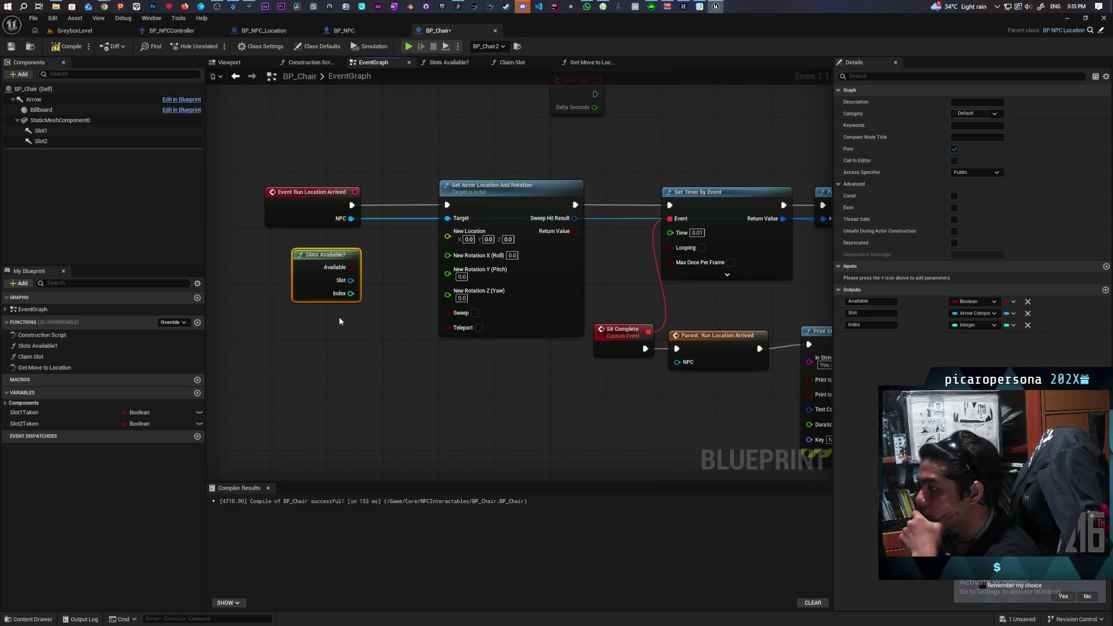
pyautogui.moveTo(365, 317); pyautogui.dragTo(369, 343)
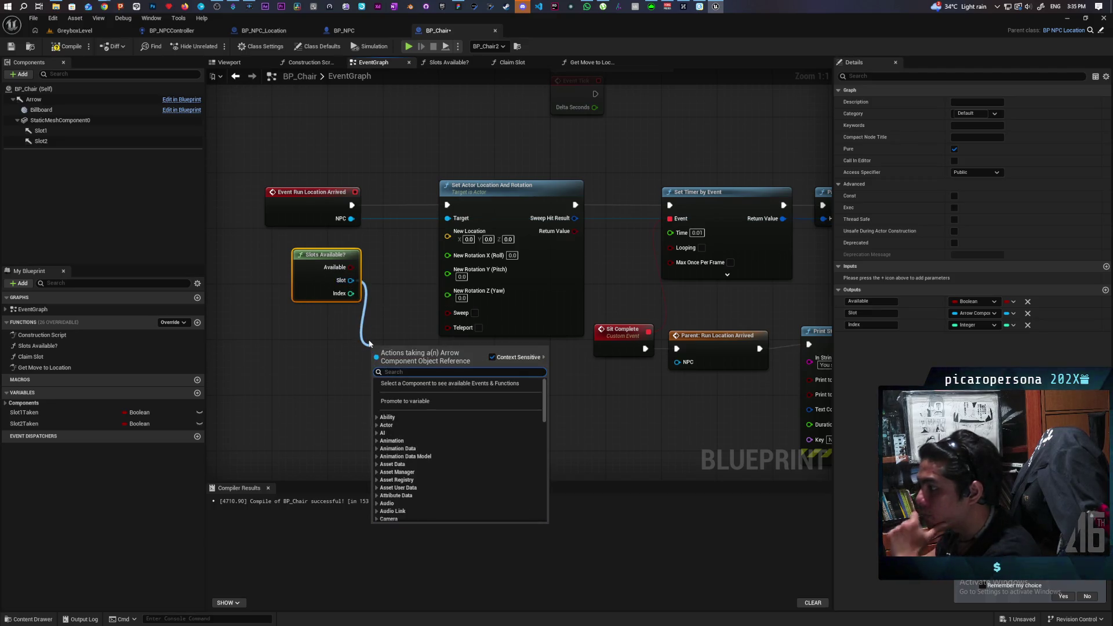
pyautogui.write('get')
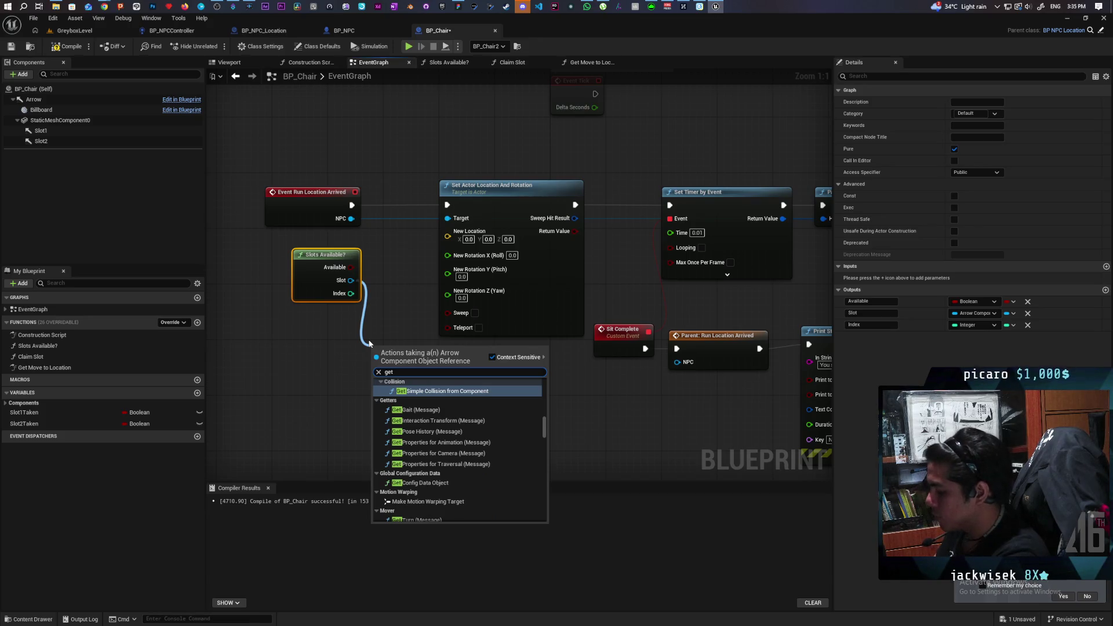
pyautogui.write(' world locatio')
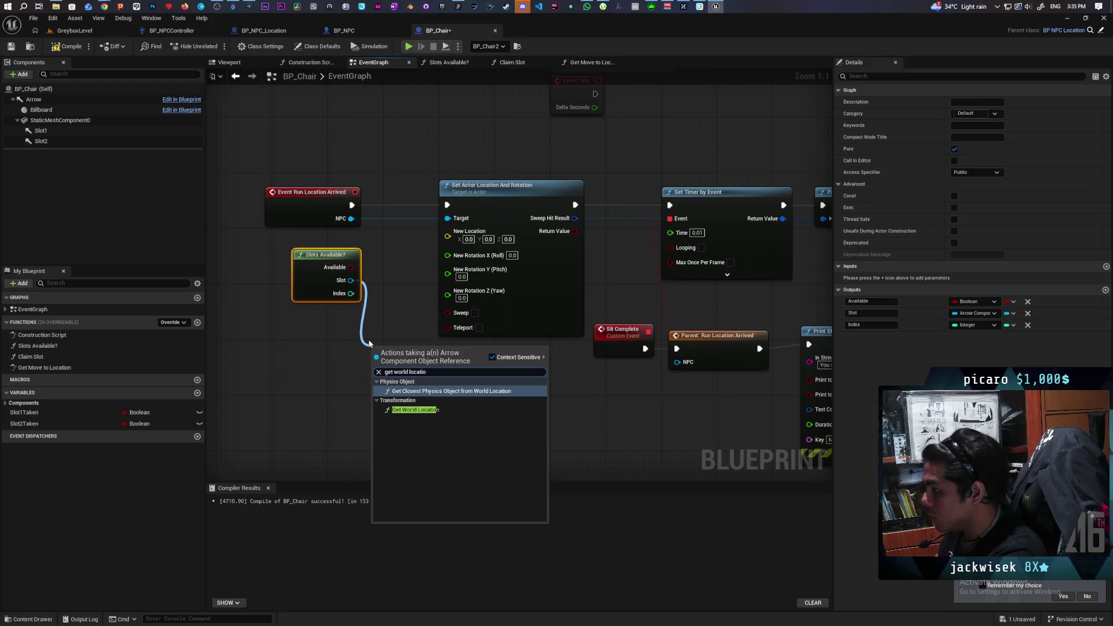
pyautogui.click(415, 410)
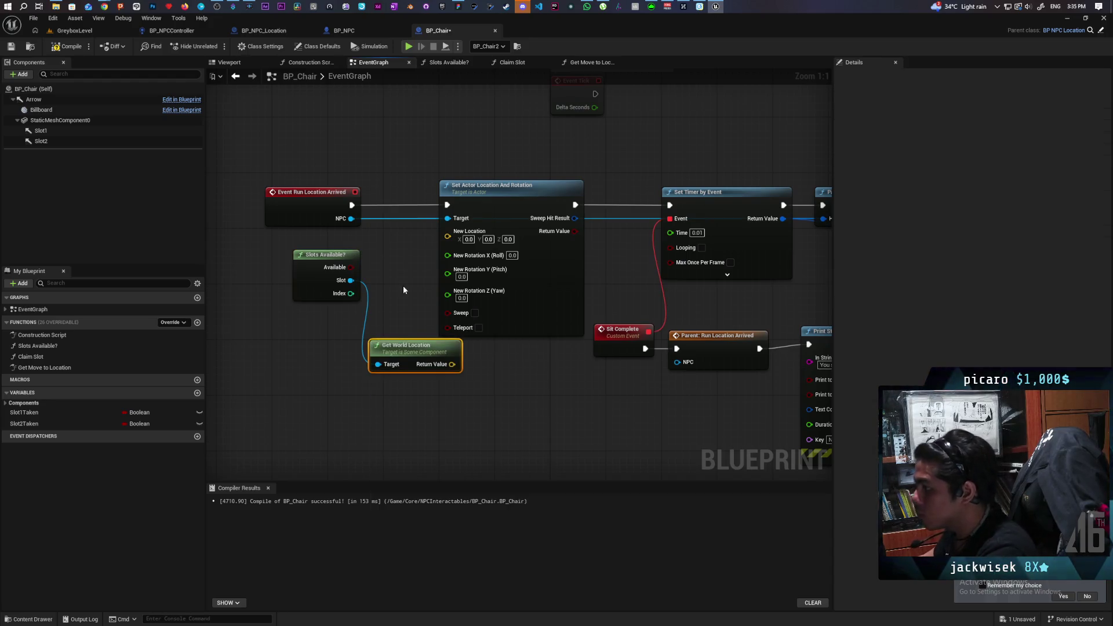
# - Add 0,0,90 to the slot's world location and feed the result into New Location
pyautogui.moveTo(328, 255); pyautogui.dragTo(258, 248)
pyautogui.moveTo(412, 353)
pyautogui.mouseDown()
pyautogui.moveTo(256, 312)
pyautogui.moveTo(306, 348)
pyautogui.mouseUp()
pyautogui.write('+')
pyautogui.press('Return')
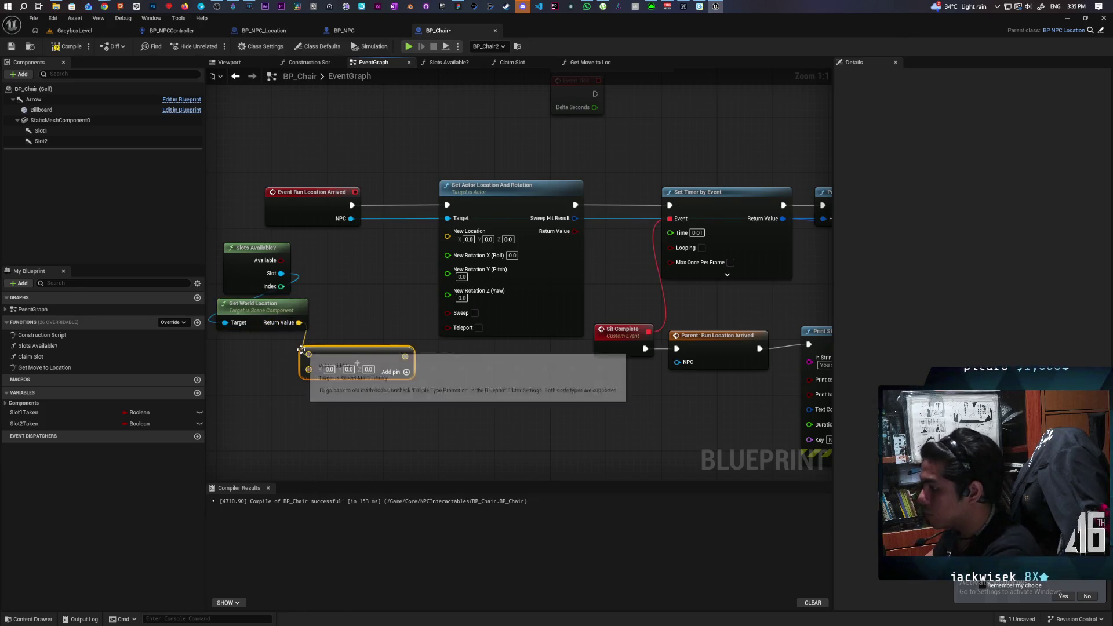
pyautogui.click(368, 369)
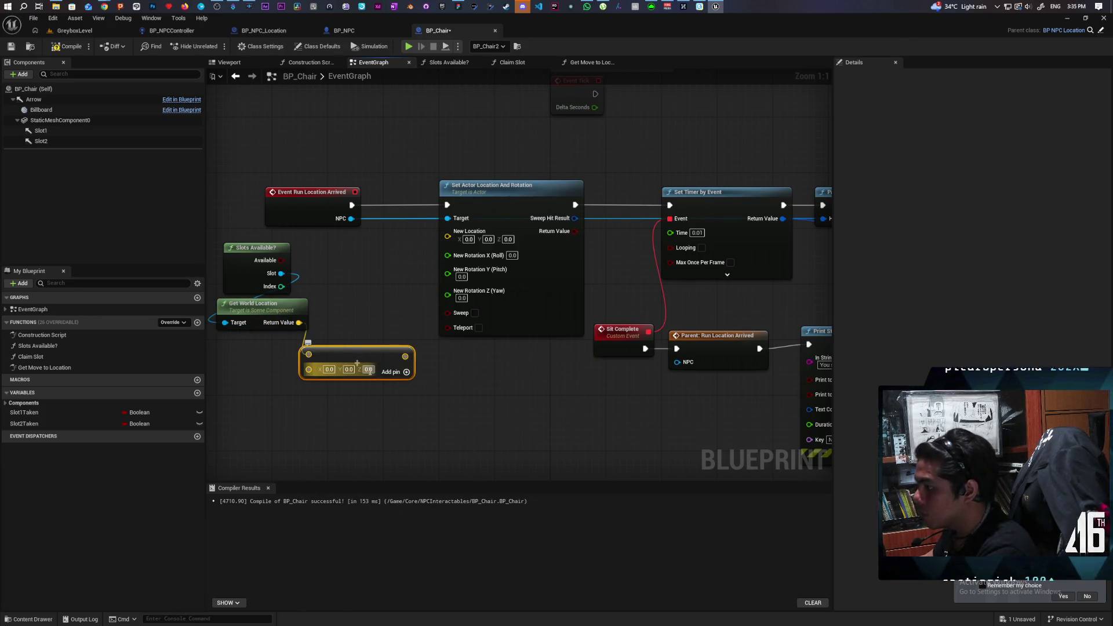
pyautogui.write('90')
pyautogui.click(383, 305)
pyautogui.moveTo(408, 356); pyautogui.dragTo(447, 231)
pyautogui.moveTo(377, 367); pyautogui.dragTo(376, 263)
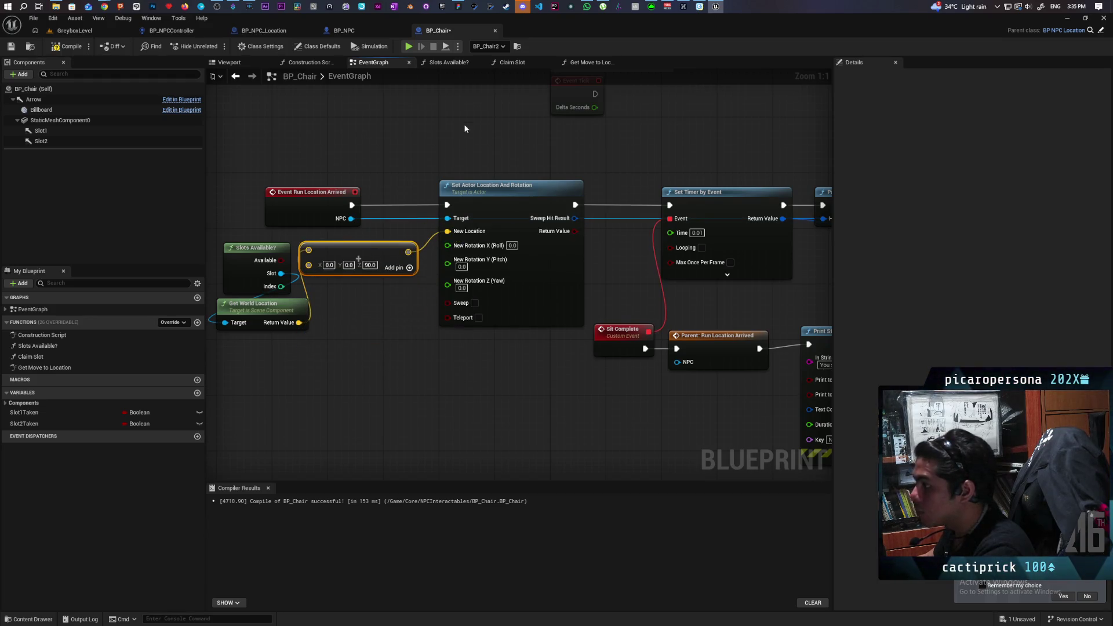
pyautogui.click(196, 29)
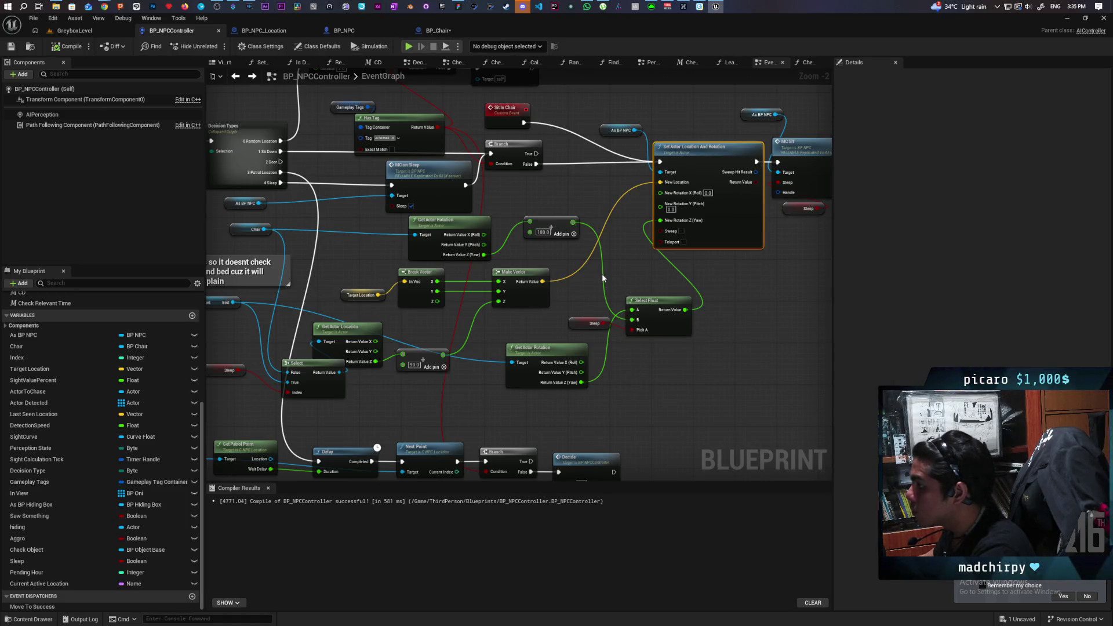
# - Select BP_NPCController's Get Actor Rotation and +180 add nodes to copy, then go back to BP_Chair
pyautogui.moveTo(557, 259); pyautogui.dragTo(579, 245)
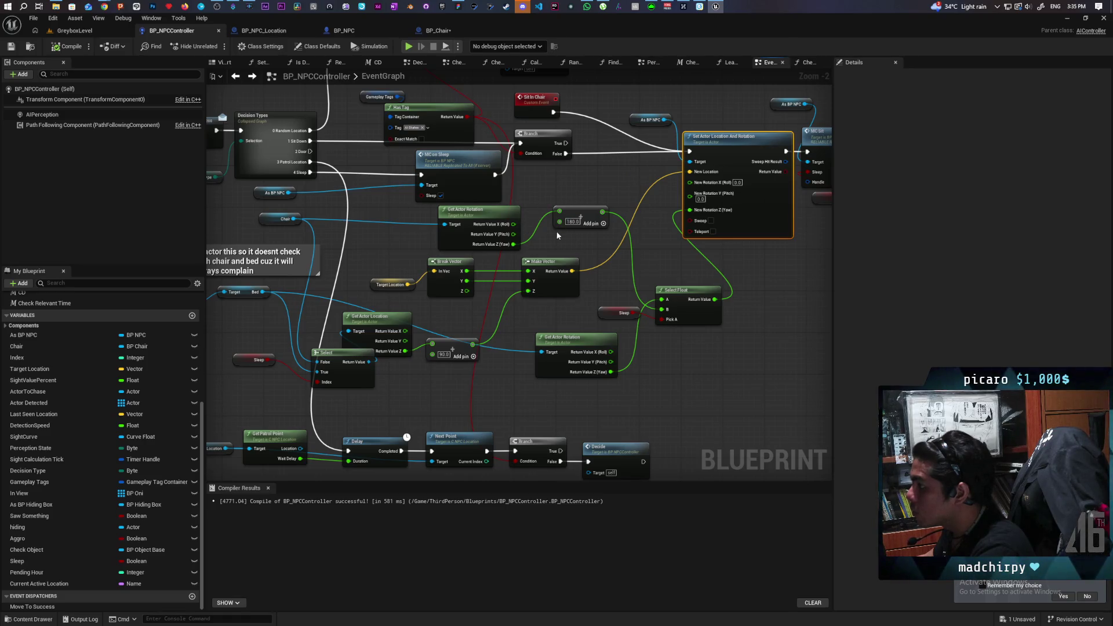
pyautogui.moveTo(428, 215); pyautogui.dragTo(569, 232)
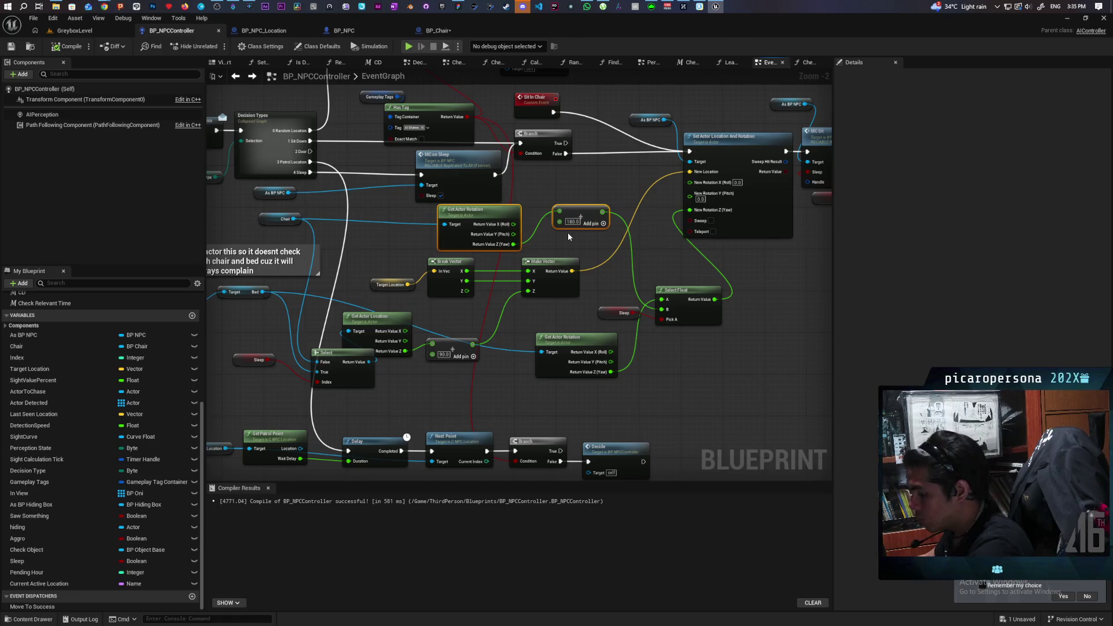
pyautogui.click(439, 30)
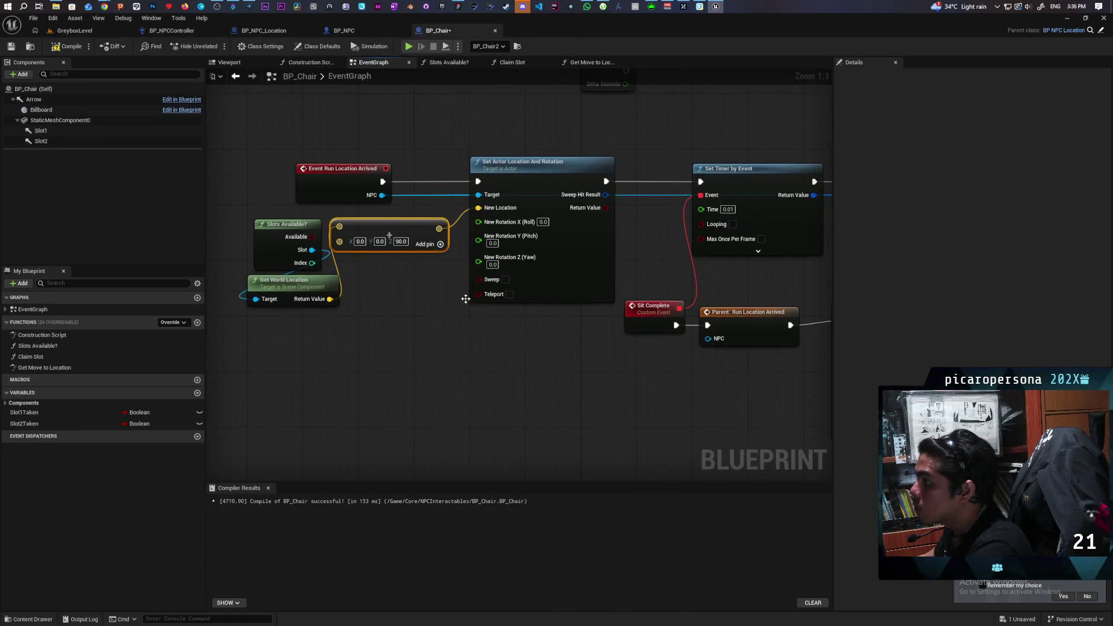
# - Paste the rotation nodes, wire the plus-180 sum into New Rotation Z (Yaw), and save
pyautogui.hotkey('ctrl', 'v')
pyautogui.moveTo(478, 381)
pyautogui.mouseDown()
pyautogui.moveTo(465, 311)
pyautogui.moveTo(478, 261)
pyautogui.mouseUp()
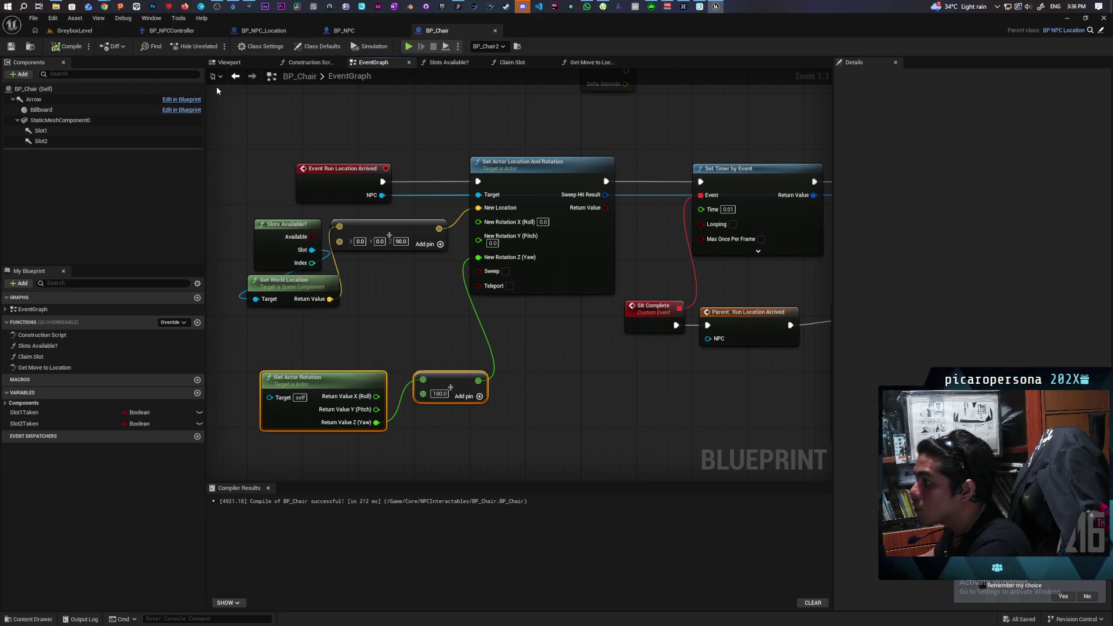
pyautogui.hotkey('ctrl', 's')
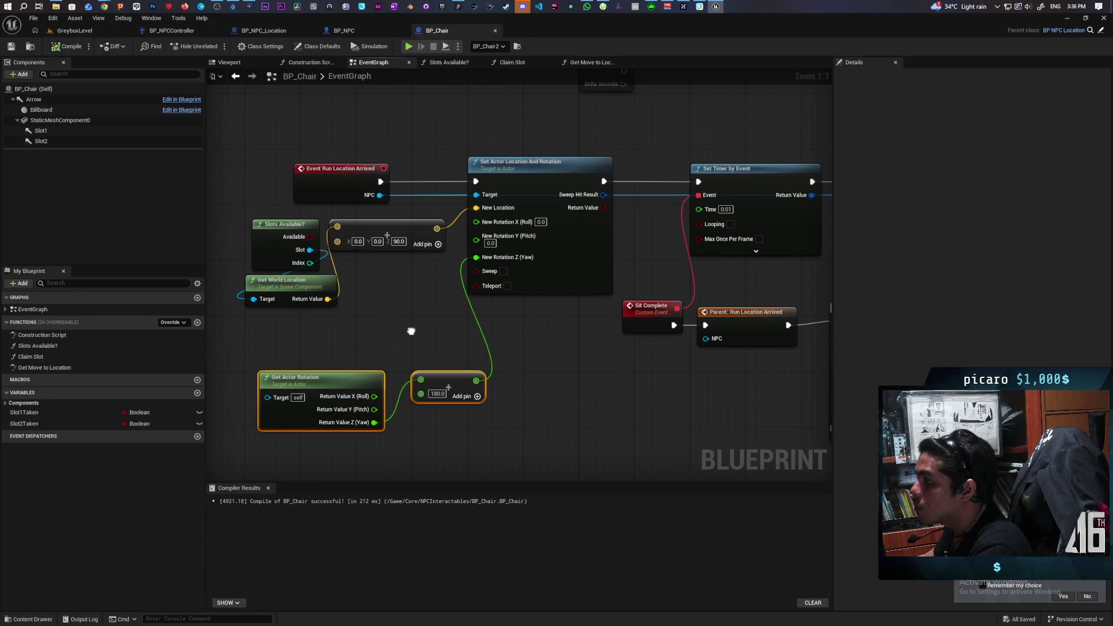
# - Add a Claim Slot call that runs right after the NPC's location is set
pyautogui.moveTo(412, 331); pyautogui.dragTo(526, 322)
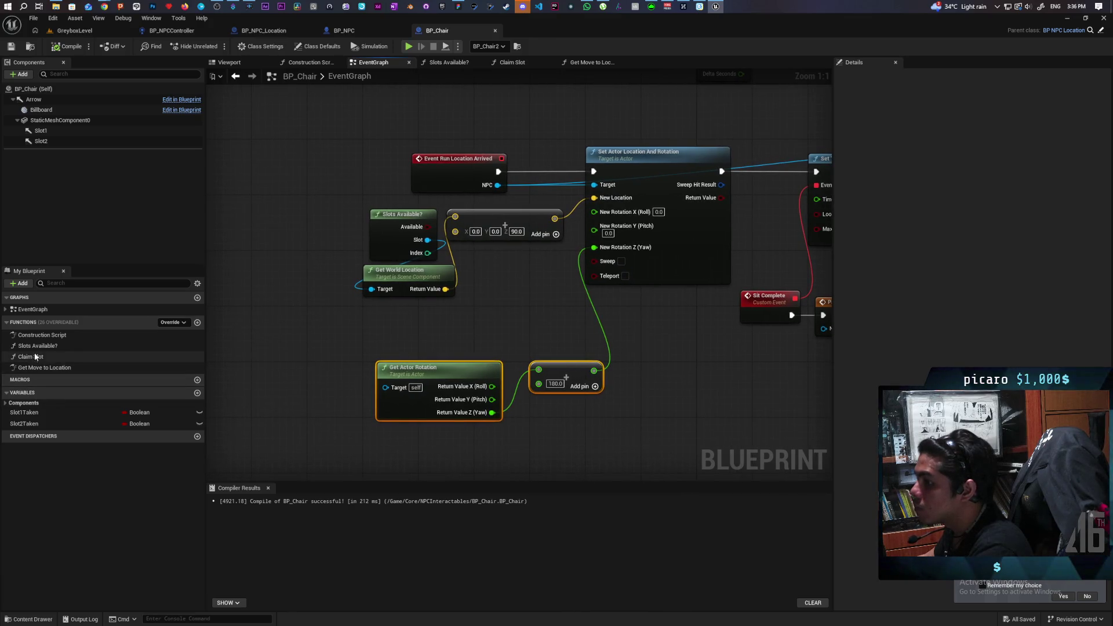
pyautogui.moveTo(35, 356)
pyautogui.mouseDown()
pyautogui.moveTo(291, 325)
pyautogui.moveTo(661, 316)
pyautogui.moveTo(667, 332)
pyautogui.mouseUp()
pyautogui.moveTo(359, 143)
pyautogui.mouseDown()
pyautogui.moveTo(572, 414)
pyautogui.moveTo(609, 414)
pyautogui.mouseUp()
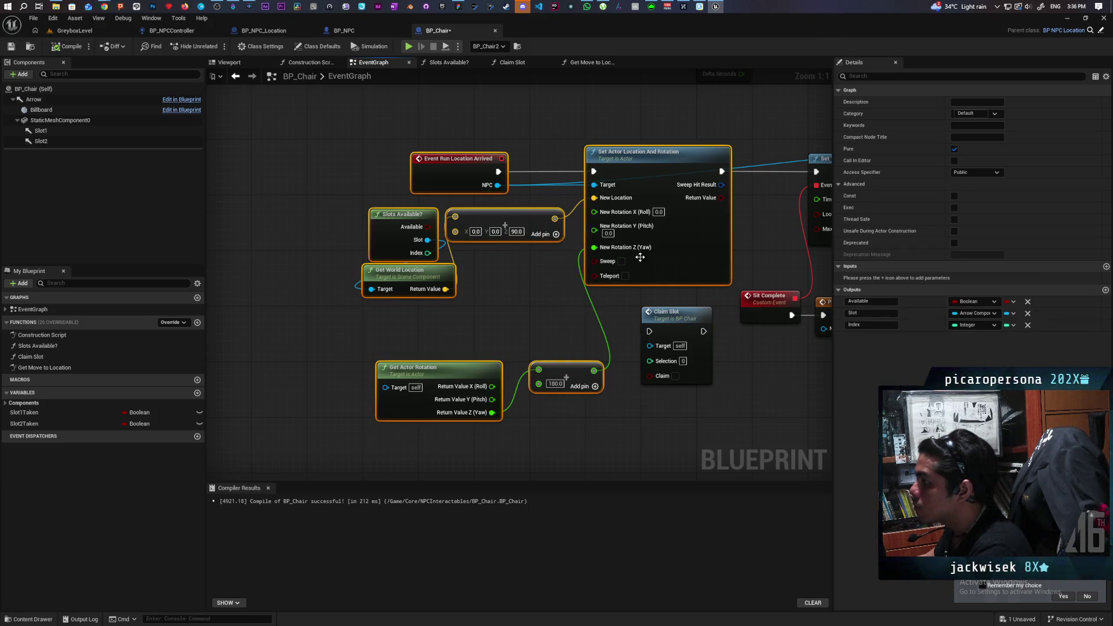
pyautogui.moveTo(578, 177); pyautogui.dragTo(481, 177)
pyautogui.moveTo(671, 327); pyautogui.dragTo(699, 164)
pyautogui.moveTo(624, 171)
pyautogui.mouseDown()
pyautogui.moveTo(826, 174)
pyautogui.moveTo(816, 172)
pyautogui.mouseUp()
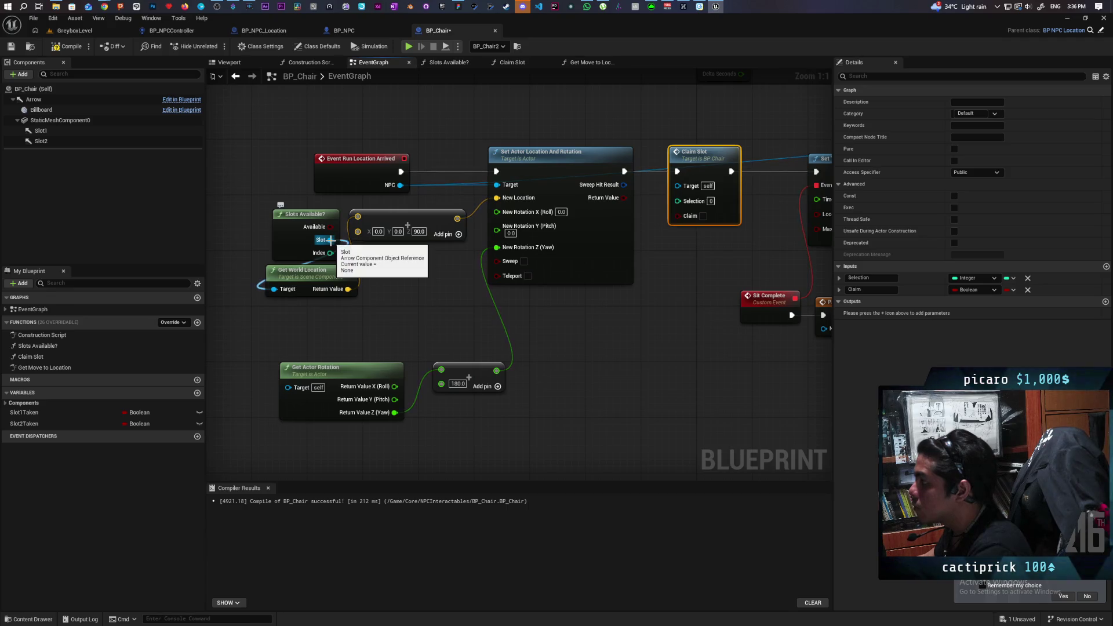
# - Pass the slot Index into Claim Slot's Selection, tick Claim, then compile and save BP_Chair
pyautogui.moveTo(330, 239)
pyautogui.mouseDown()
pyautogui.moveTo(687, 193)
pyautogui.moveTo(672, 270)
pyautogui.moveTo(464, 254)
pyautogui.moveTo(652, 235)
pyautogui.moveTo(677, 200)
pyautogui.mouseUp()
pyautogui.click(544, 301)
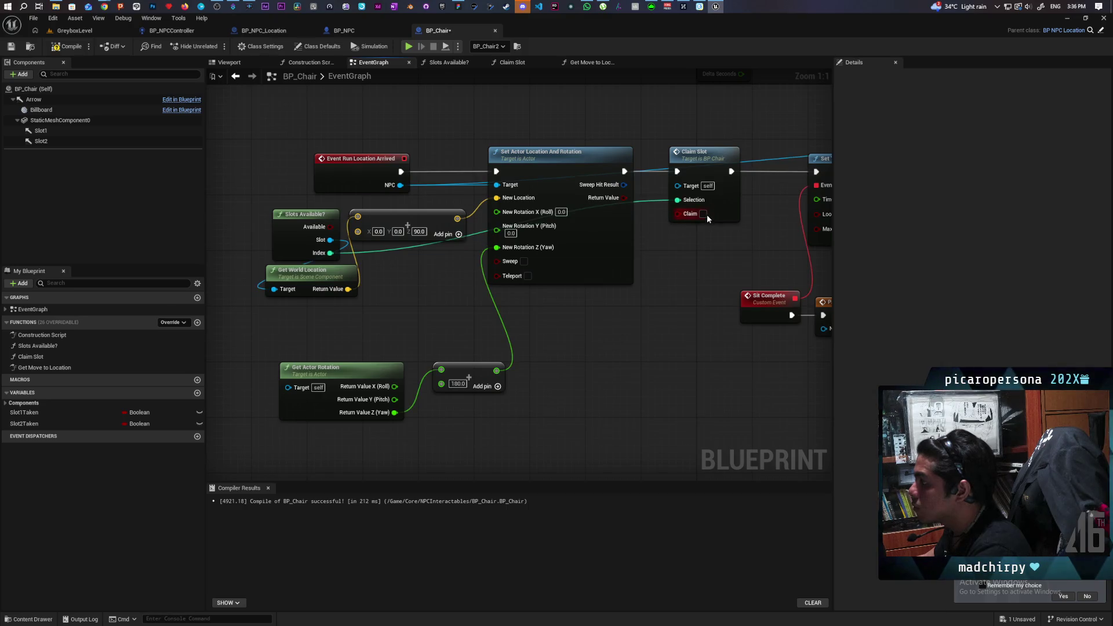
pyautogui.click(67, 46)
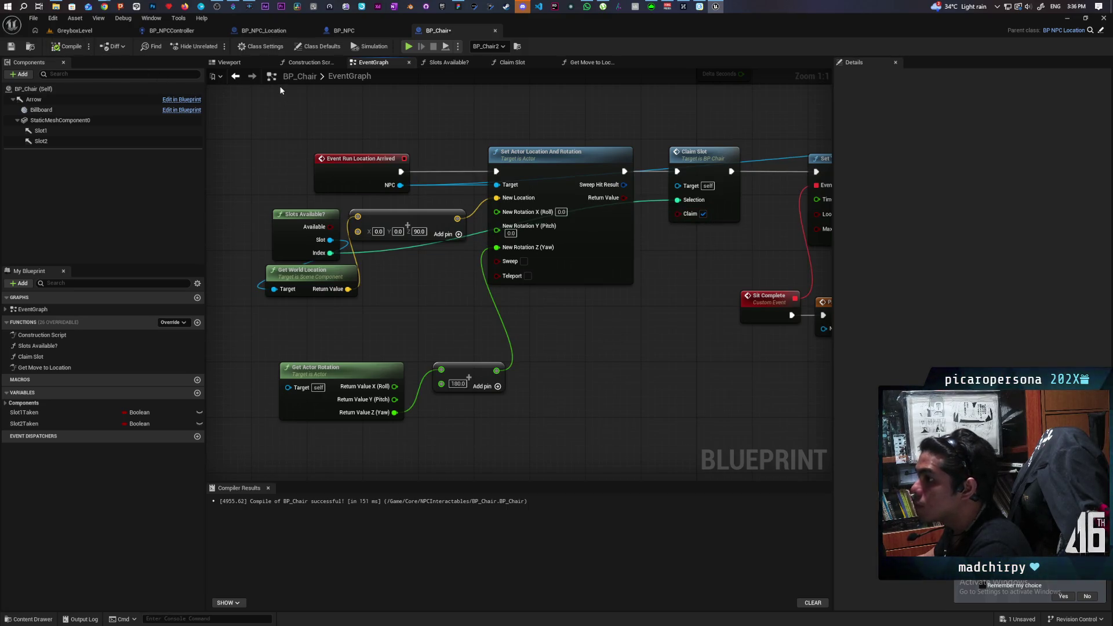
pyautogui.hotkey('ctrl', 's')
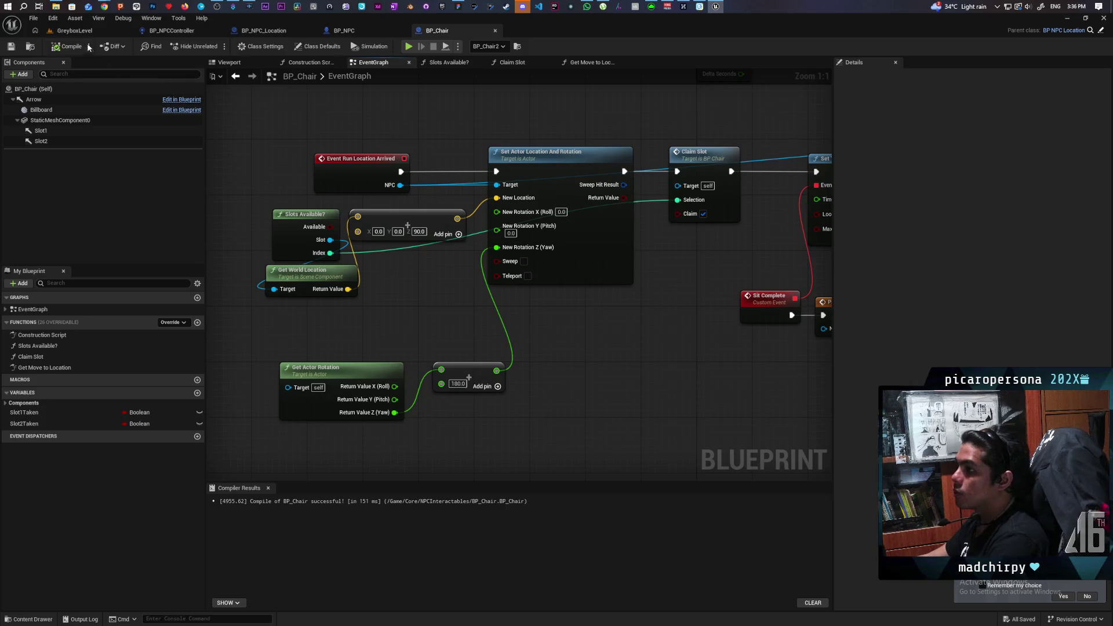
# - Play GreyboxLevel in the editor and walk the character over to the NPCs on the bench
pyautogui.click(124, 30)
pyautogui.click(215, 47)
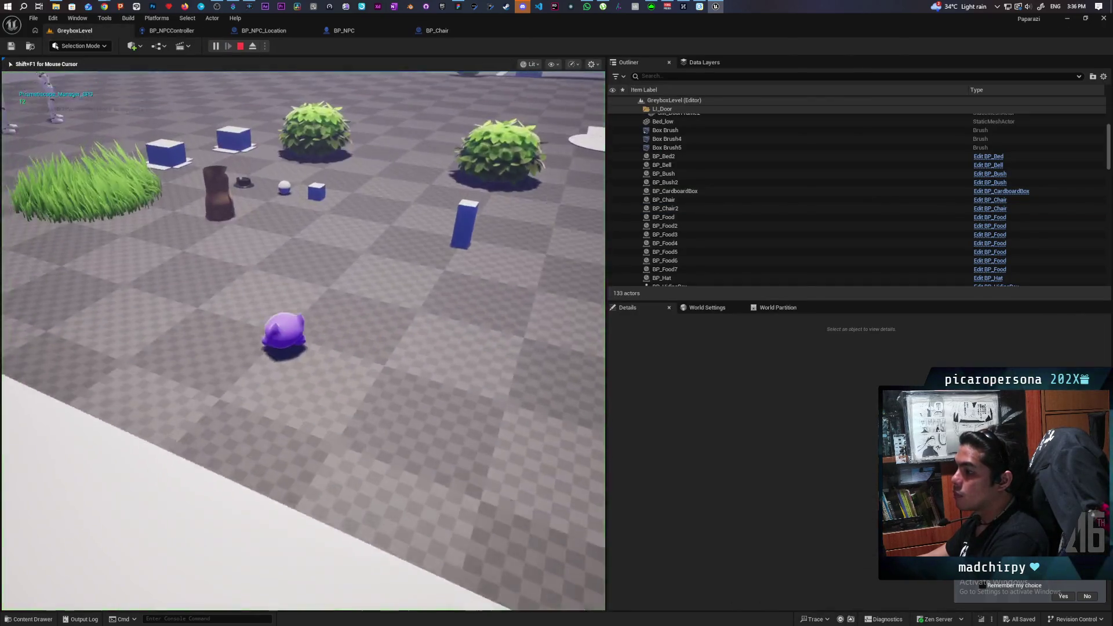
pyautogui.press('w')
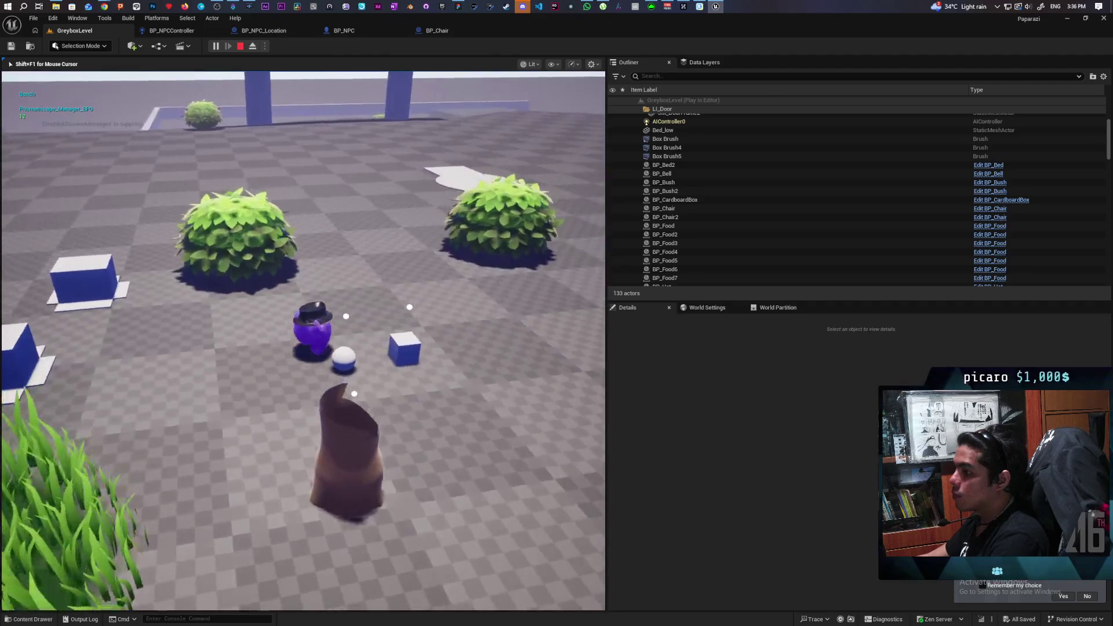
pyautogui.press('w')
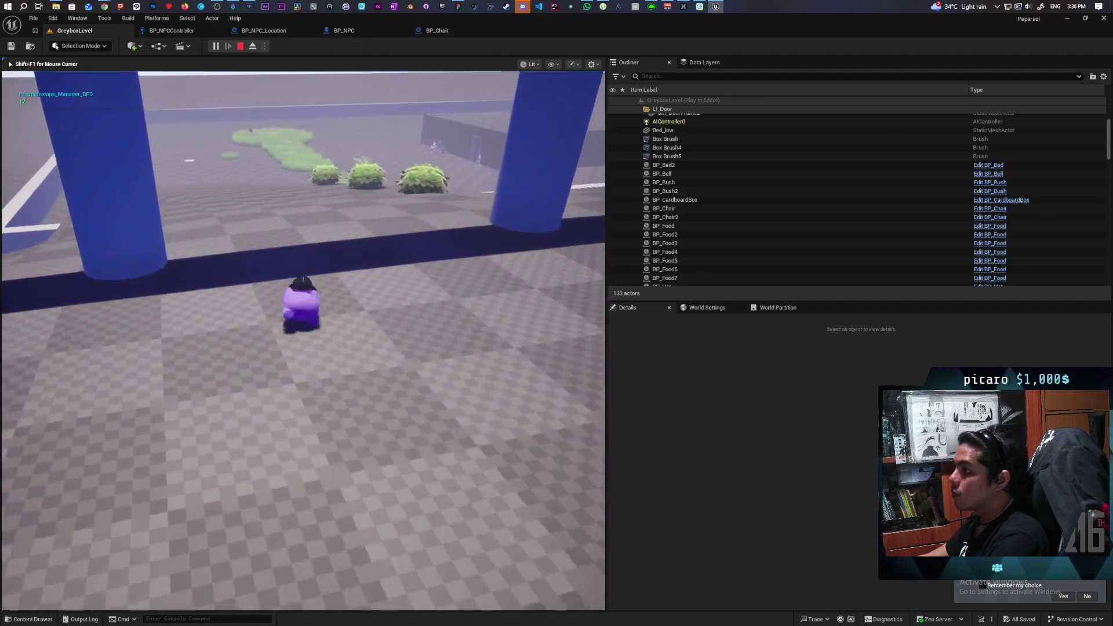
pyautogui.press('w')
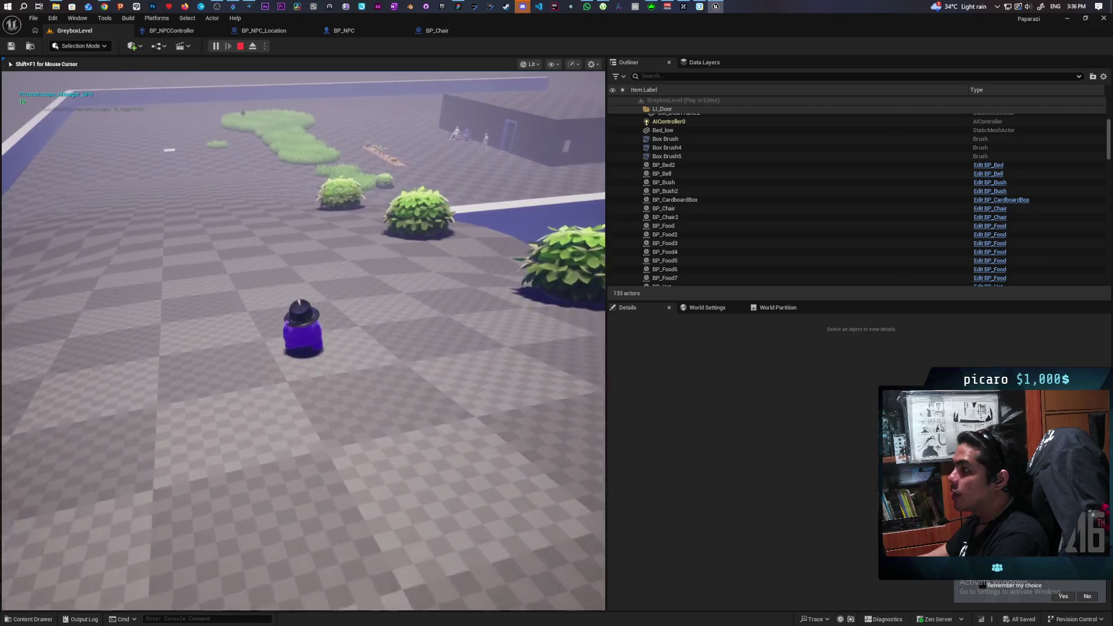
pyautogui.press('w')
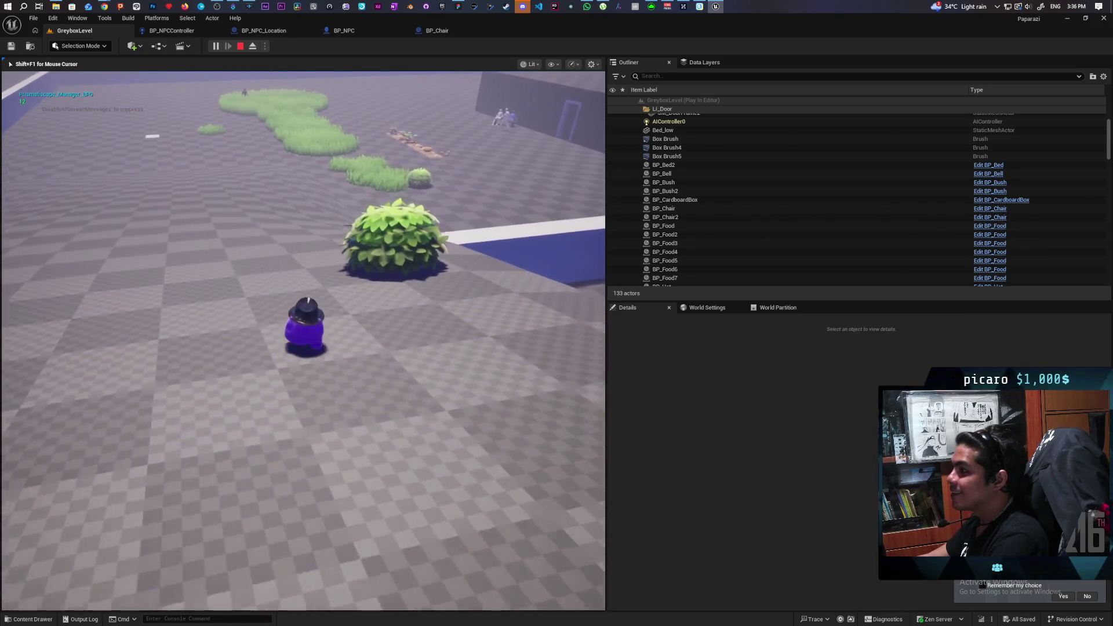
pyautogui.press('w')
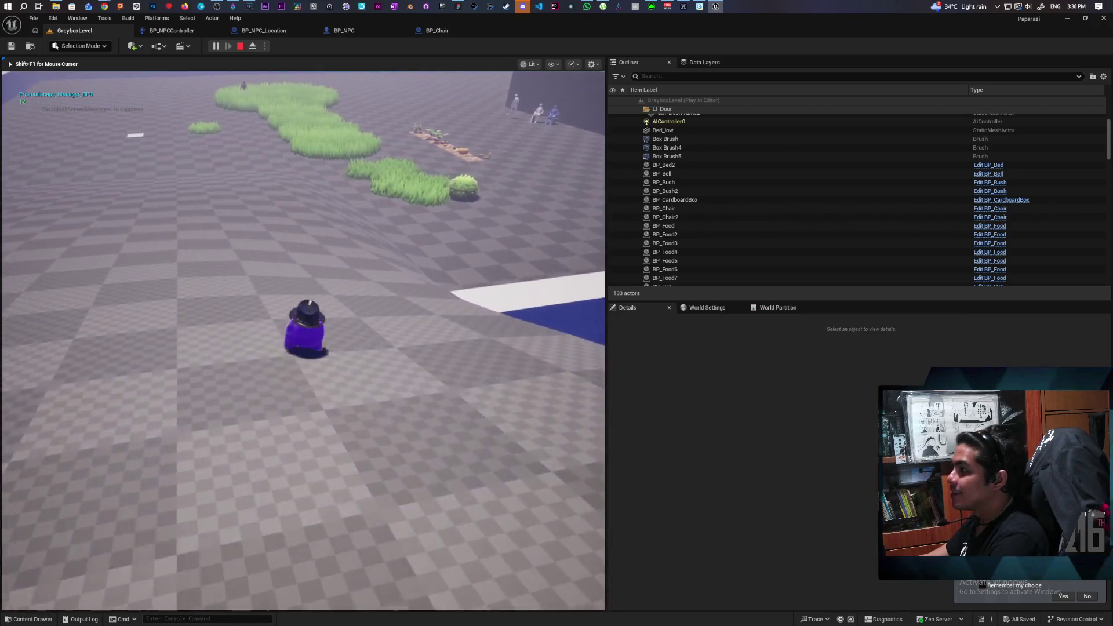
pyautogui.press('w')
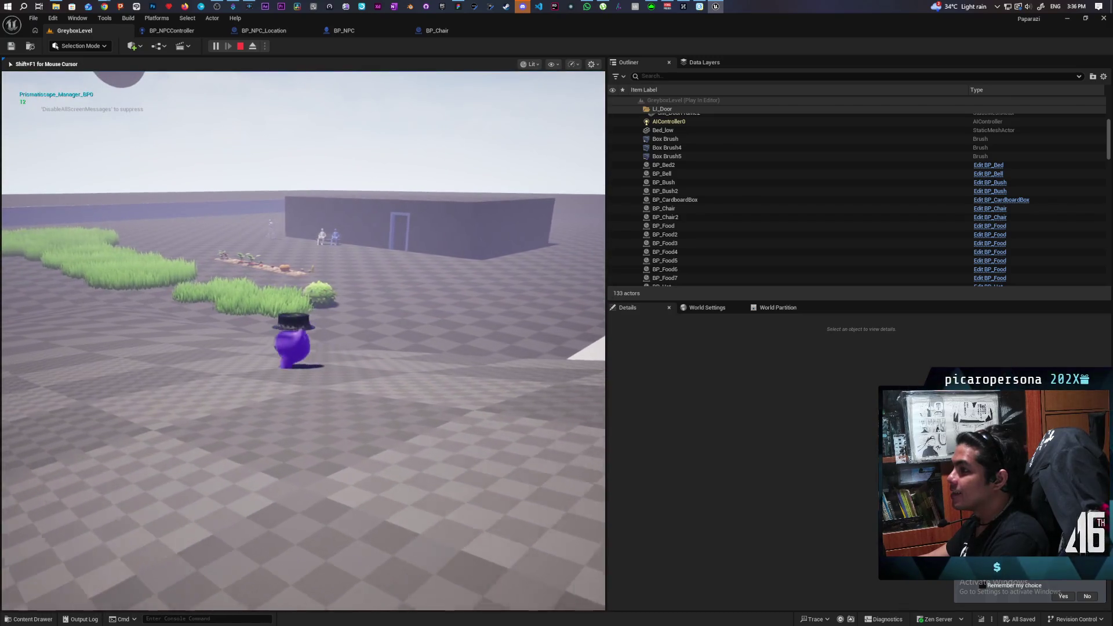
pyautogui.press('w')
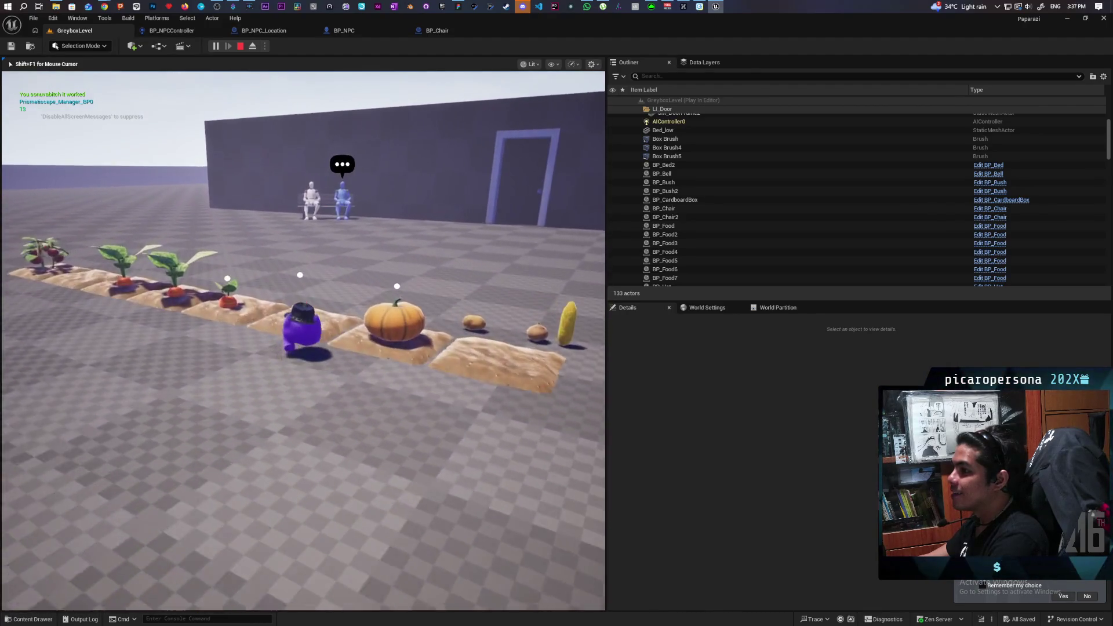
pyautogui.press('w')
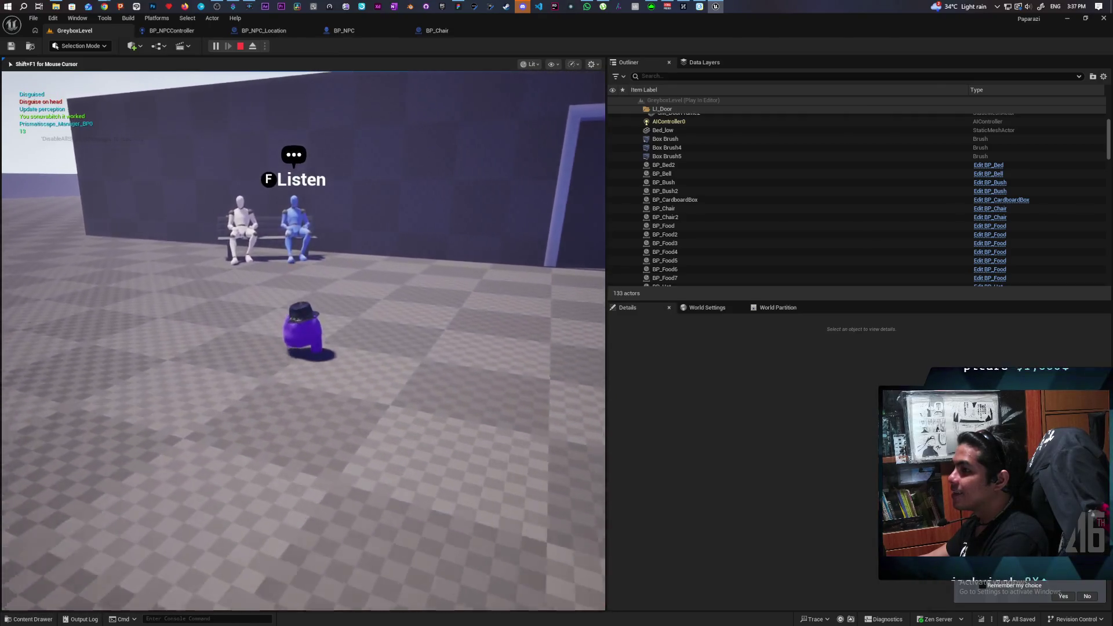
# - Back away, return to view the seated NPCs from the side, then stop the playtest
pyautogui.press('s')
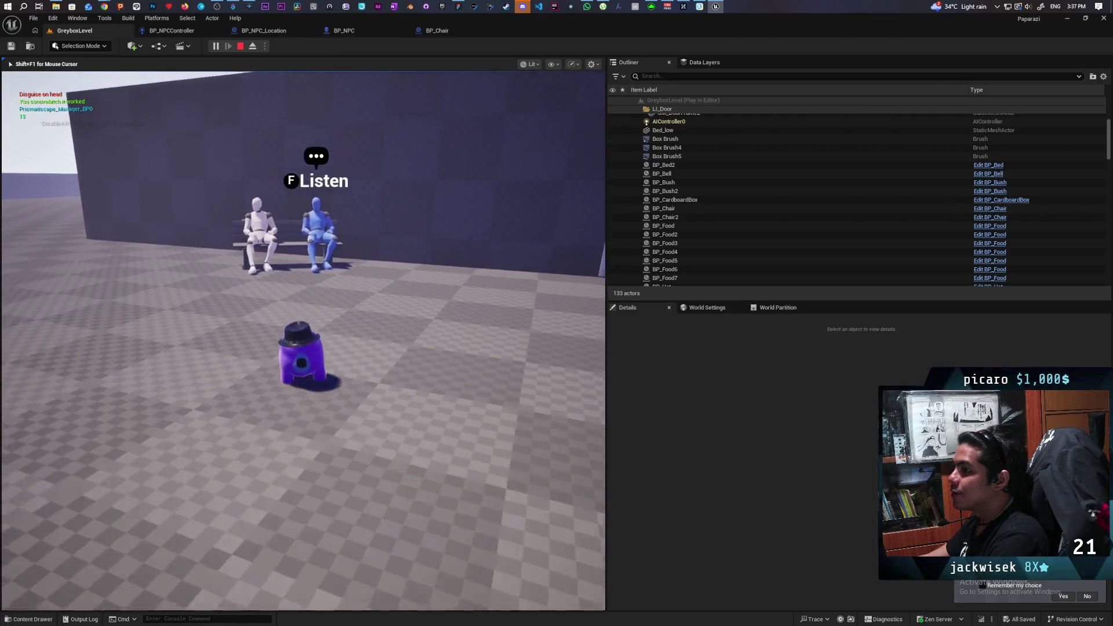
pyautogui.press('s')
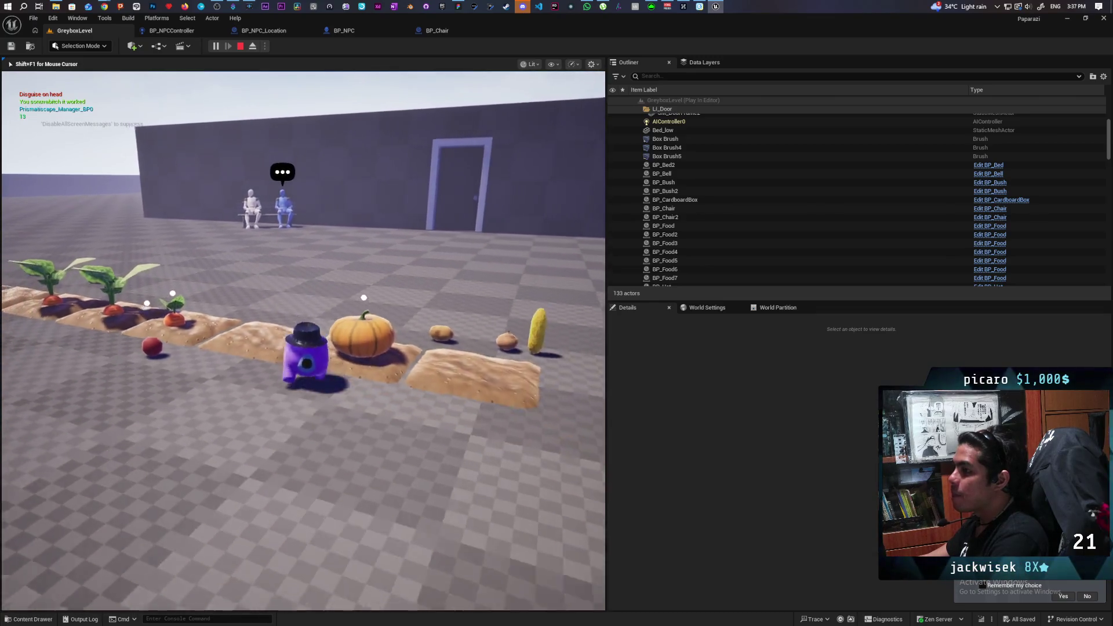
pyautogui.press('s')
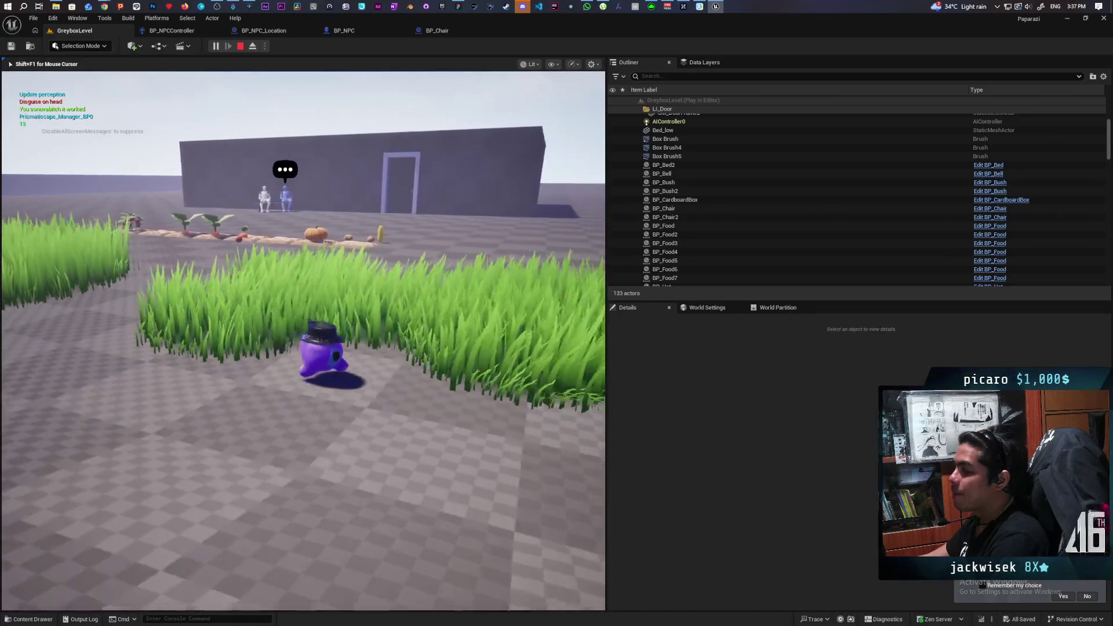
pyautogui.press('s')
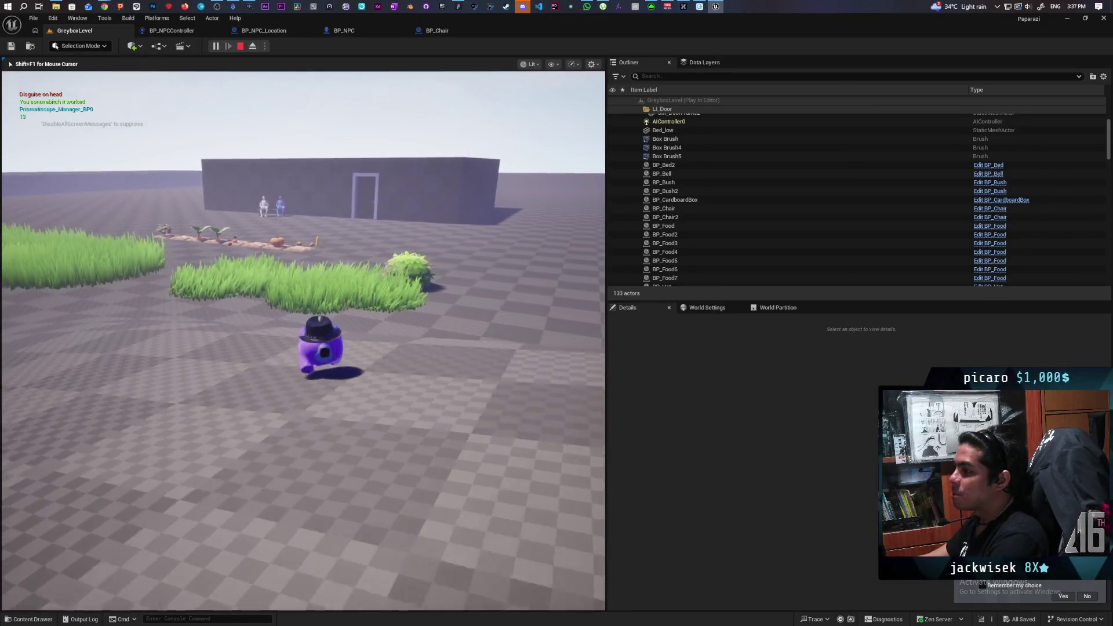
pyautogui.press('a')
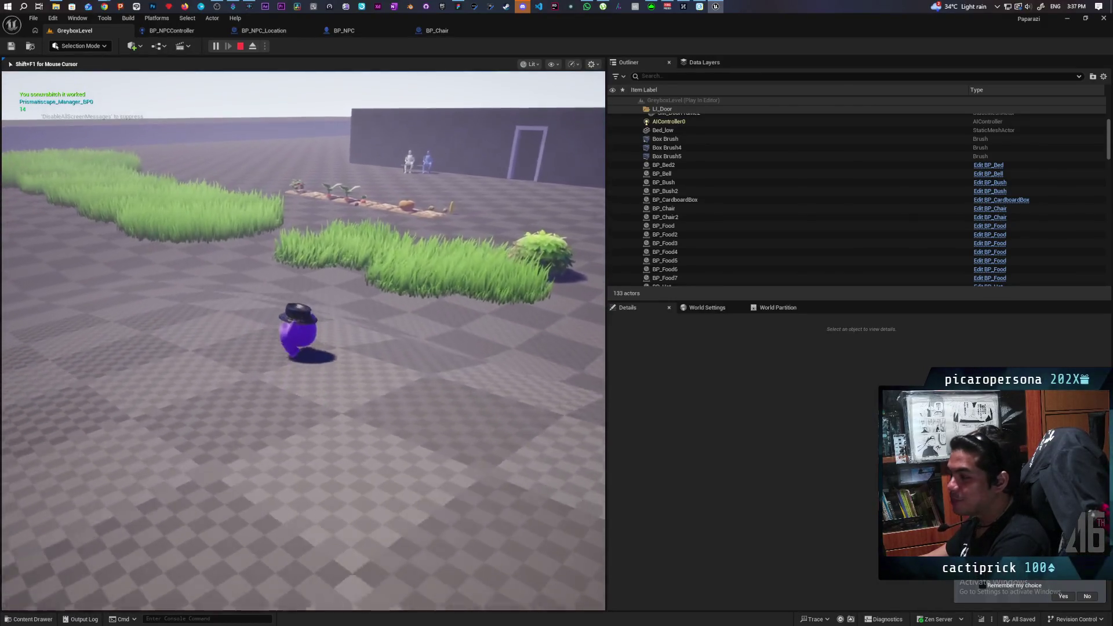
pyautogui.press('w')
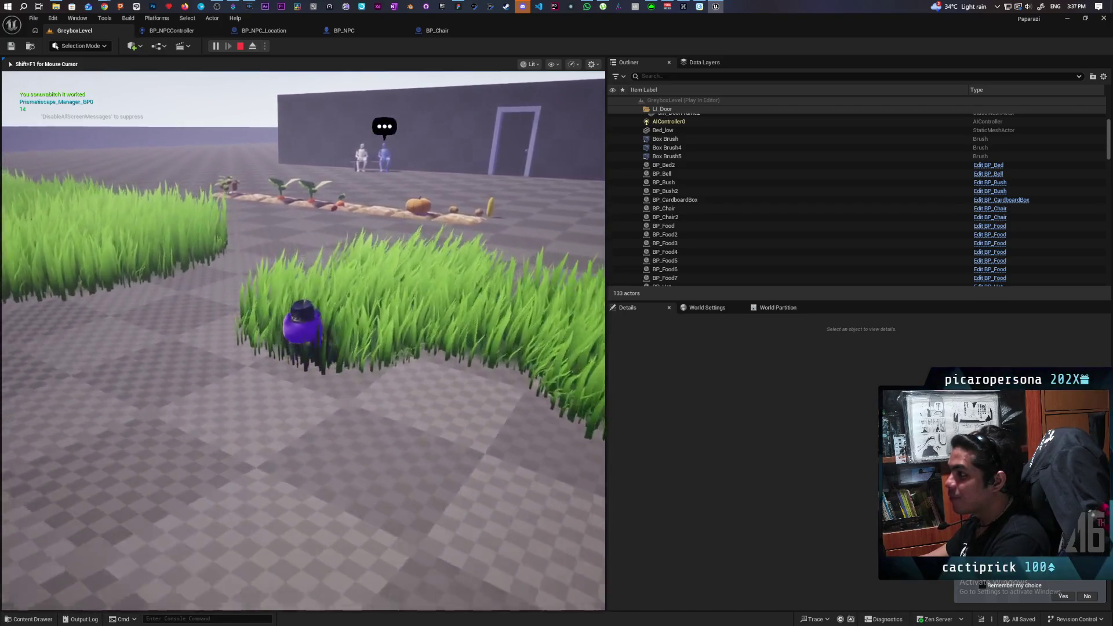
pyautogui.press('w')
pyautogui.press('w')
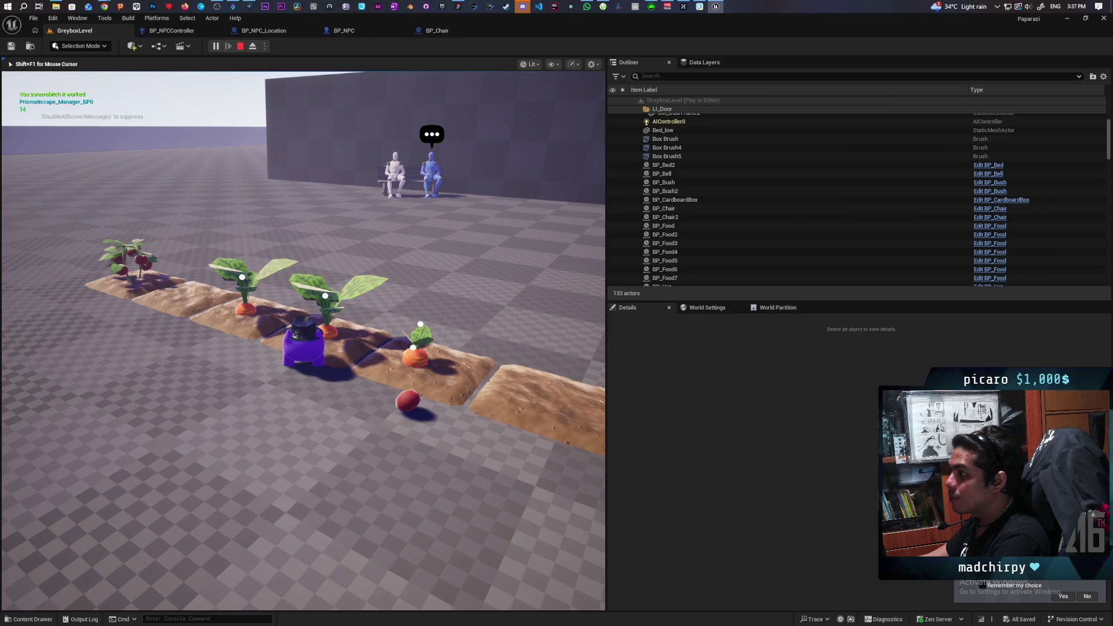
pyautogui.press('w')
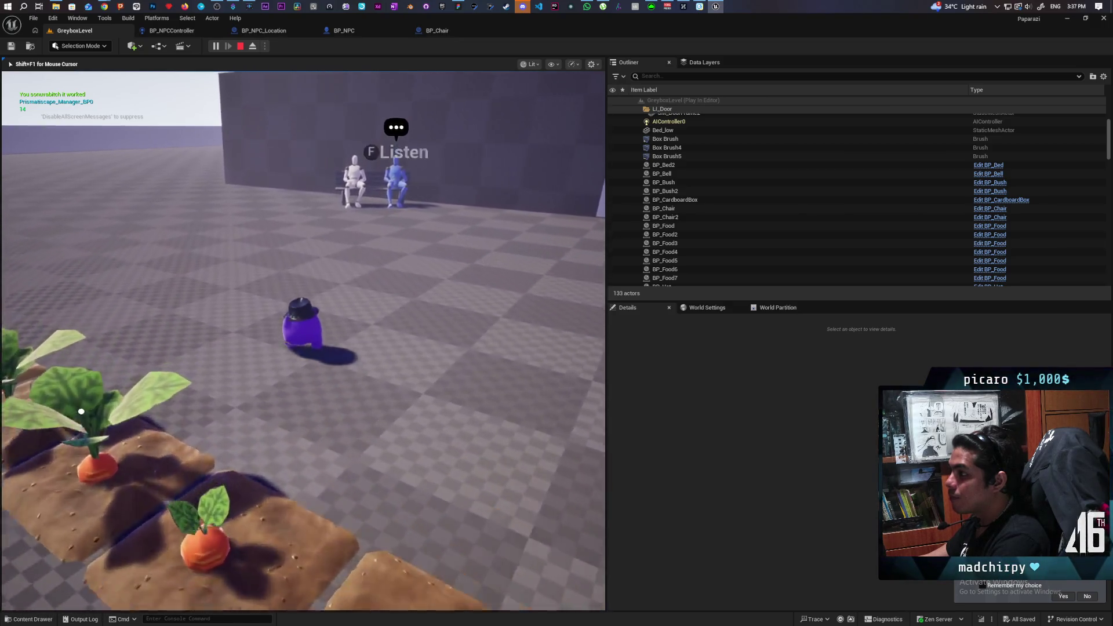
pyautogui.press('w')
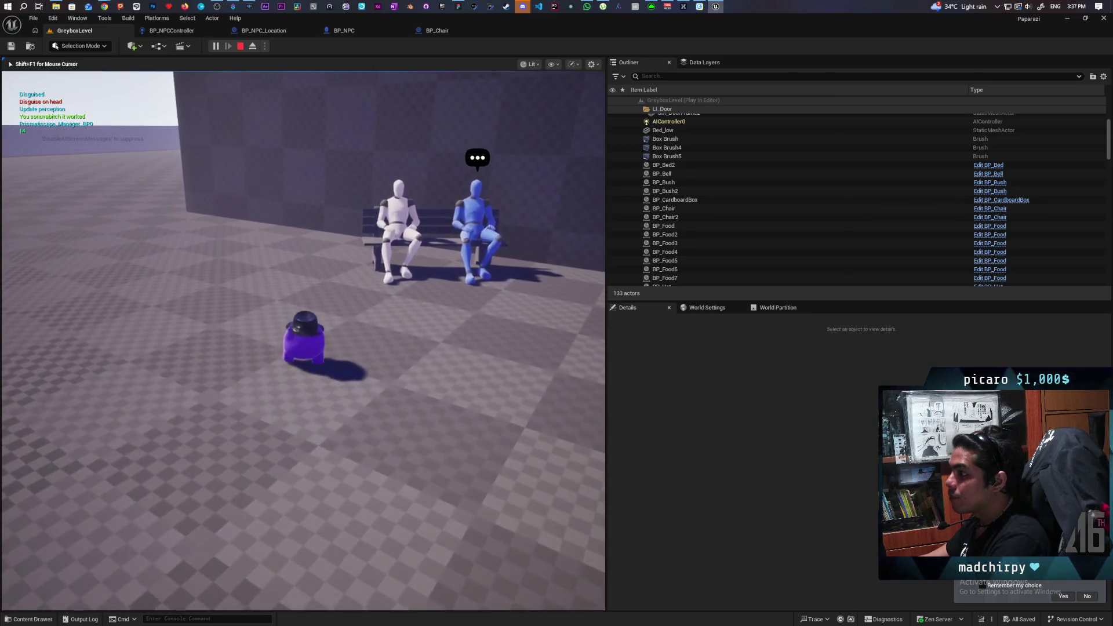
pyautogui.press('w')
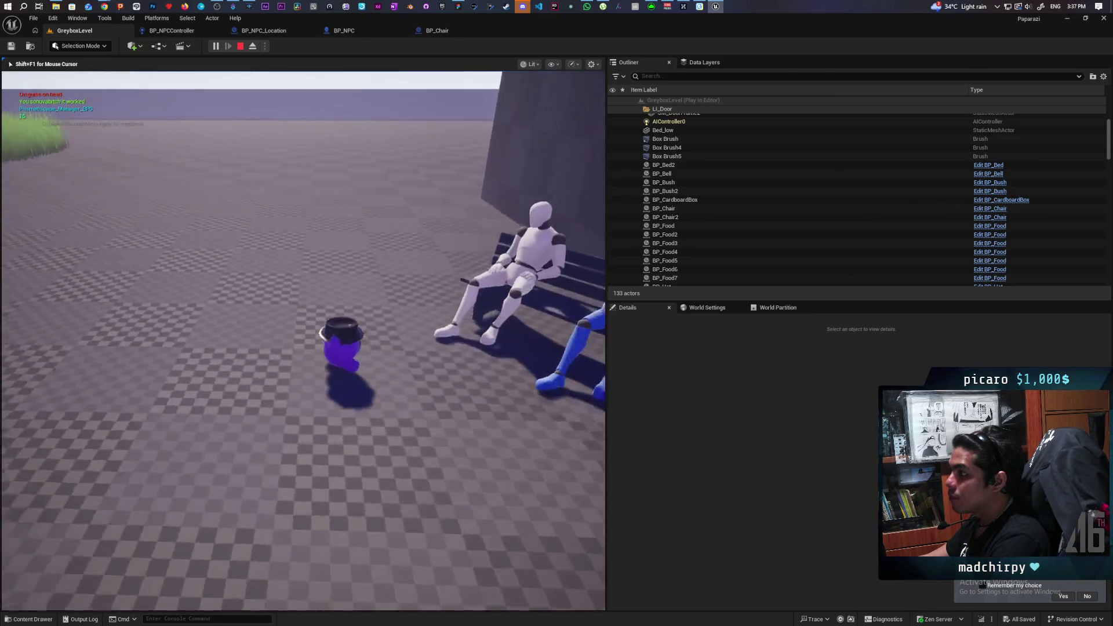
pyautogui.press('w')
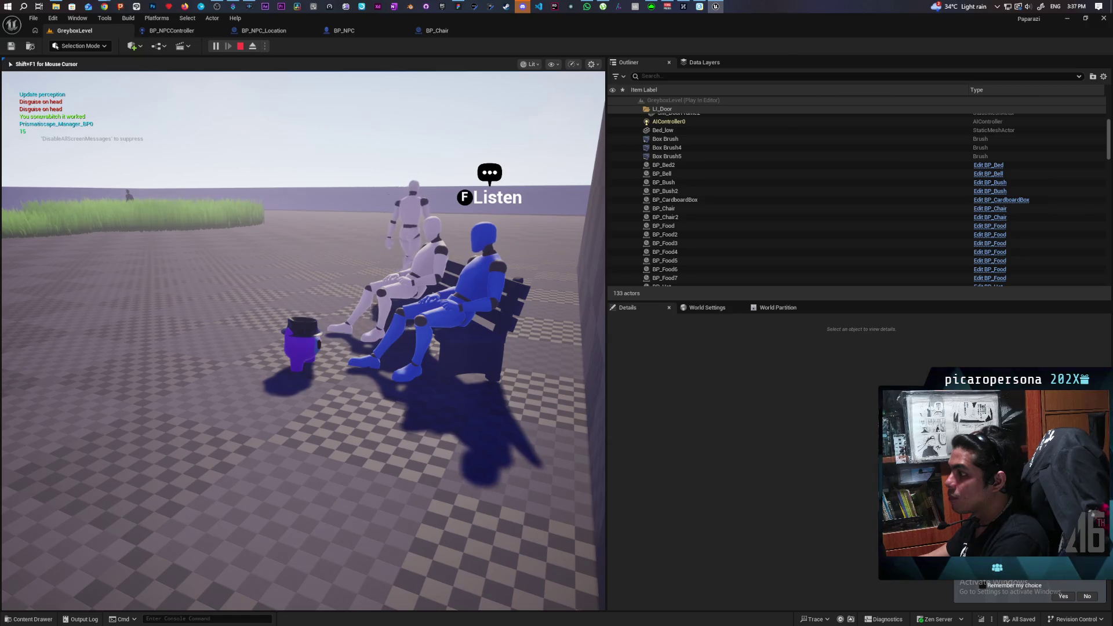
pyautogui.press('w')
pyautogui.press('w')
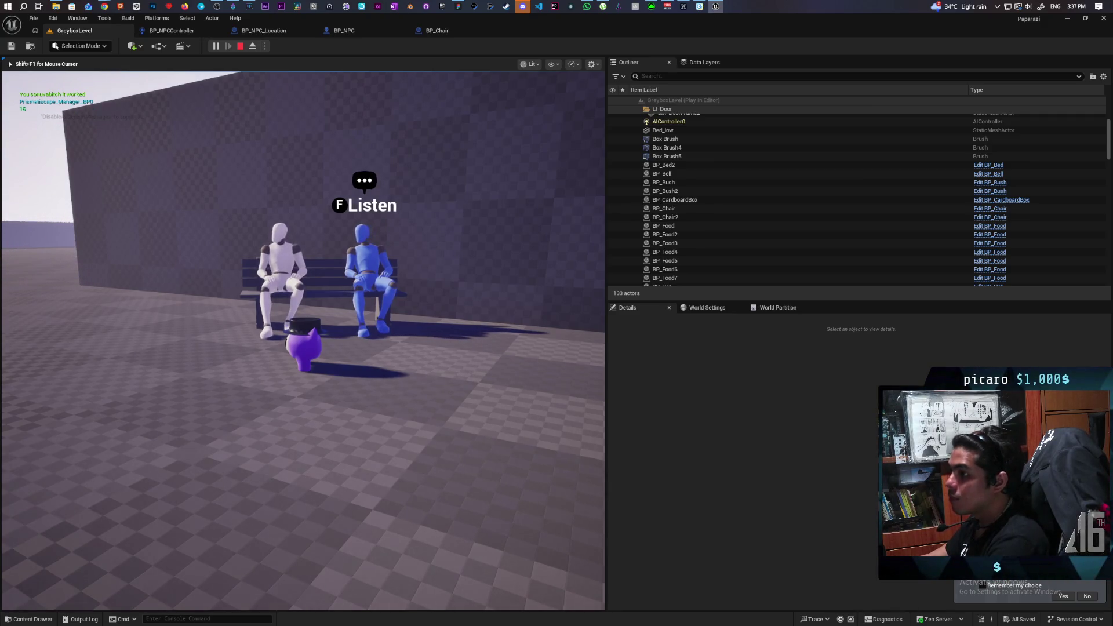
pyautogui.press('Escape')
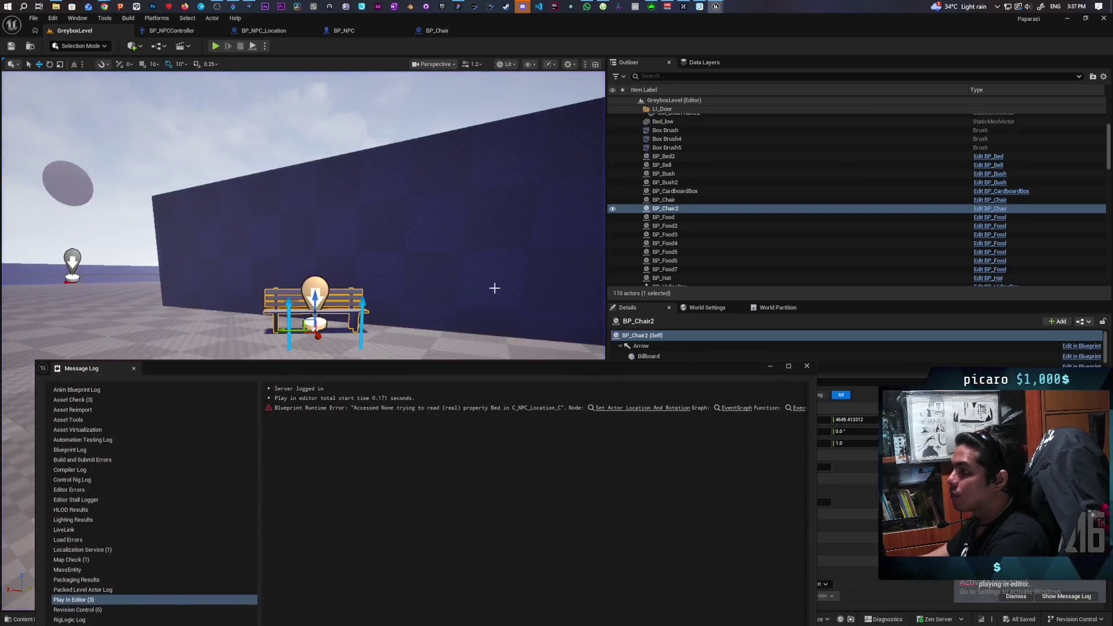
# - Follow the error link to BP_NPCController's Set Actor Location And Rotation node, then close the Message Log
pyautogui.click(643, 408)
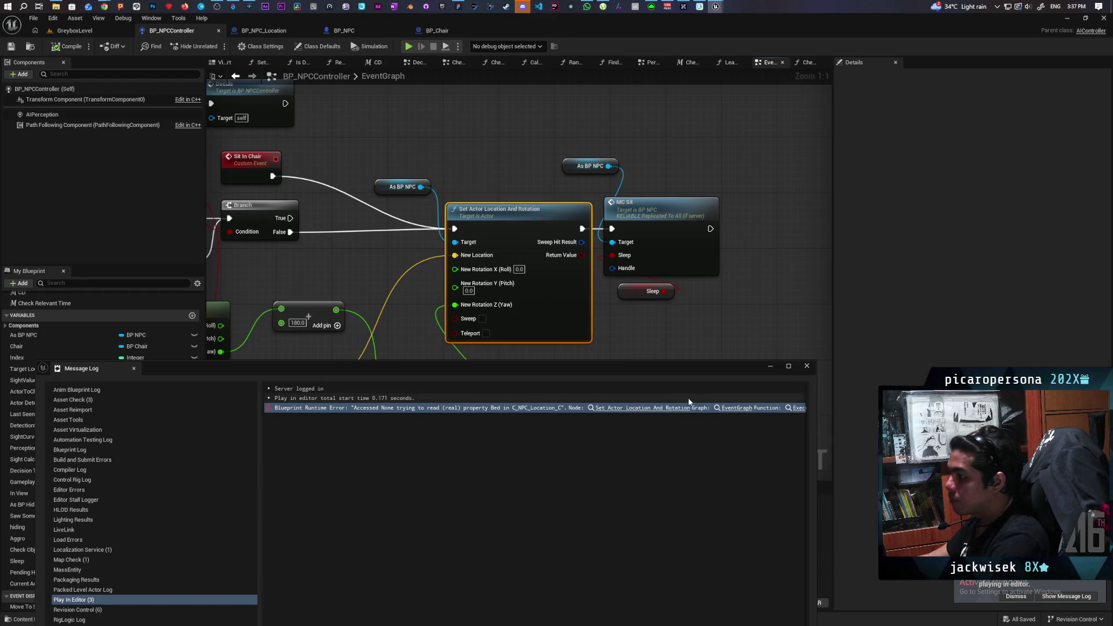
pyautogui.click(807, 366)
pyautogui.scroll(-1, 653, 311)
pyautogui.scroll(-3, 653, 311)
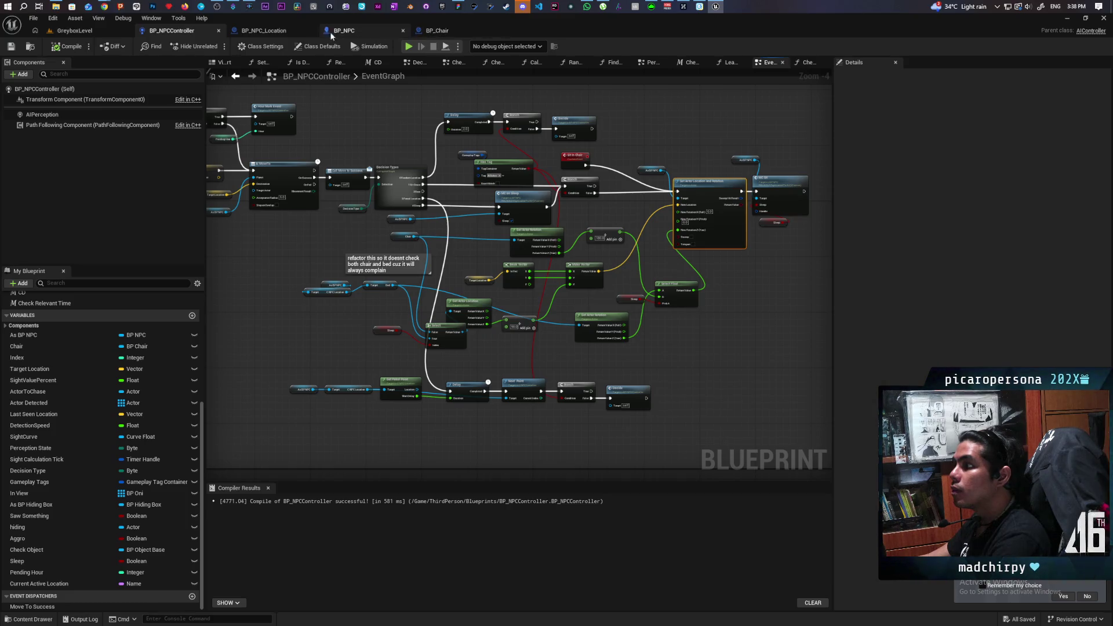
pyautogui.click(276, 33)
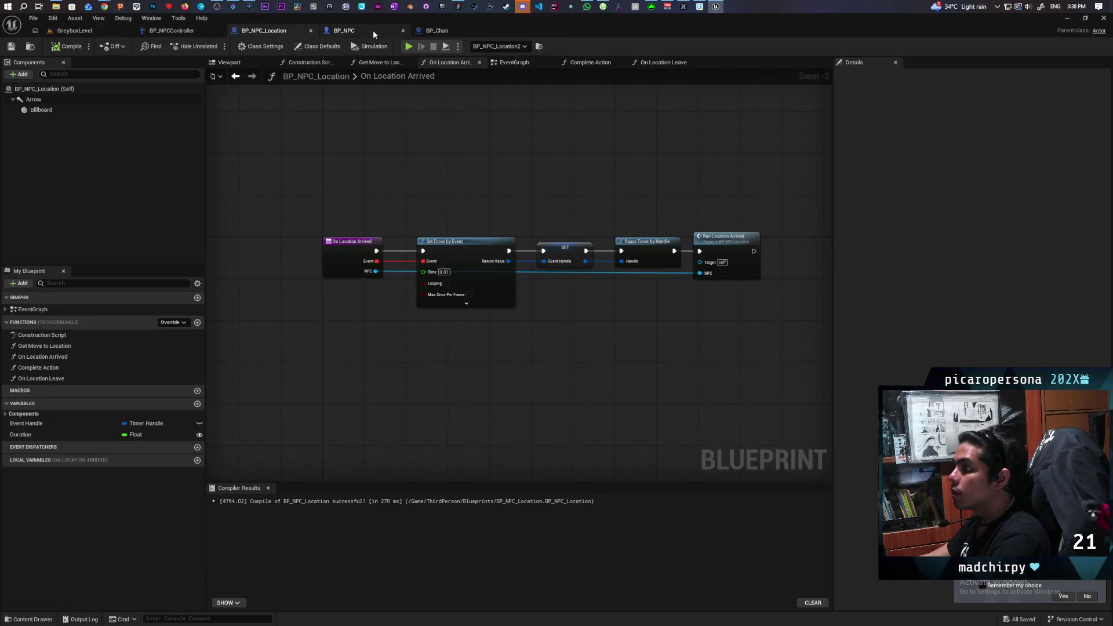
# - In BP_Chair's event graph, override the On Location Leave function, then close its graph
pyautogui.click(373, 31)
pyautogui.click(432, 32)
pyautogui.scroll(-2, 585, 222)
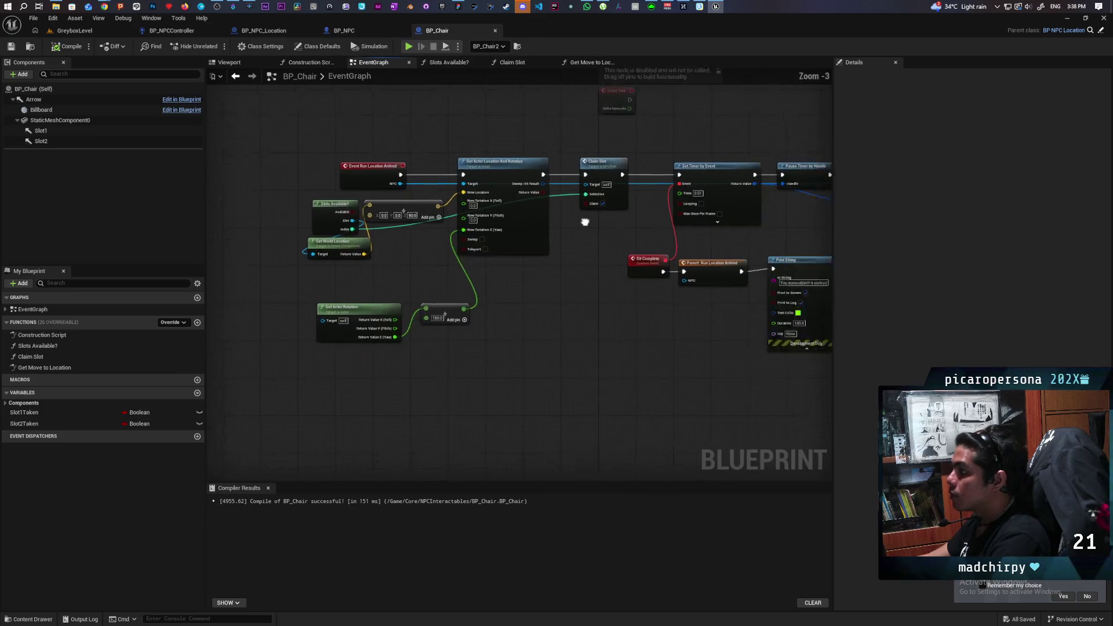
pyautogui.scroll(2, 580, 232)
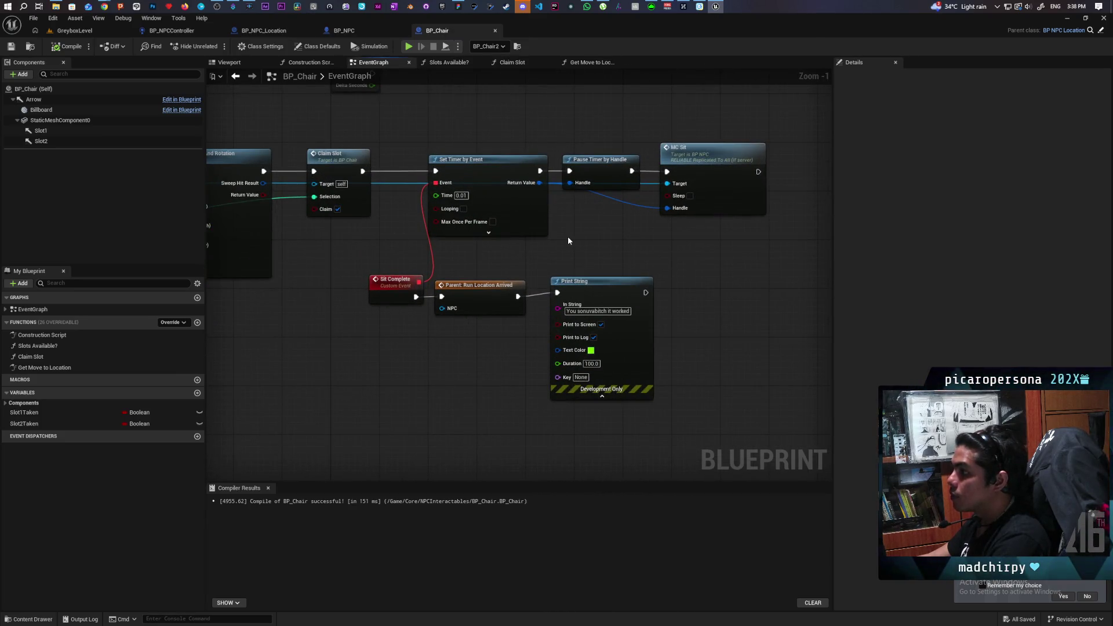
pyautogui.moveTo(564, 236); pyautogui.dragTo(657, 239)
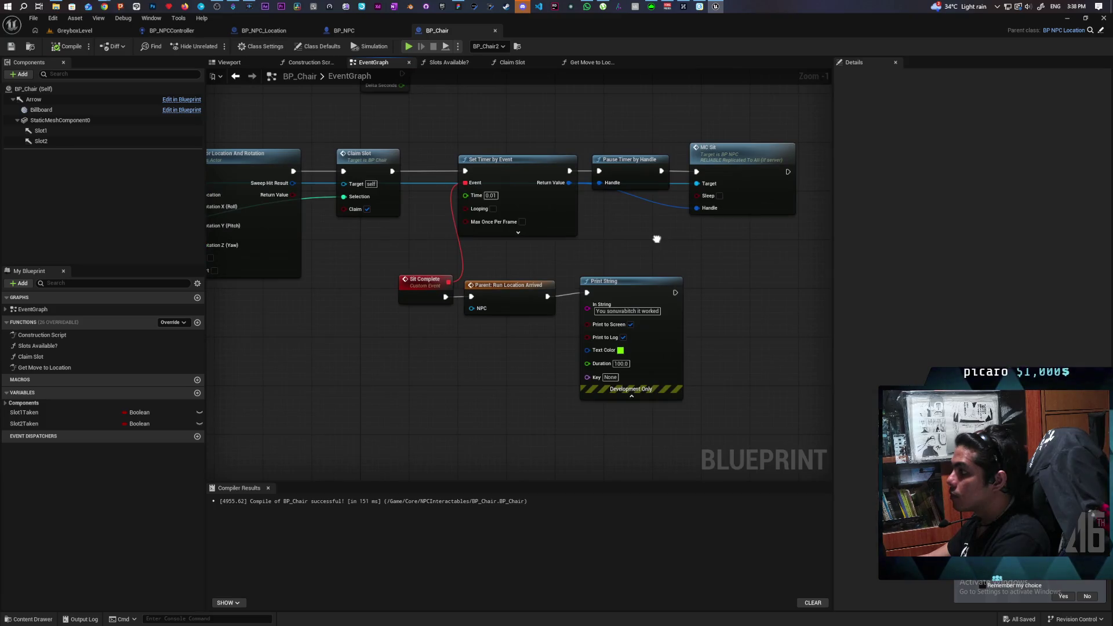
pyautogui.scroll(-3, 695, 240)
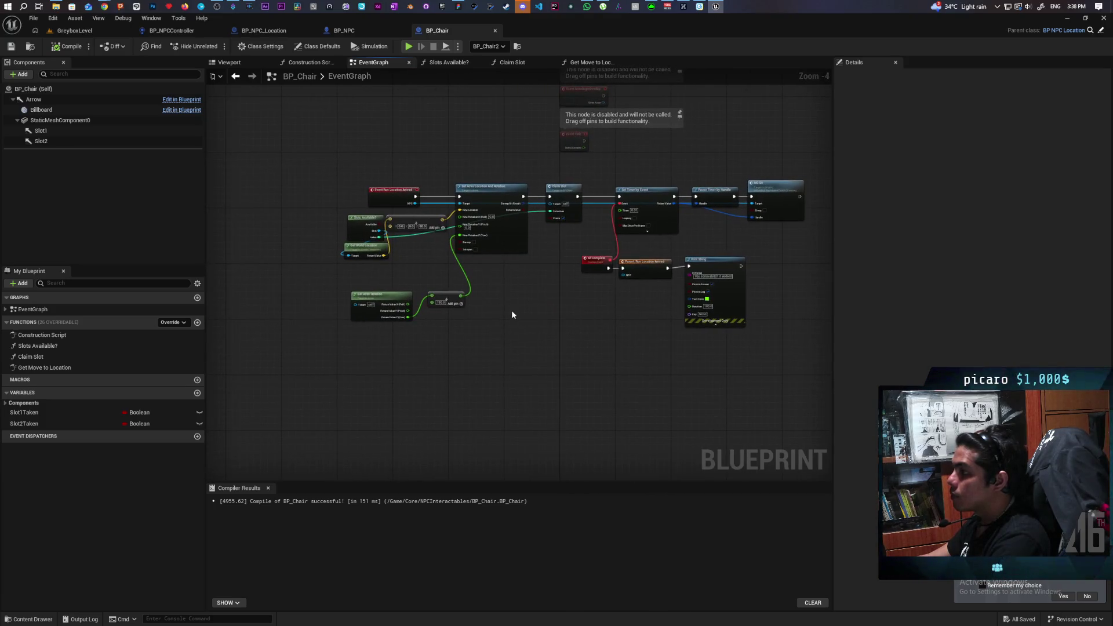
pyautogui.click(183, 323)
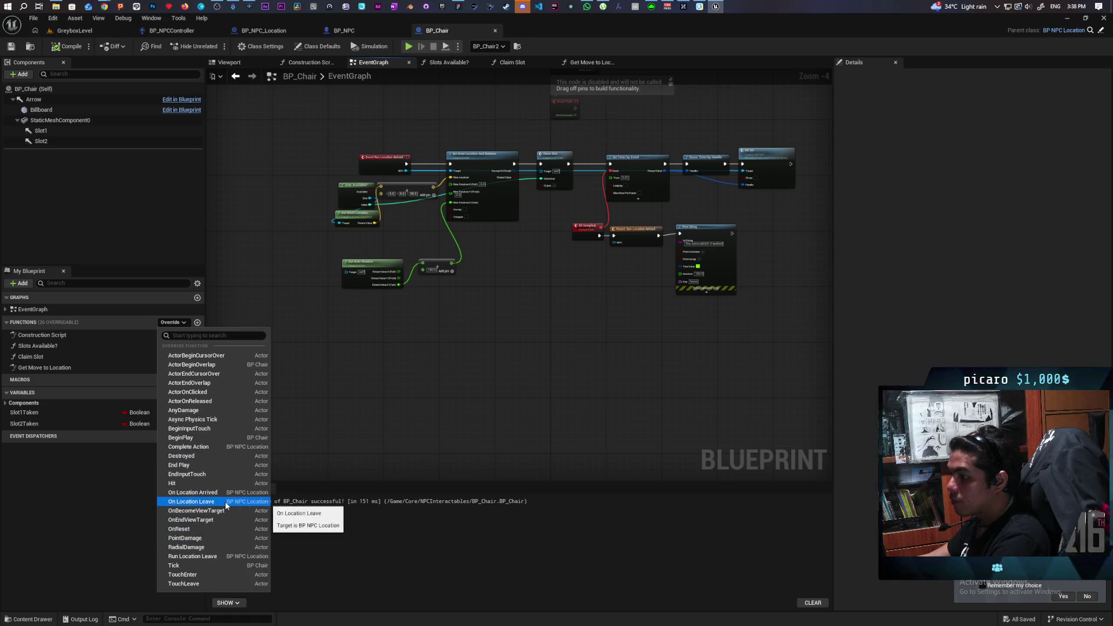
pyautogui.click(240, 501)
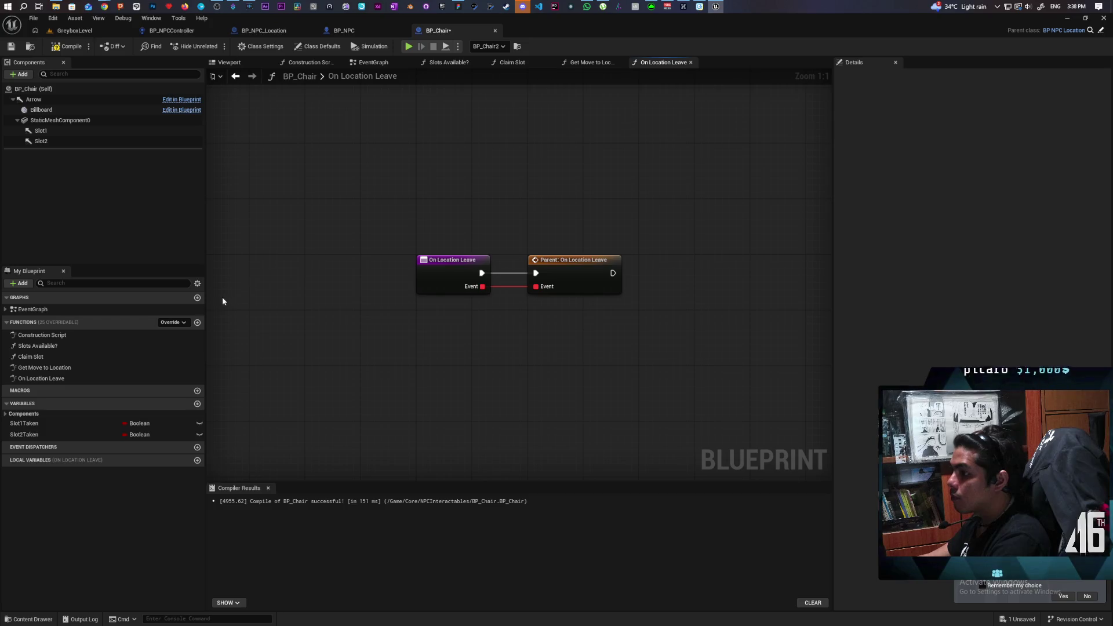
pyautogui.click(690, 63)
# - Add the Run Location Leave event below the chair logic and compile BP_Chair
pyautogui.click(182, 323)
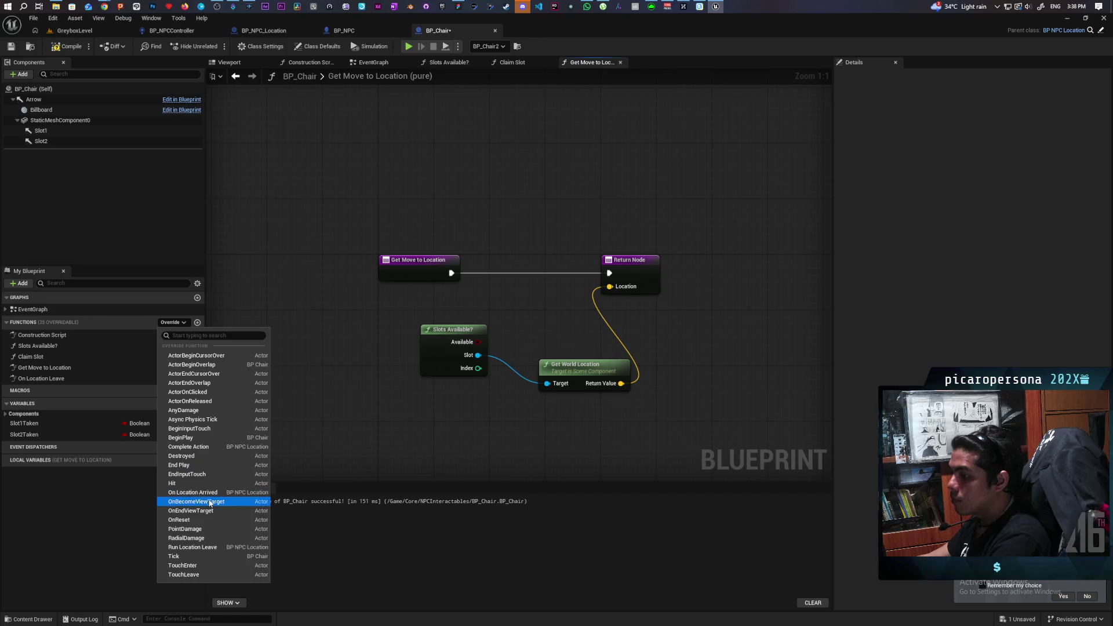
pyautogui.click(221, 547)
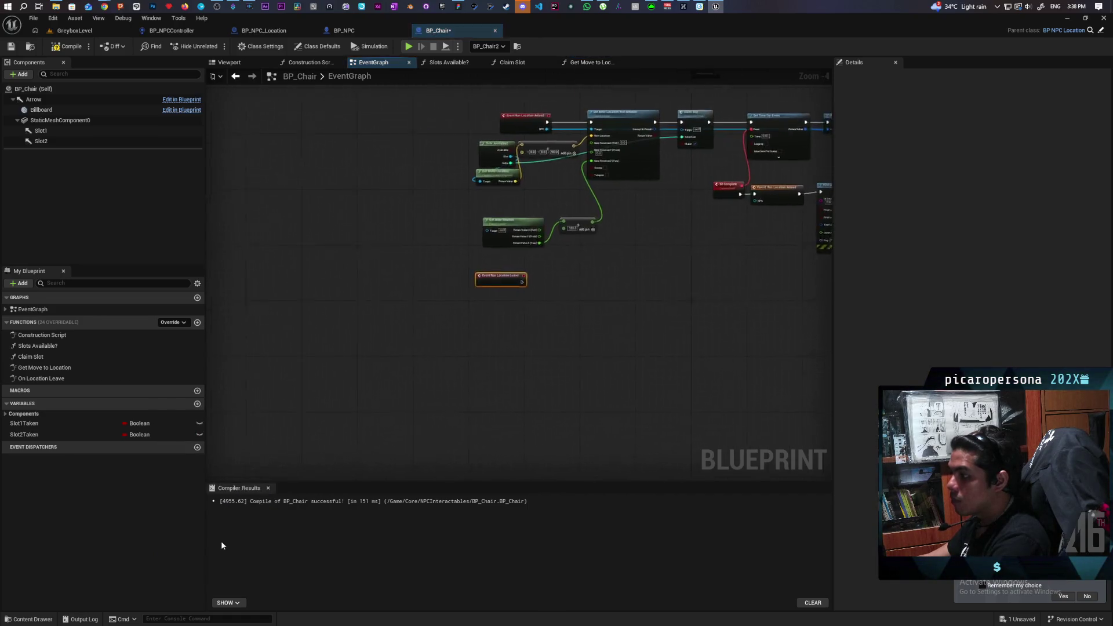
pyautogui.moveTo(333, 338); pyautogui.dragTo(356, 392)
pyautogui.click(330, 371)
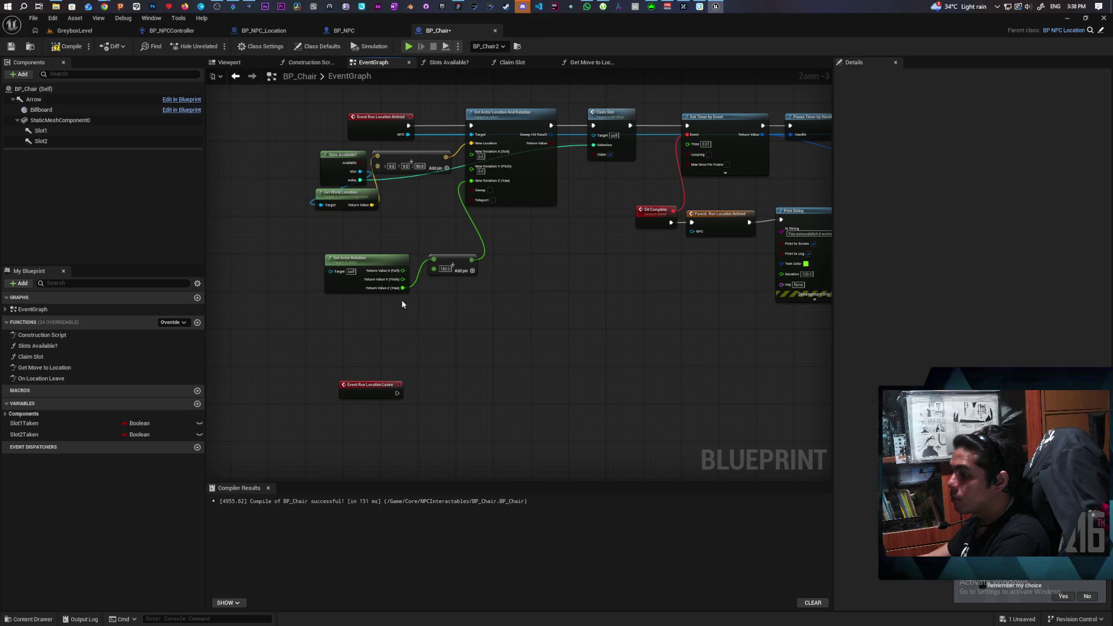
pyautogui.press('F7')
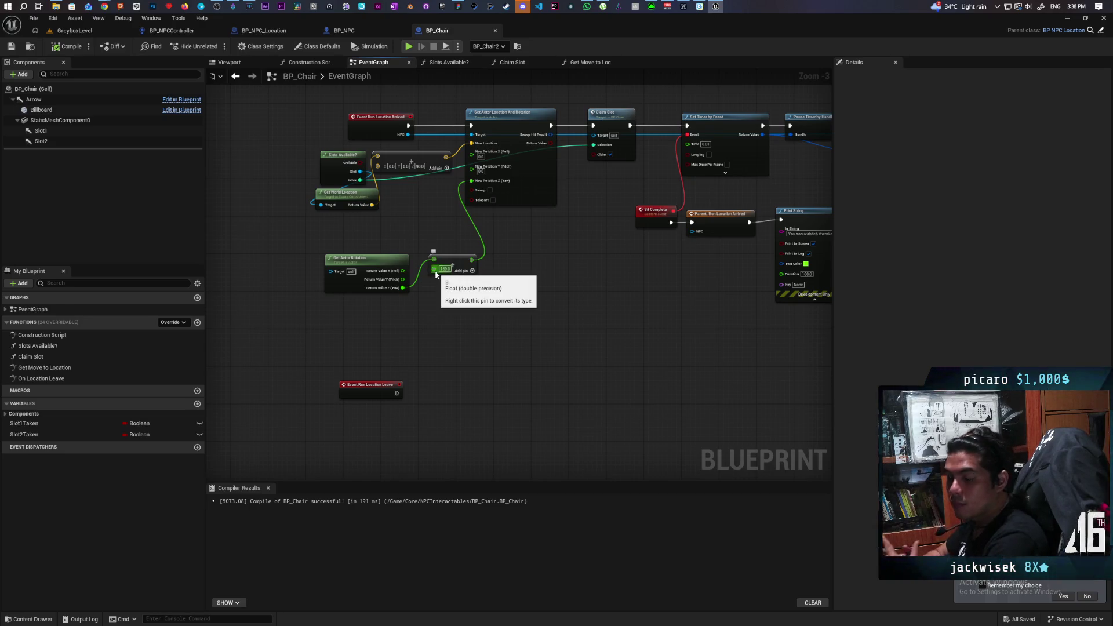
# - Add a parent Run Location Leave call beneath the leave event
pyautogui.moveTo(561, 293)
pyautogui.mouseDown()
pyautogui.moveTo(530, 299)
pyautogui.moveTo(595, 251)
pyautogui.mouseUp()
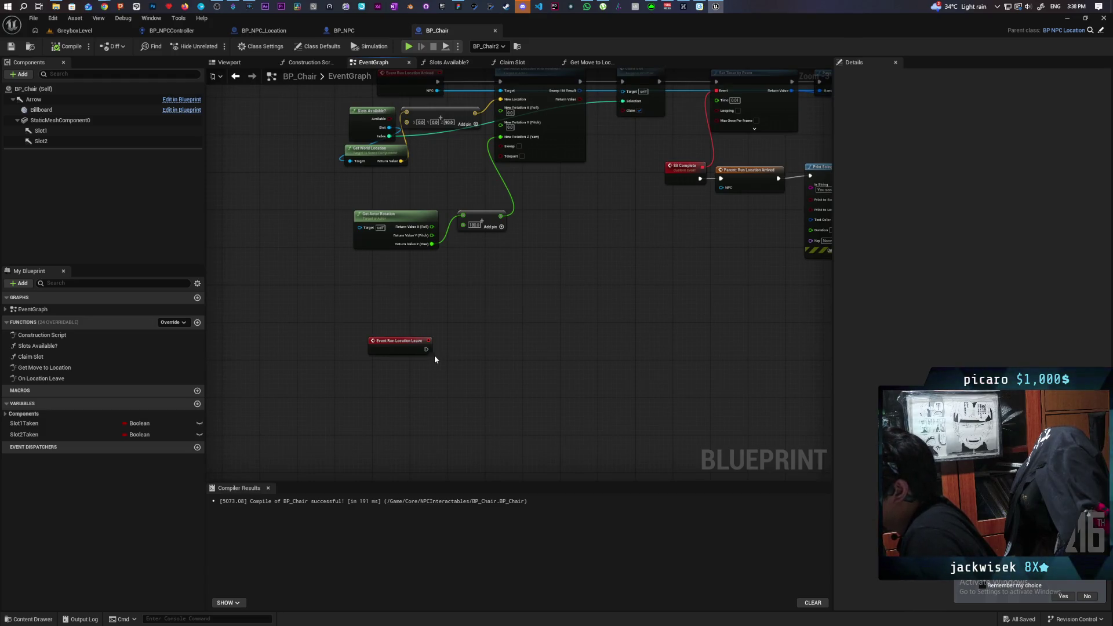
pyautogui.rightClick(406, 350)
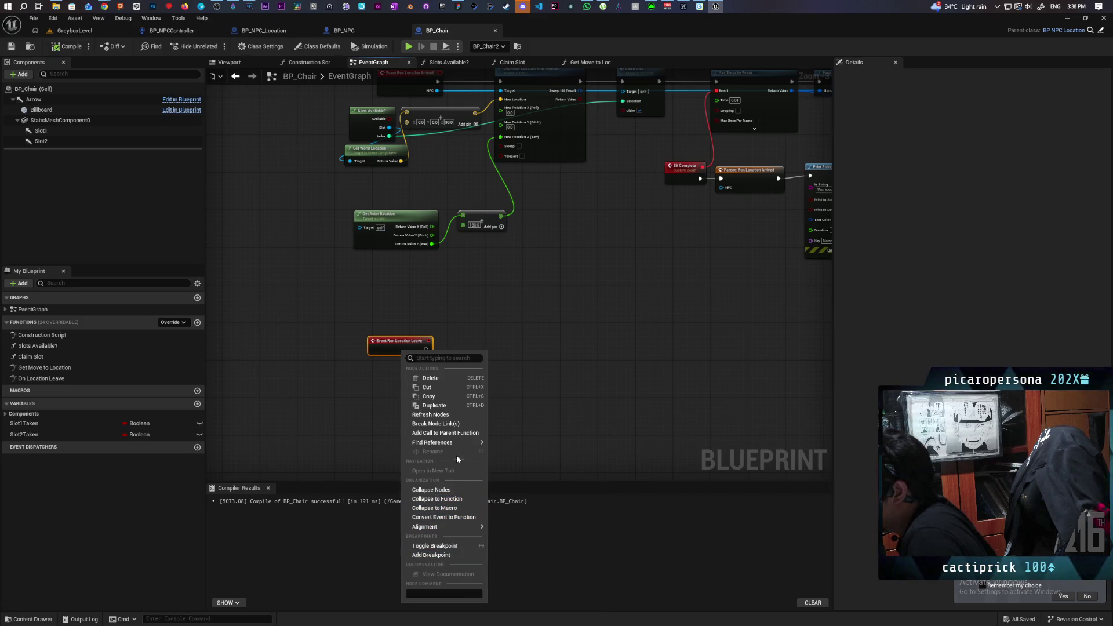
pyautogui.click(462, 434)
pyautogui.moveTo(391, 377); pyautogui.dragTo(464, 409)
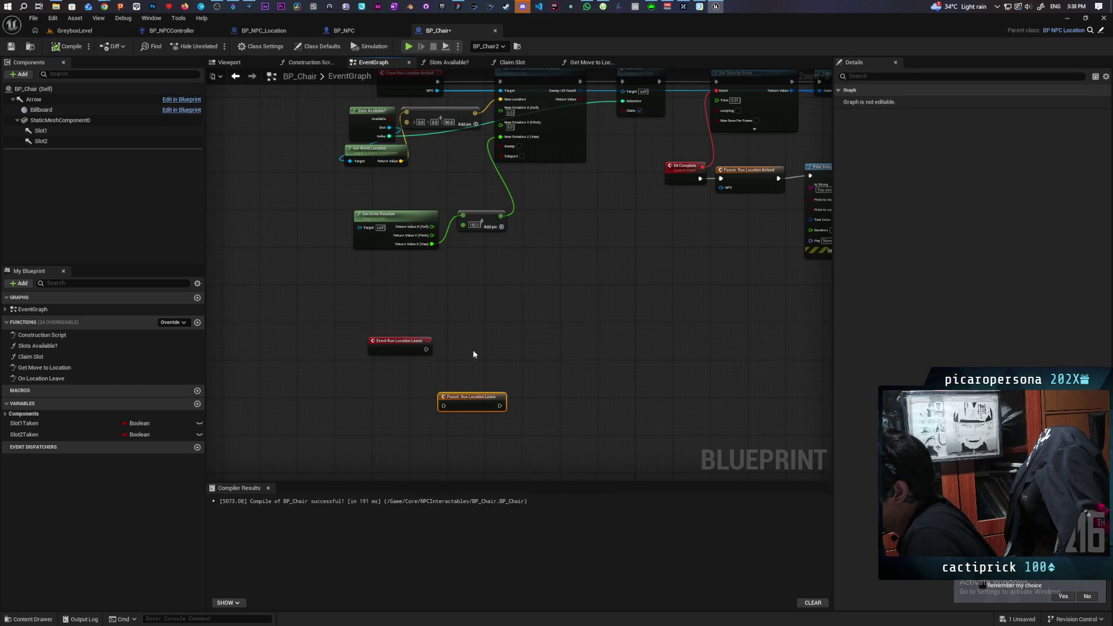
pyautogui.click(266, 32)
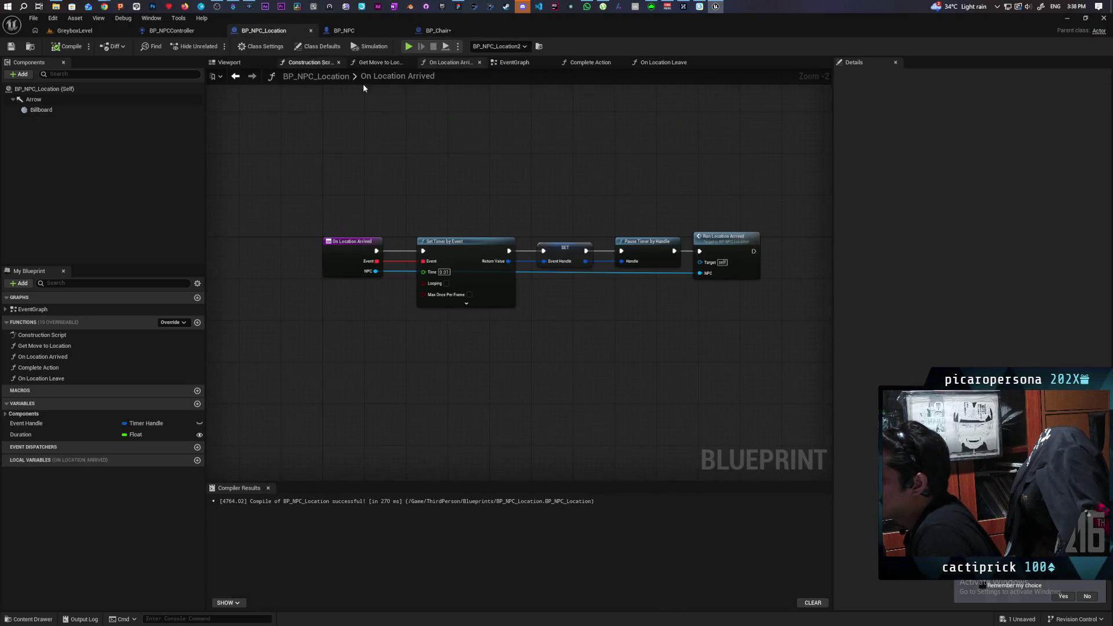
# - Inspect BP_NPCController and BP_NPC_Location's event graph with its disabled nodes, then return to BP_Chair
pyautogui.click(344, 30)
pyautogui.click(171, 30)
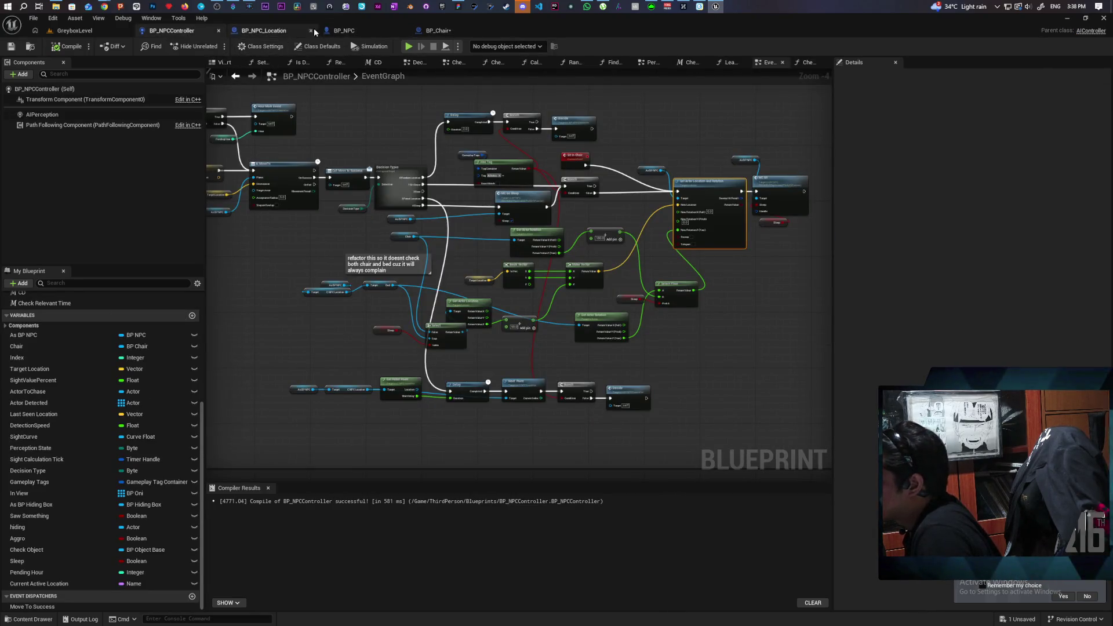
pyautogui.click(348, 30)
pyautogui.click(297, 29)
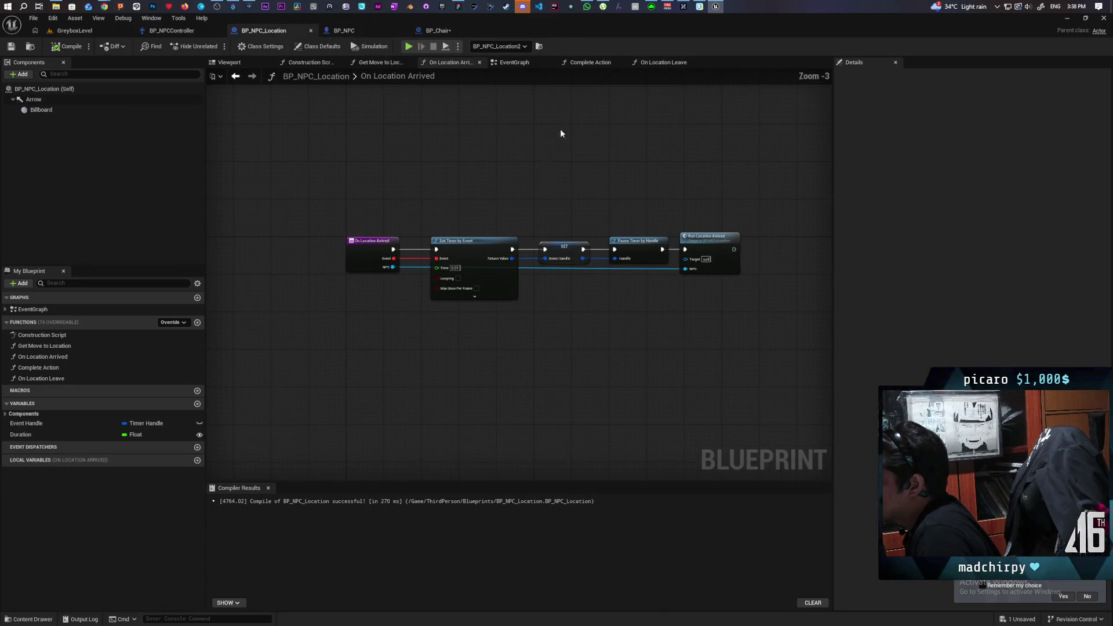
pyautogui.click(514, 63)
pyautogui.scroll(-2, 582, 210)
pyautogui.scroll(3, 582, 210)
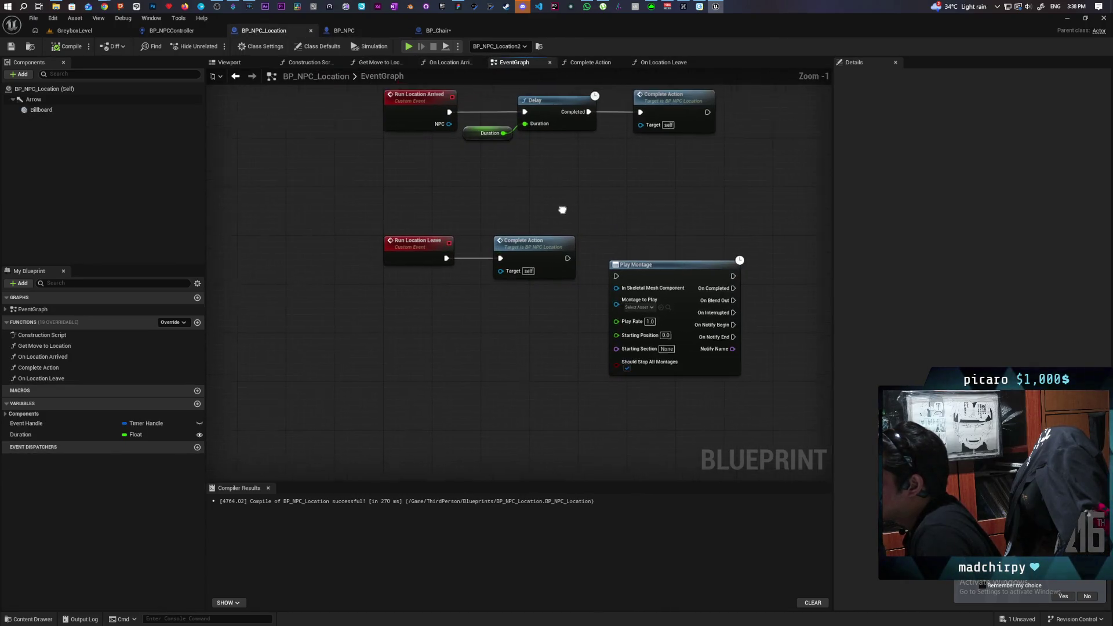
pyautogui.moveTo(563, 210)
pyautogui.mouseDown()
pyautogui.moveTo(513, 295)
pyautogui.moveTo(522, 261)
pyautogui.mouseUp()
pyautogui.scroll(-4, 516, 290)
pyautogui.scroll(3, 513, 299)
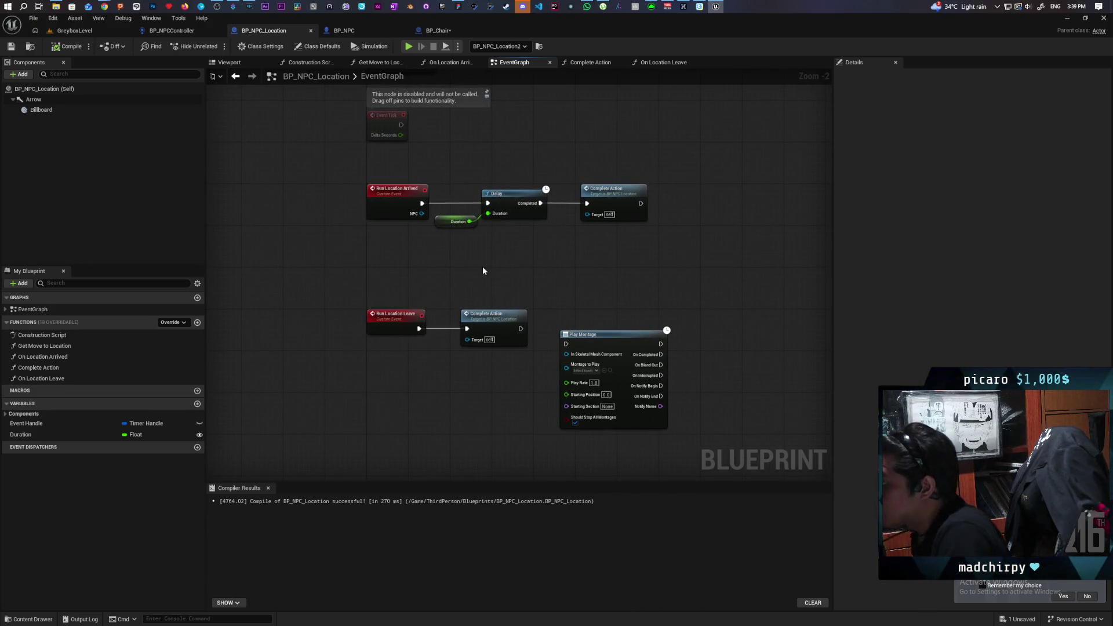
pyautogui.click(439, 31)
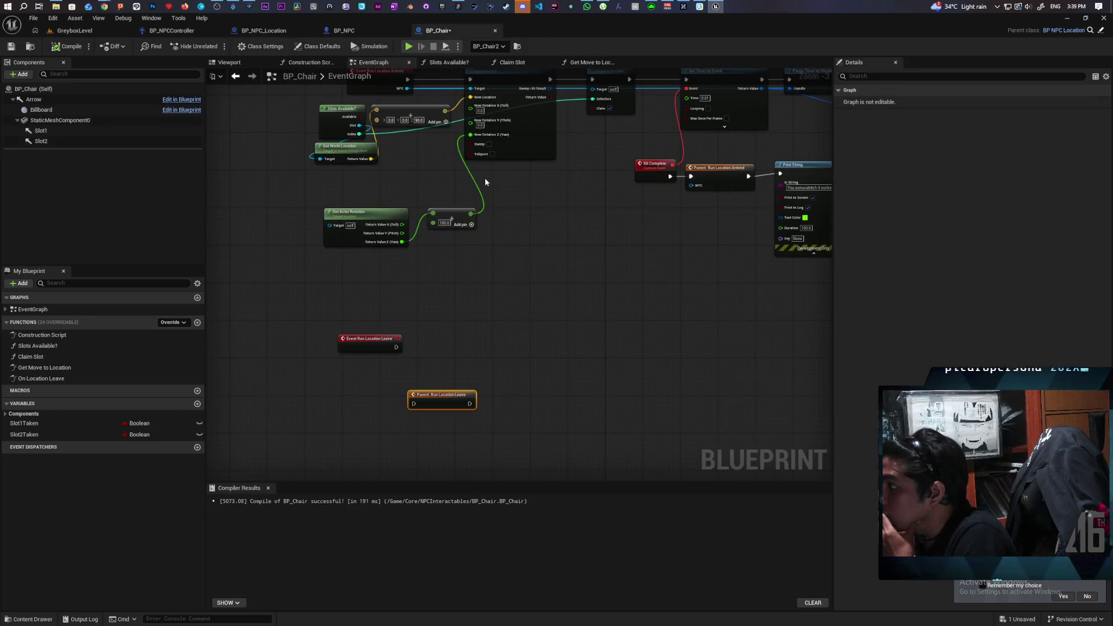
# - Delete the Print String node from BP_Chair's event graph
pyautogui.scroll(-4, 486, 182)
pyautogui.scroll(4, 475, 252)
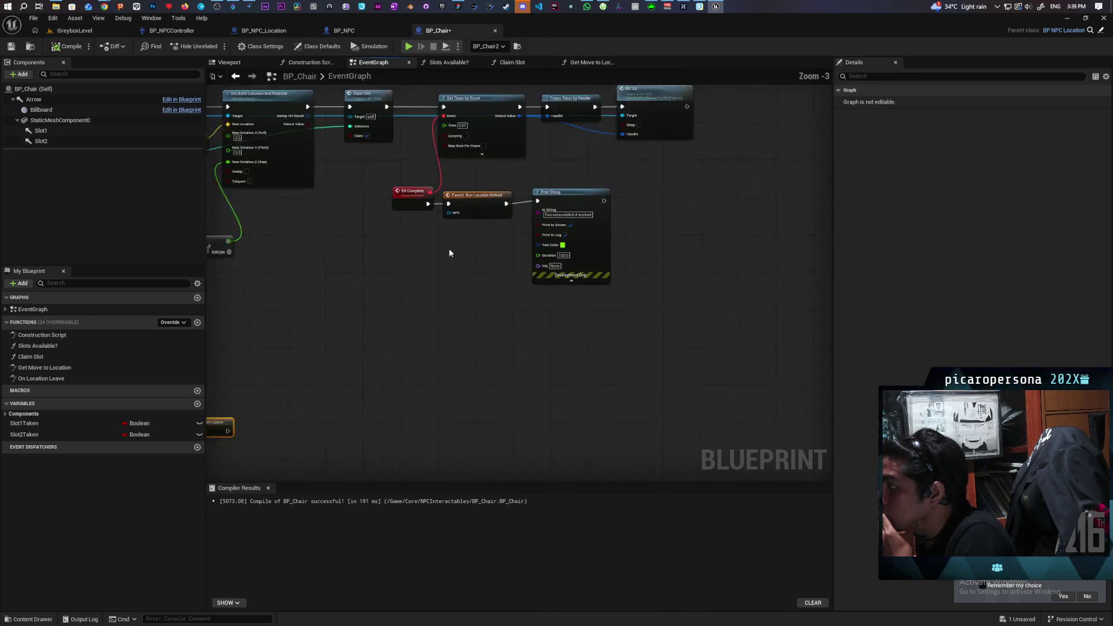
pyautogui.scroll(1, 449, 253)
pyautogui.moveTo(663, 233)
pyautogui.mouseDown()
pyautogui.moveTo(589, 303)
pyautogui.moveTo(609, 273)
pyautogui.moveTo(597, 281)
pyautogui.mouseUp()
pyautogui.press('Delete')
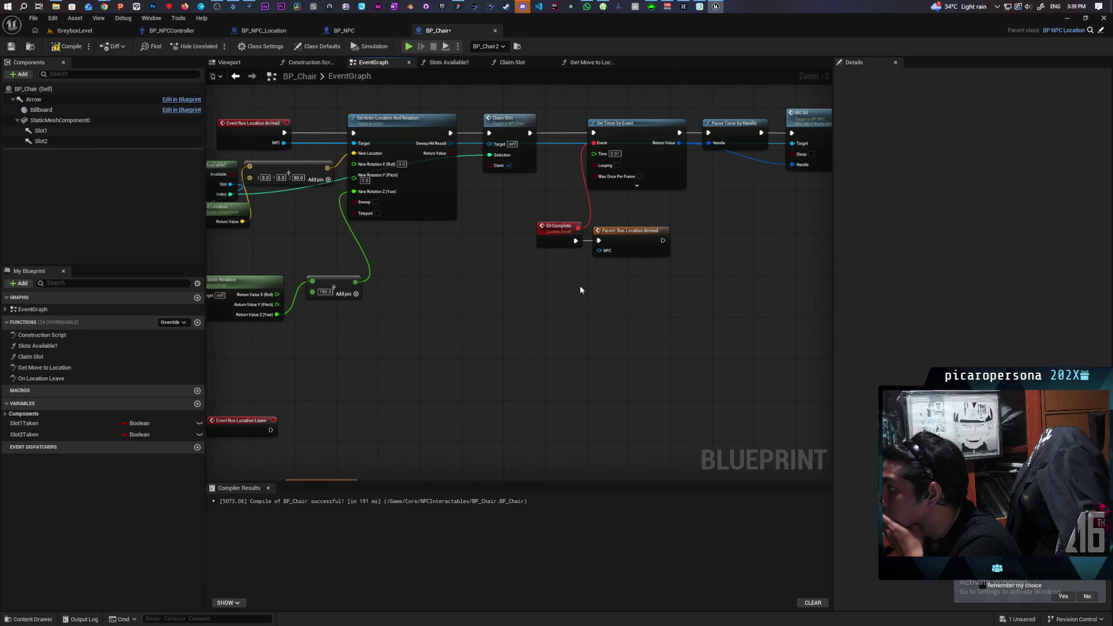
# - Pan over to the MC Sit node and select it for copying
pyautogui.moveTo(493, 316)
pyautogui.mouseDown()
pyautogui.moveTo(529, 246)
pyautogui.moveTo(518, 294)
pyautogui.moveTo(503, 299)
pyautogui.mouseUp()
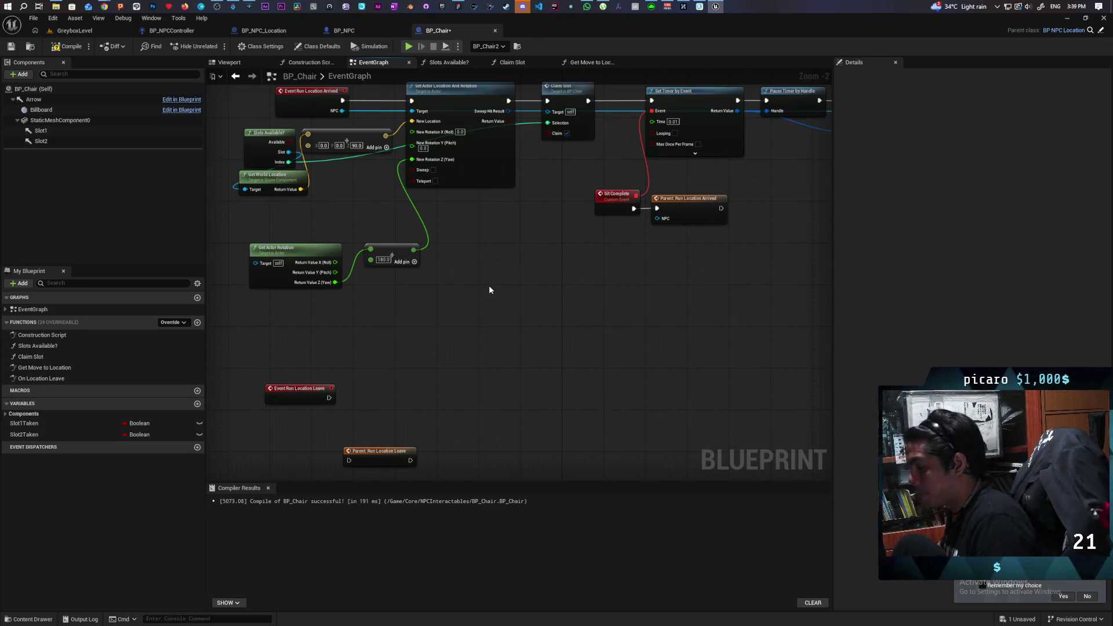
pyautogui.moveTo(421, 376)
pyautogui.mouseDown()
pyautogui.moveTo(423, 428)
pyautogui.moveTo(430, 362)
pyautogui.moveTo(377, 343)
pyautogui.mouseUp()
pyautogui.moveTo(535, 298)
pyautogui.mouseDown()
pyautogui.moveTo(641, 264)
pyautogui.moveTo(676, 238)
pyautogui.moveTo(706, 265)
pyautogui.moveTo(656, 263)
pyautogui.moveTo(775, 224)
pyautogui.moveTo(752, 212)
pyautogui.mouseUp()
pyautogui.moveTo(820, 142); pyautogui.dragTo(649, 196)
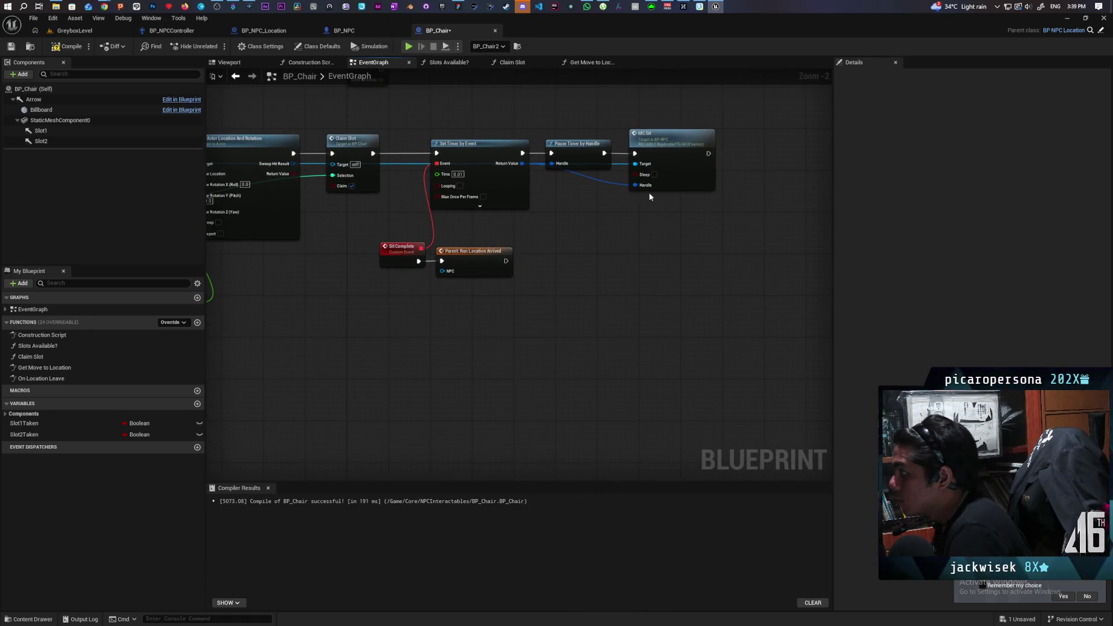
pyautogui.click(677, 155)
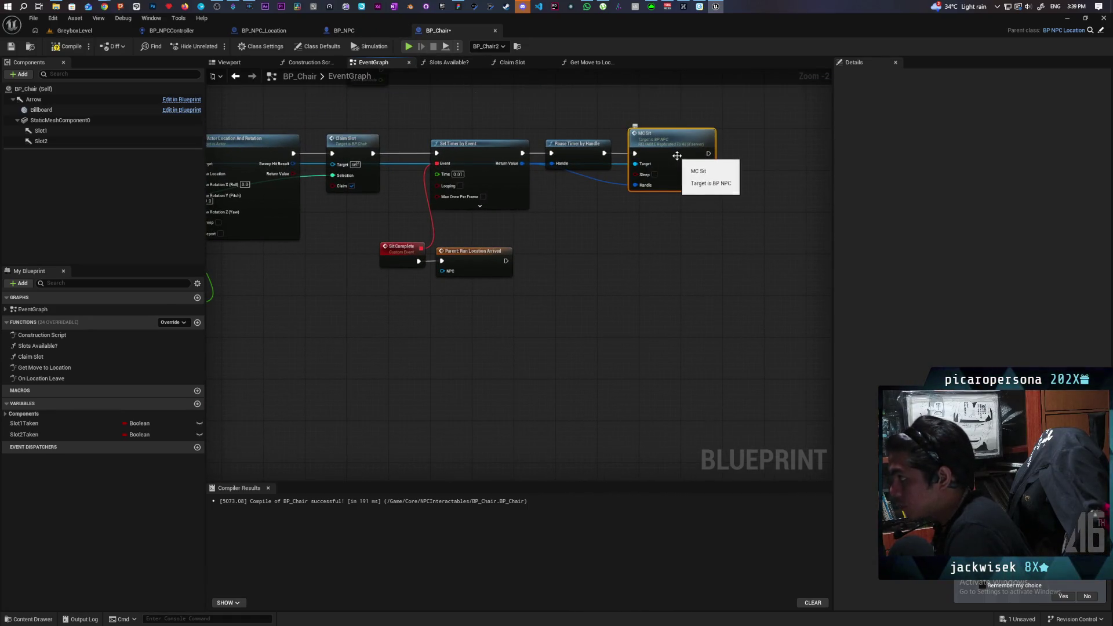
pyautogui.click(362, 33)
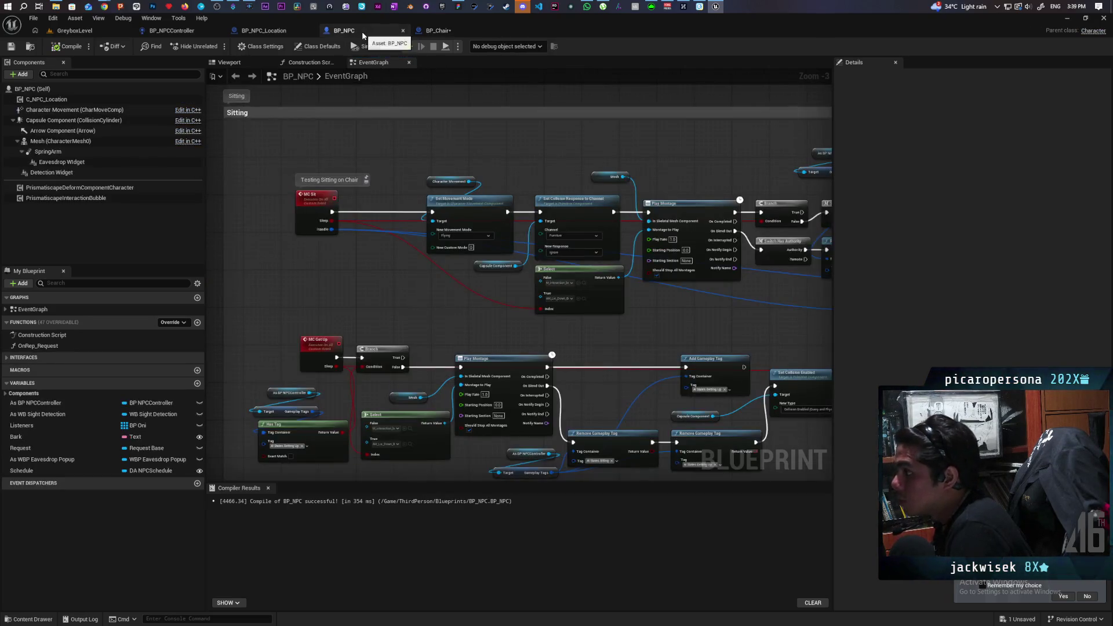
# - In BP_NPC_Location, paste MC Sit and use its Target pin to give Run Location Leave a Target input
pyautogui.click(272, 32)
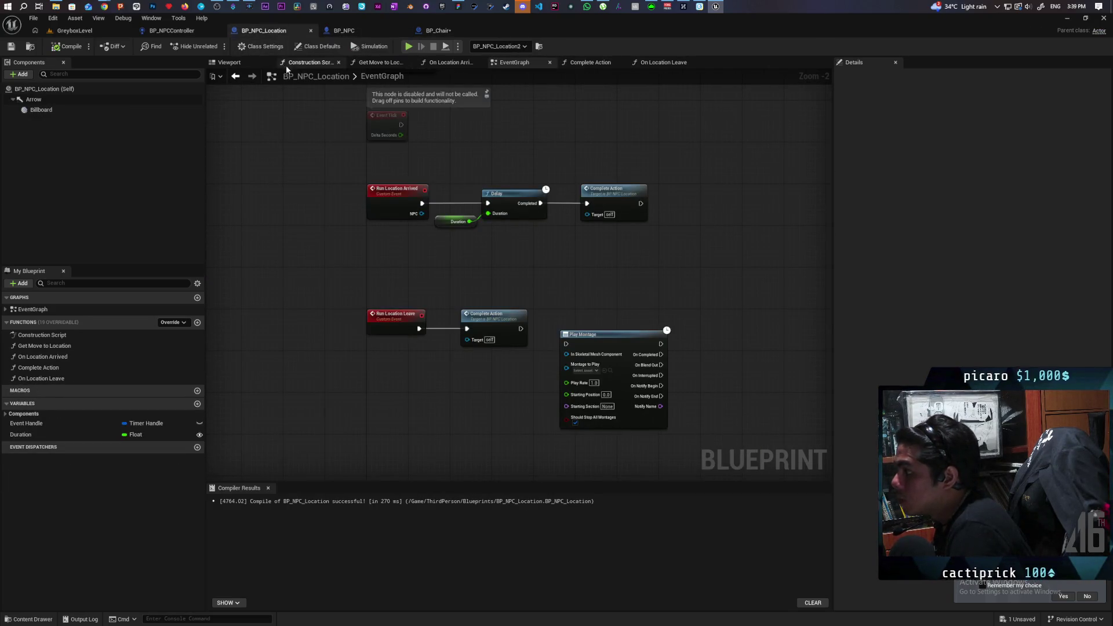
pyautogui.scroll(-2, 508, 264)
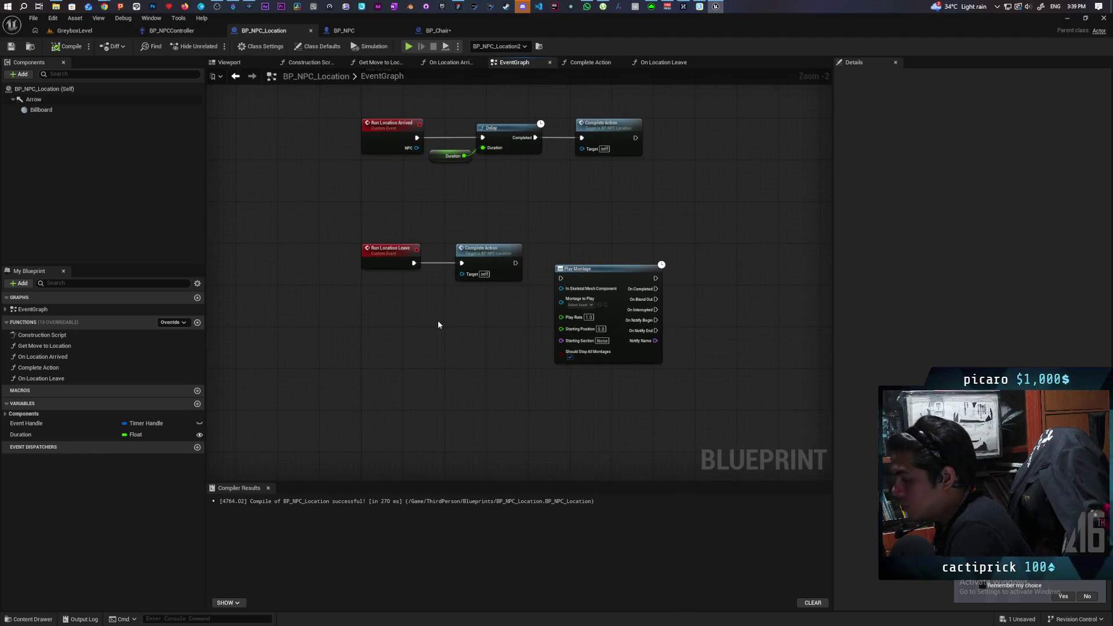
pyautogui.hotkey('ctrl', 'v')
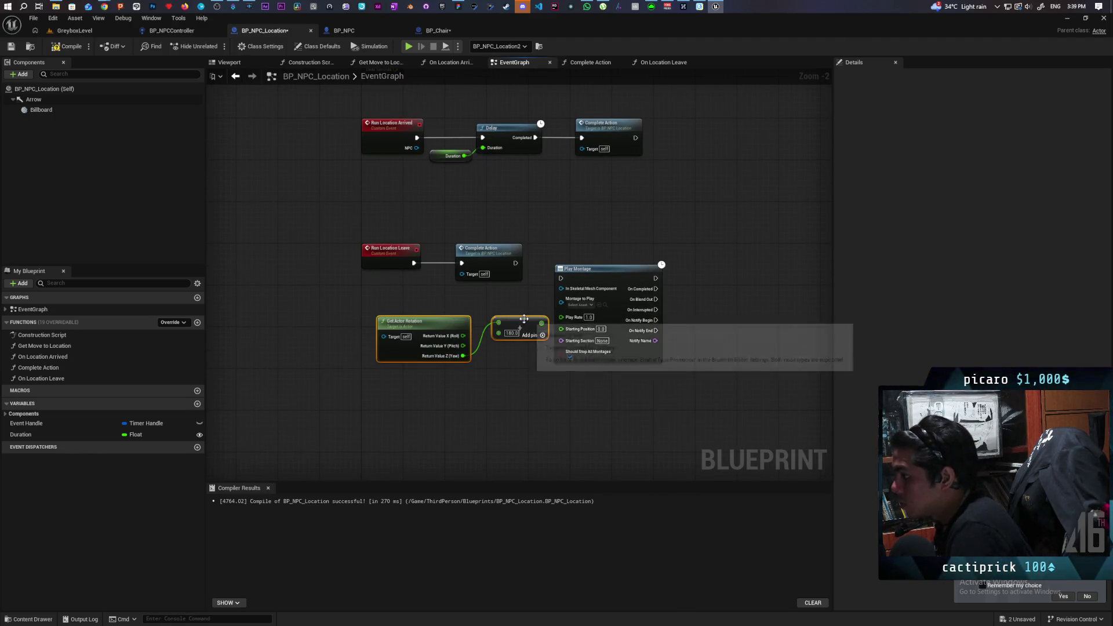
pyautogui.press('Delete')
pyautogui.click(441, 36)
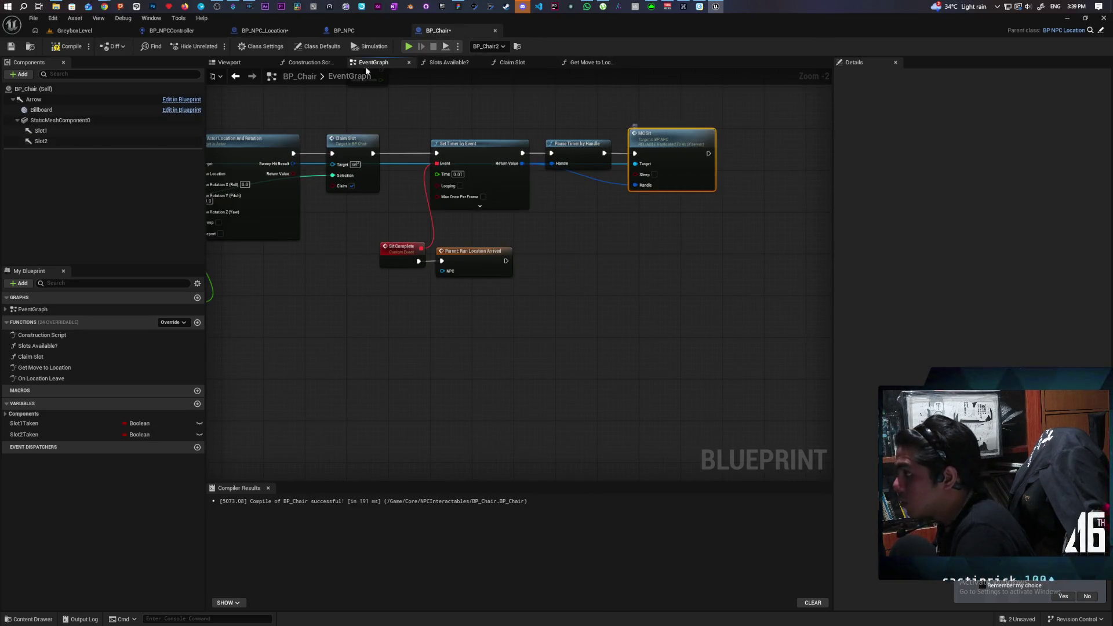
pyautogui.click(265, 32)
pyautogui.hotkey('ctrl', 'v')
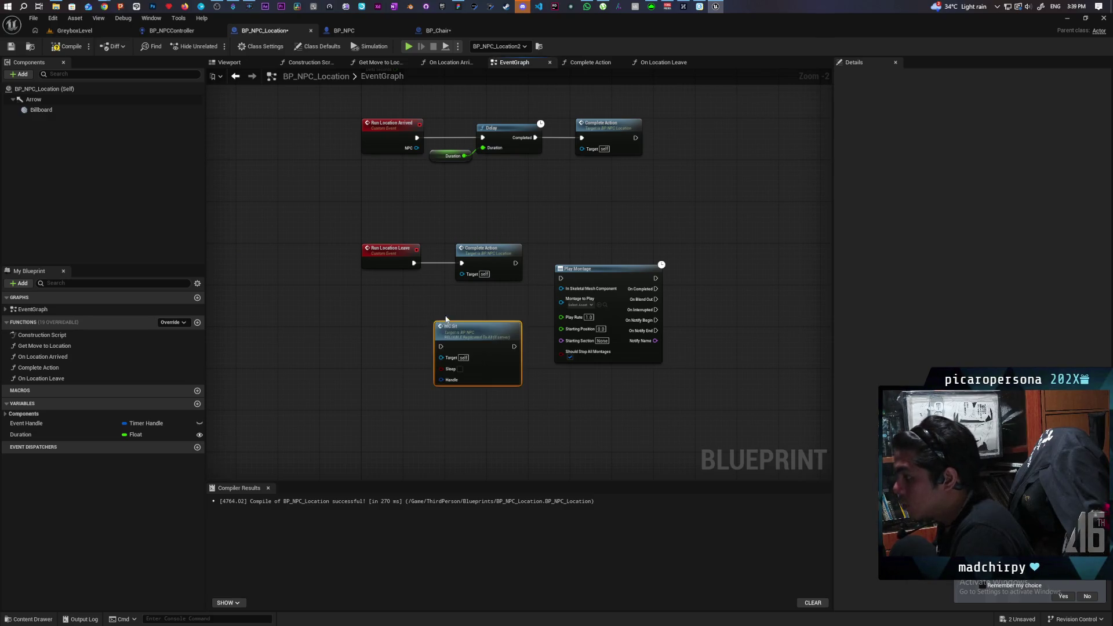
pyautogui.scroll(2, 447, 328)
pyautogui.moveTo(448, 329)
pyautogui.mouseDown()
pyautogui.moveTo(443, 367)
pyautogui.moveTo(373, 228)
pyautogui.mouseUp()
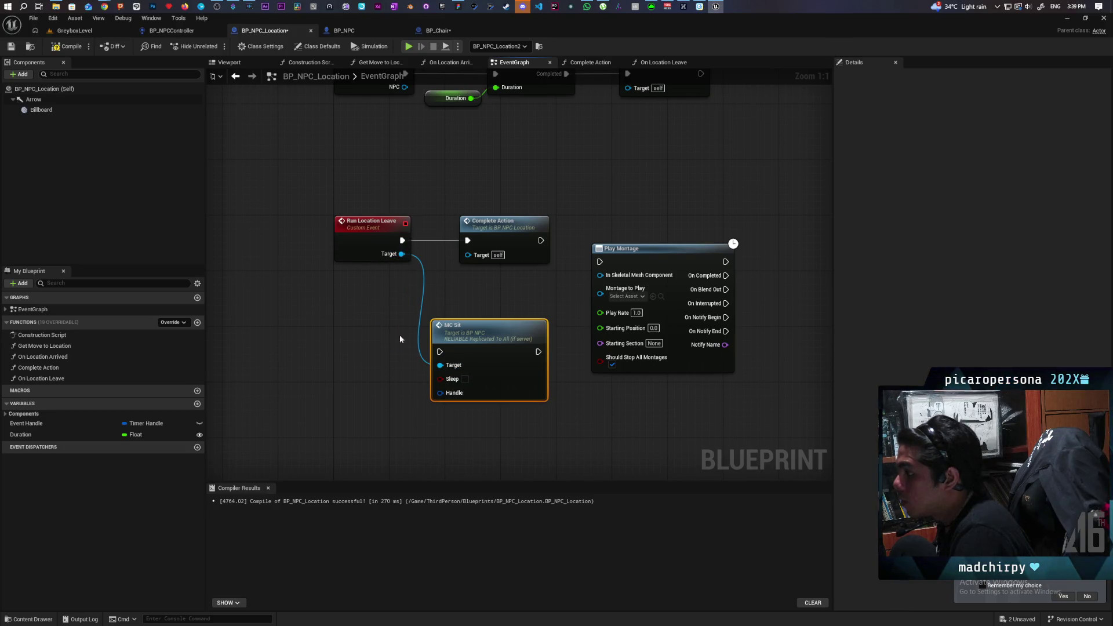
pyautogui.moveTo(396, 344); pyautogui.dragTo(463, 398)
pyautogui.press('Delete')
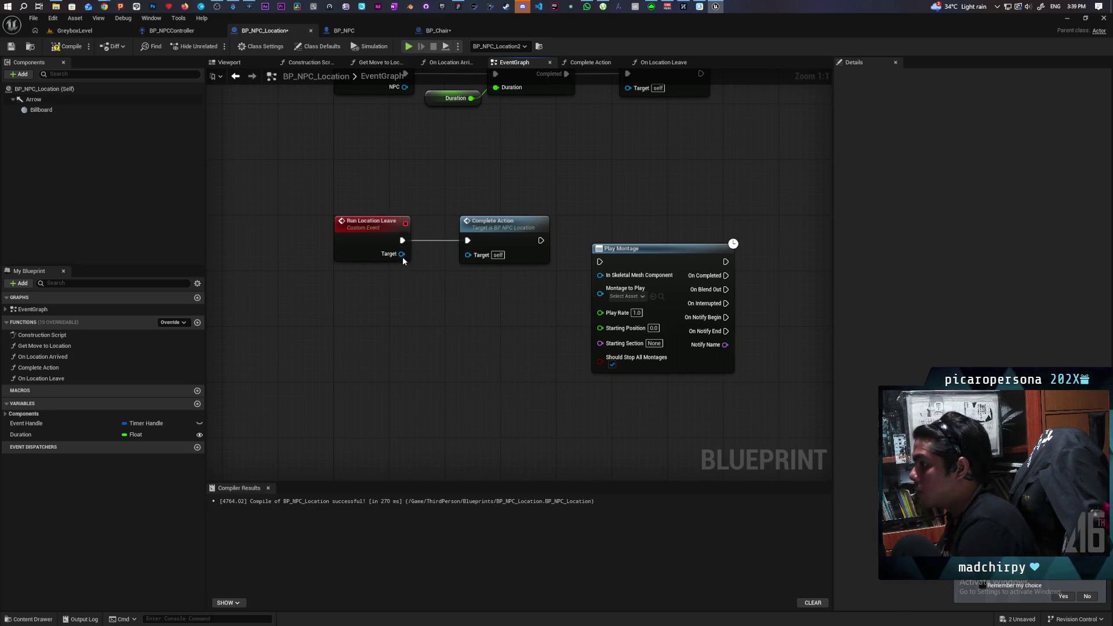
# - Rename the leave event's Target input to NPC in the Details panel
pyautogui.moveTo(401, 254); pyautogui.dragTo(410, 322)
pyautogui.click(363, 301)
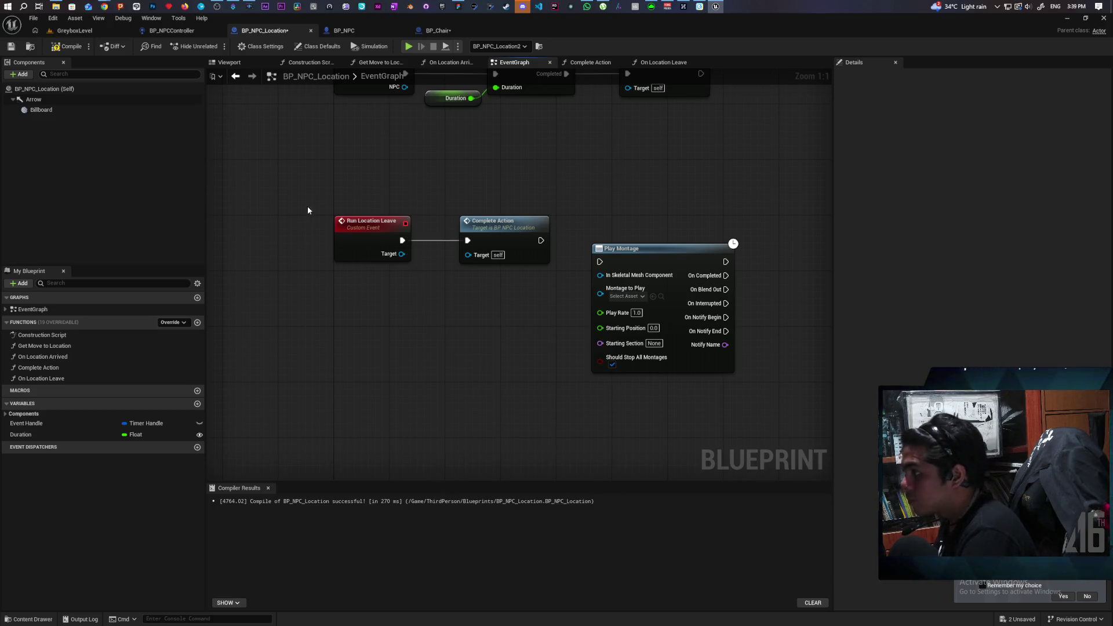
pyautogui.click(393, 243)
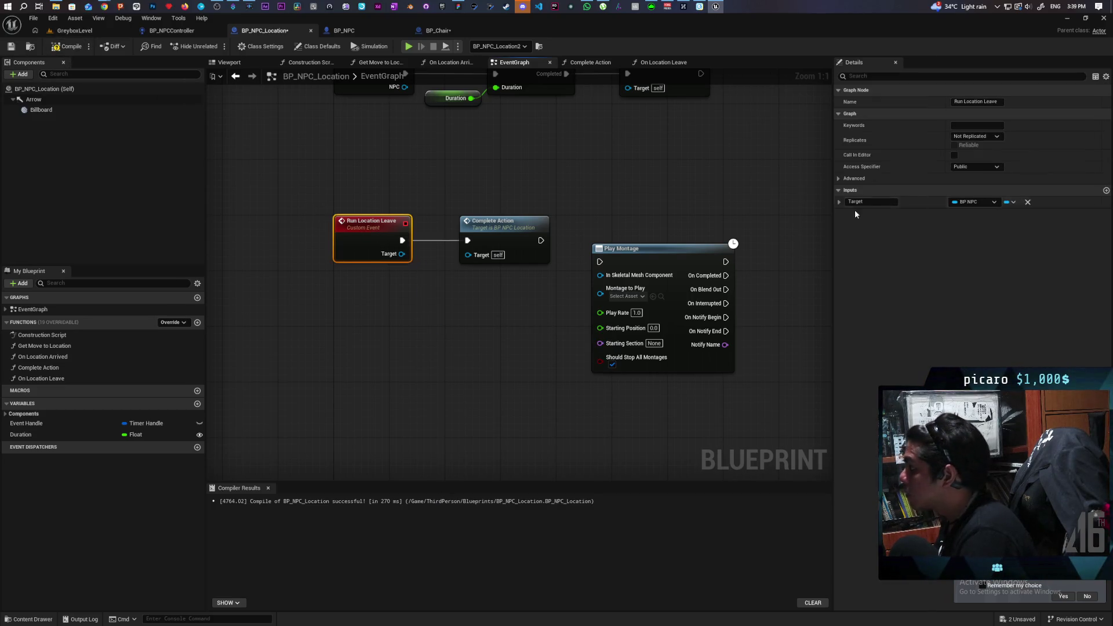
pyautogui.click(857, 204)
pyautogui.write('NPC')
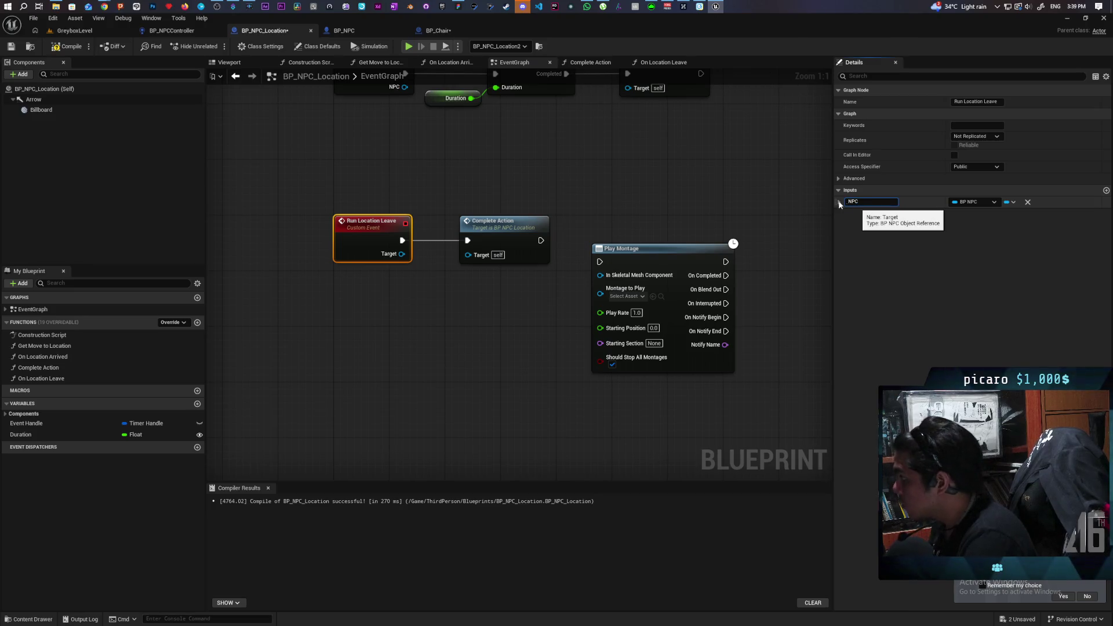
pyautogui.click(660, 157)
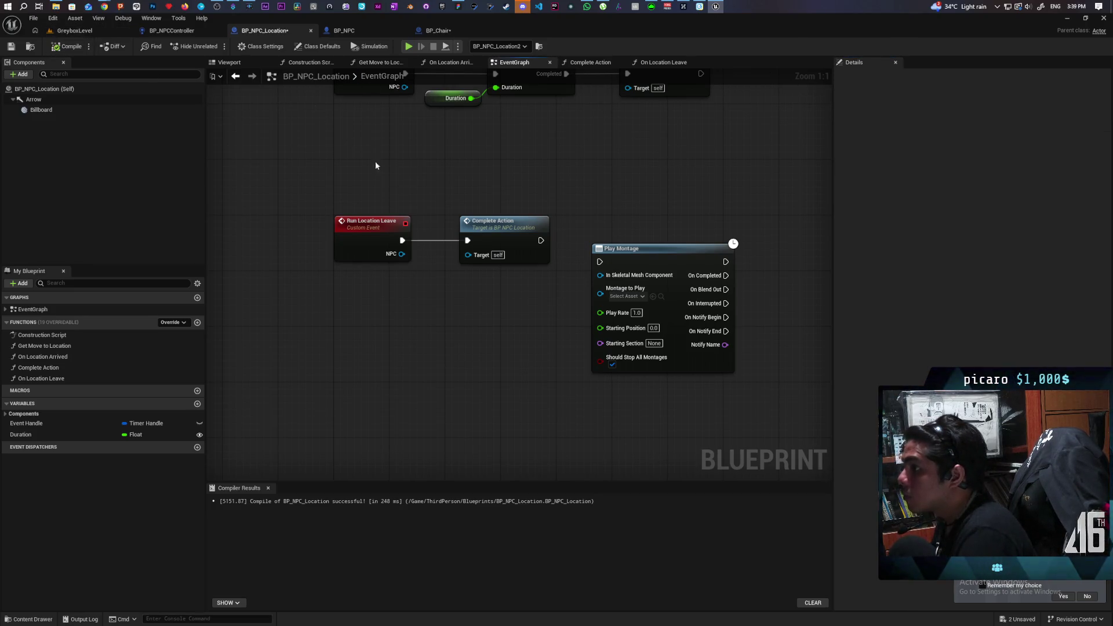
# - Delete the Play Montage node from BP_NPC_Location's graph
pyautogui.moveTo(638, 212); pyautogui.dragTo(676, 250)
pyautogui.press('Delete')
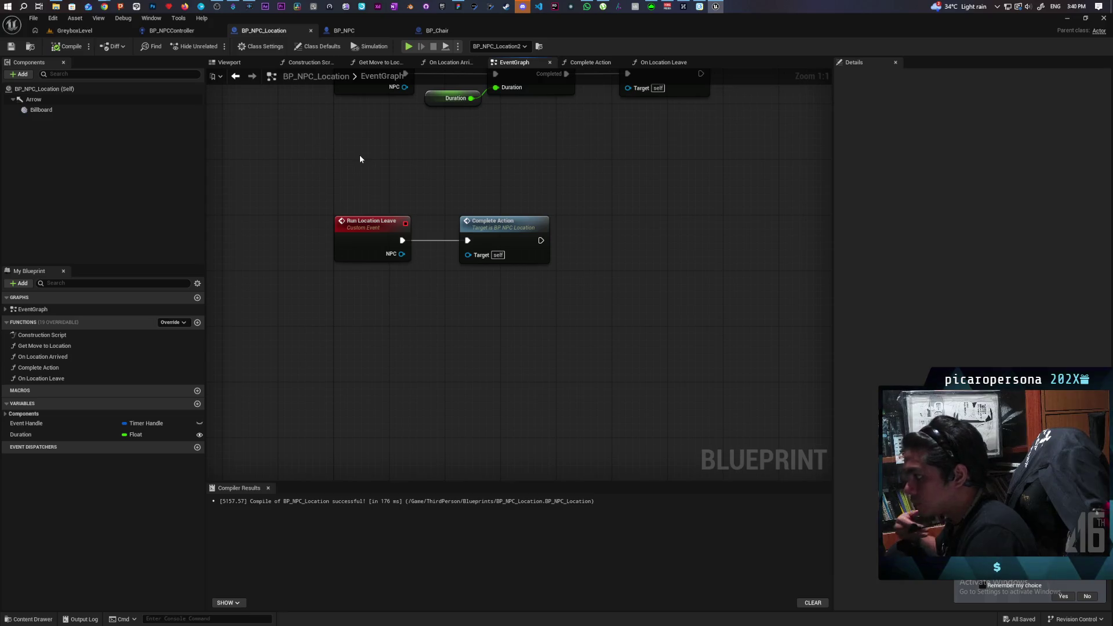
pyautogui.click(189, 32)
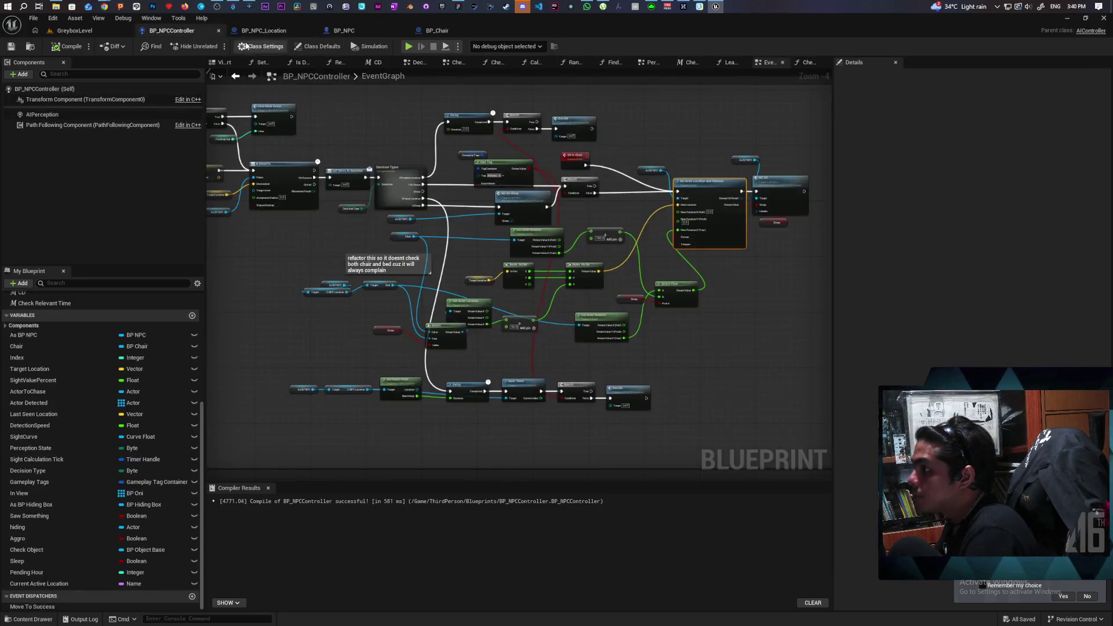
# - In BP_NPC's Testing Sitting on Chair nodes, box-select Gameplay Tags and both Add Gameplay Tag nodes
pyautogui.click(433, 31)
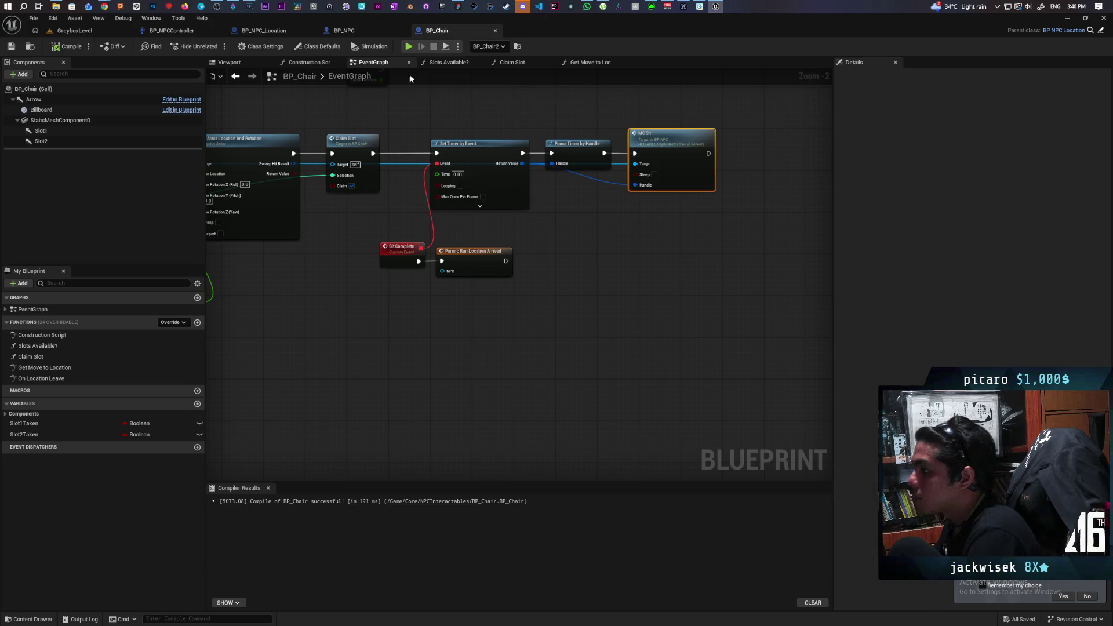
pyautogui.moveTo(407, 131)
pyautogui.mouseDown()
pyautogui.moveTo(613, 154)
pyautogui.moveTo(566, 141)
pyautogui.moveTo(484, 82)
pyautogui.mouseUp()
pyautogui.click(348, 31)
pyautogui.moveTo(392, 186); pyautogui.dragTo(284, 154)
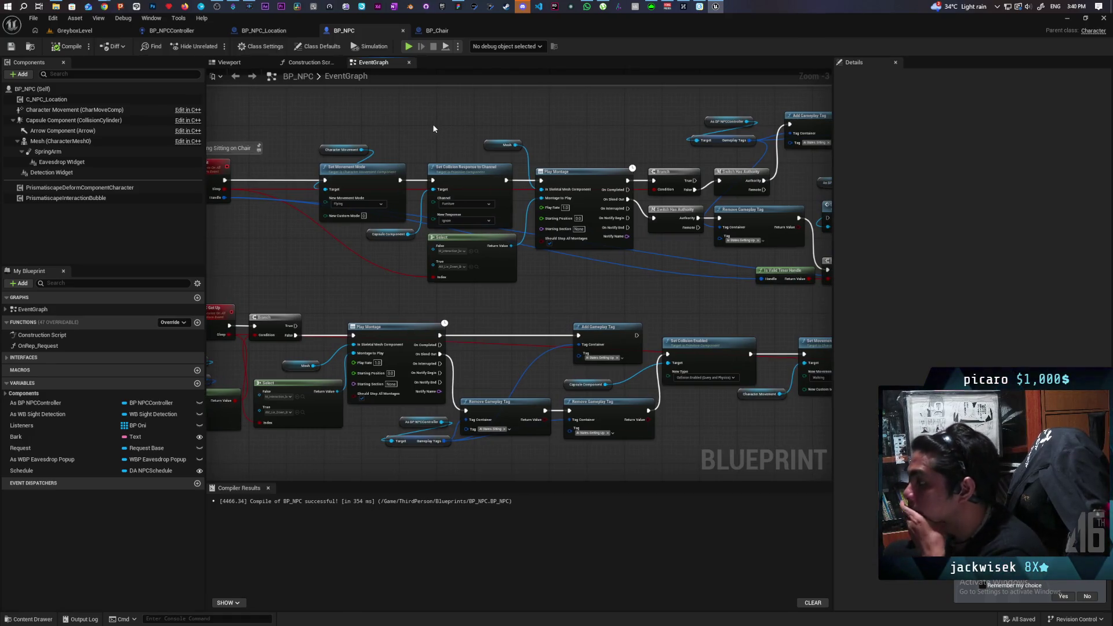
pyautogui.moveTo(434, 128)
pyautogui.mouseDown()
pyautogui.moveTo(407, 129)
pyautogui.moveTo(480, 134)
pyautogui.mouseUp()
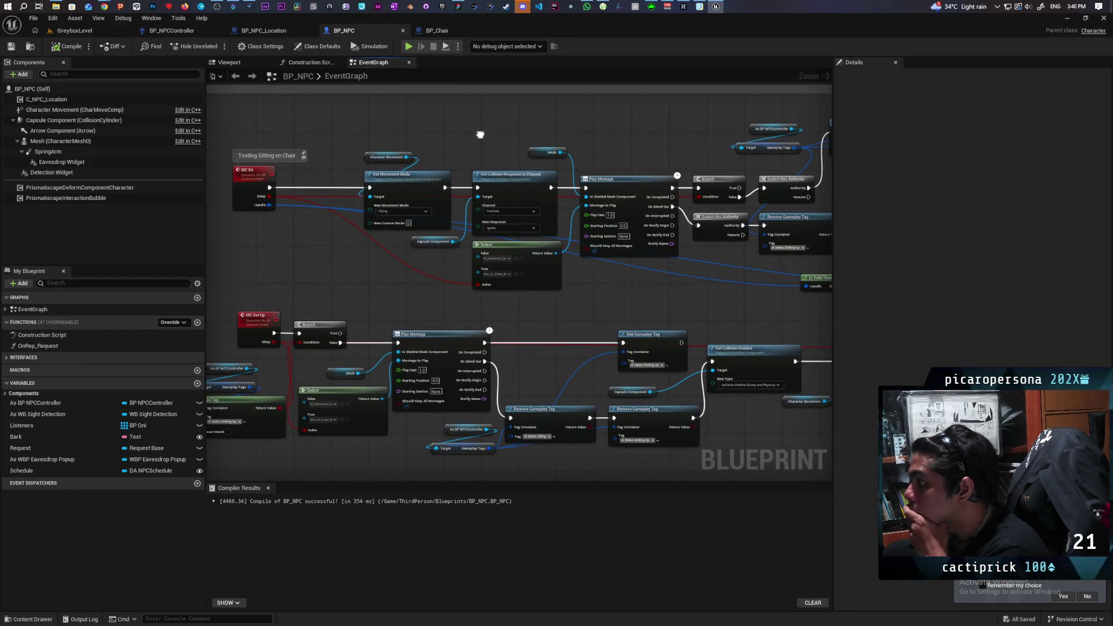
pyautogui.moveTo(480, 134)
pyautogui.mouseDown()
pyautogui.moveTo(452, 106)
pyautogui.moveTo(502, 128)
pyautogui.mouseUp()
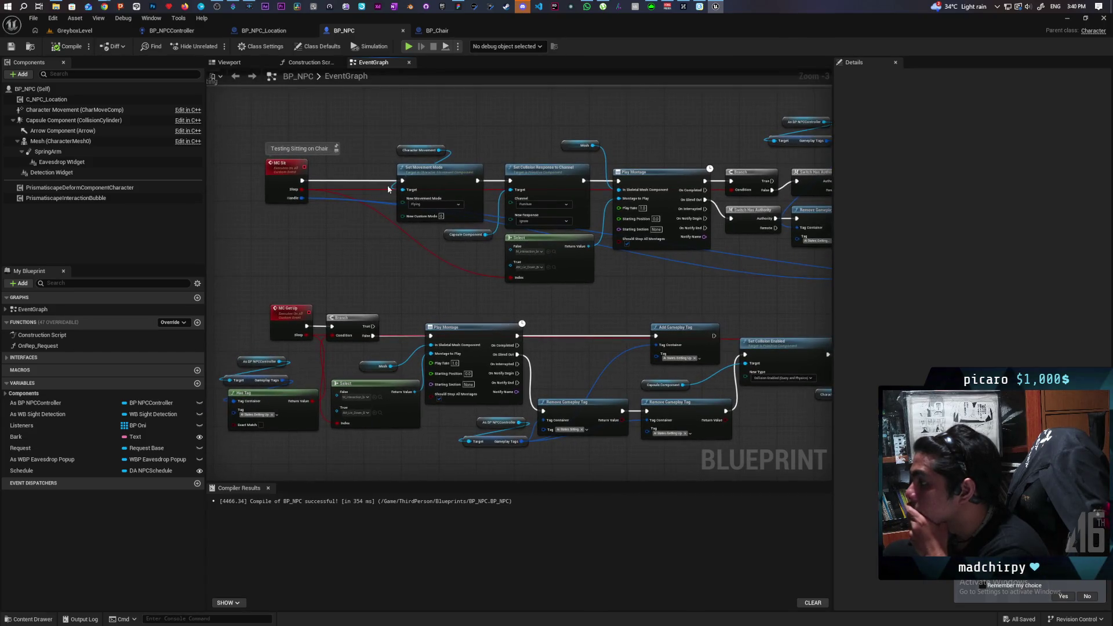
pyautogui.moveTo(395, 239)
pyautogui.mouseDown()
pyautogui.moveTo(219, 233)
pyautogui.moveTo(425, 259)
pyautogui.moveTo(383, 270)
pyautogui.moveTo(483, 282)
pyautogui.mouseUp()
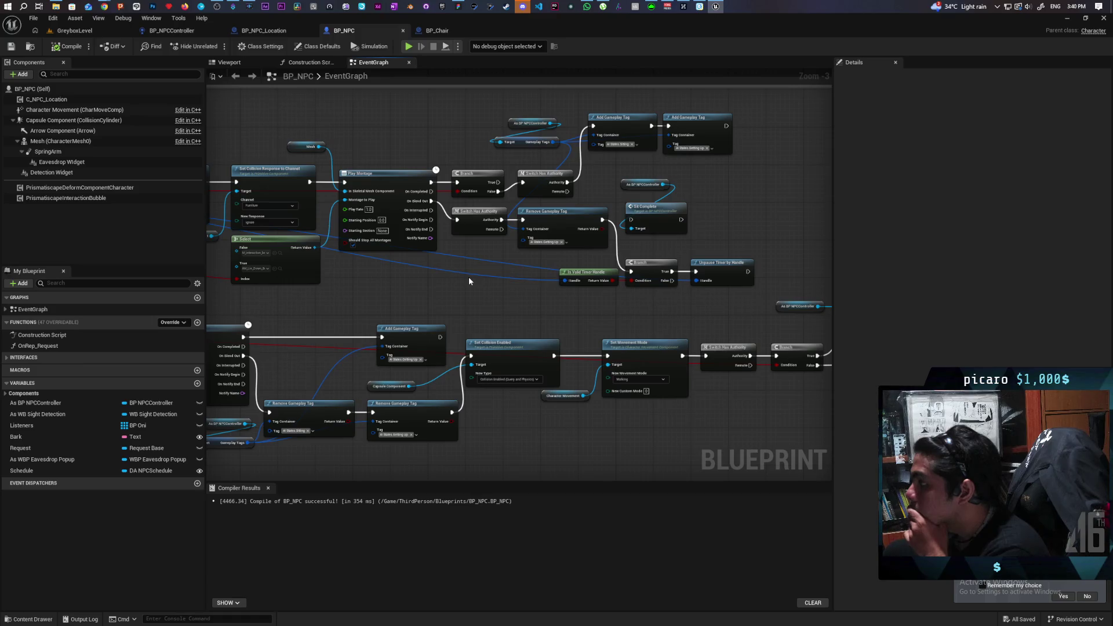
pyautogui.moveTo(409, 276)
pyautogui.mouseDown()
pyautogui.moveTo(690, 268)
pyautogui.moveTo(499, 263)
pyautogui.moveTo(393, 280)
pyautogui.moveTo(634, 273)
pyautogui.moveTo(589, 269)
pyautogui.moveTo(463, 300)
pyautogui.mouseUp()
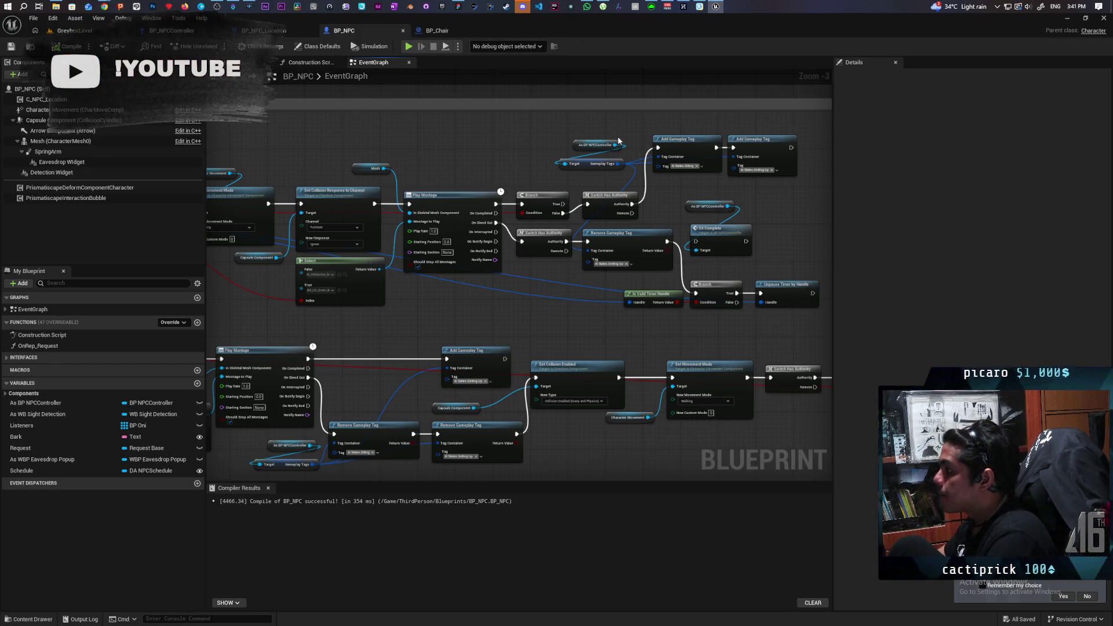
pyautogui.moveTo(587, 173); pyautogui.dragTo(794, 165)
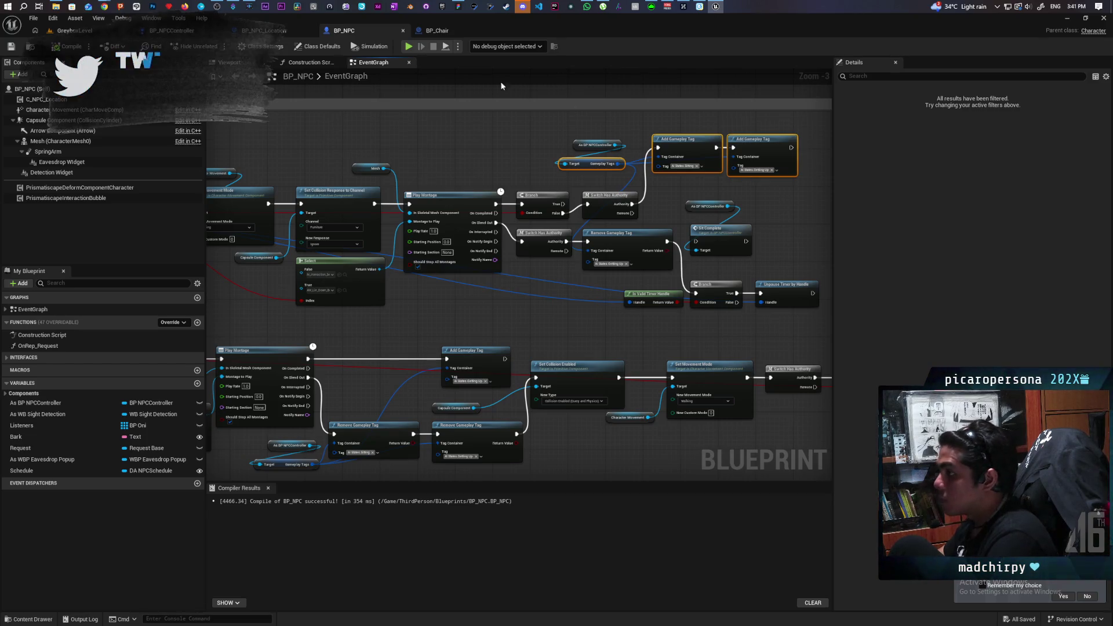
# - Paste the gameplay tag nodes into BP_Chair's graph beside MC Sit
pyautogui.click(433, 32)
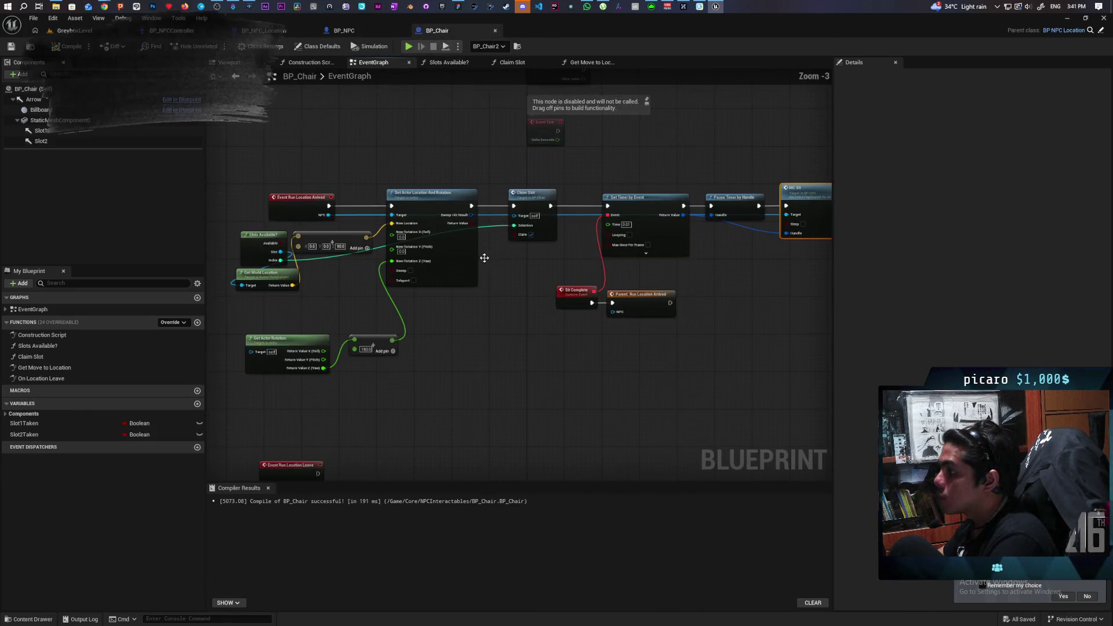
pyautogui.scroll(-1, 488, 258)
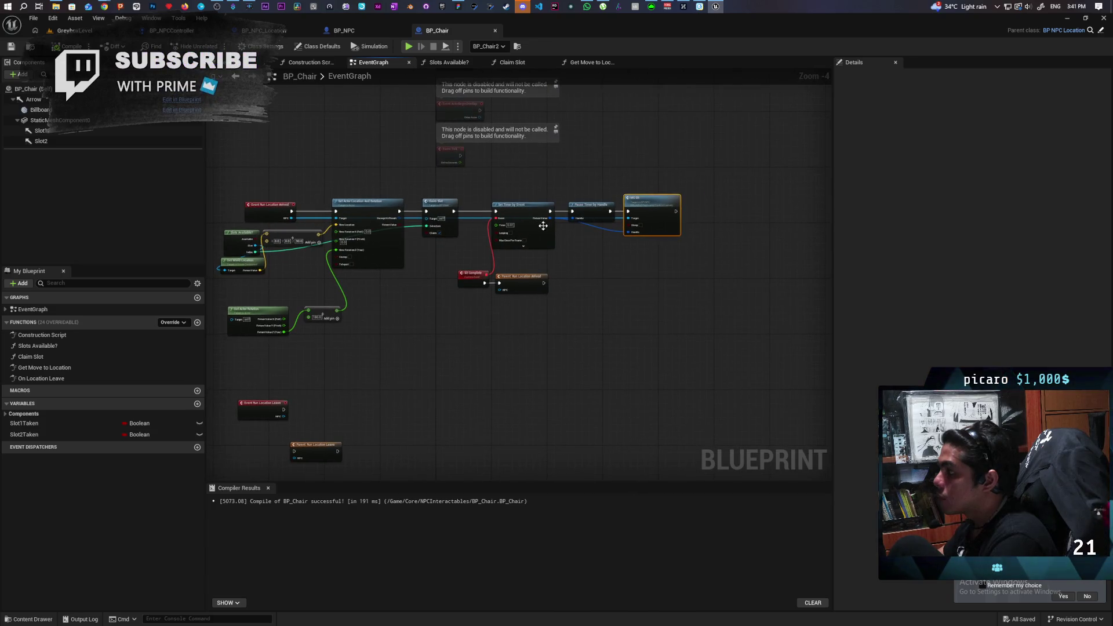
pyautogui.hotkey('ctrl', 'v')
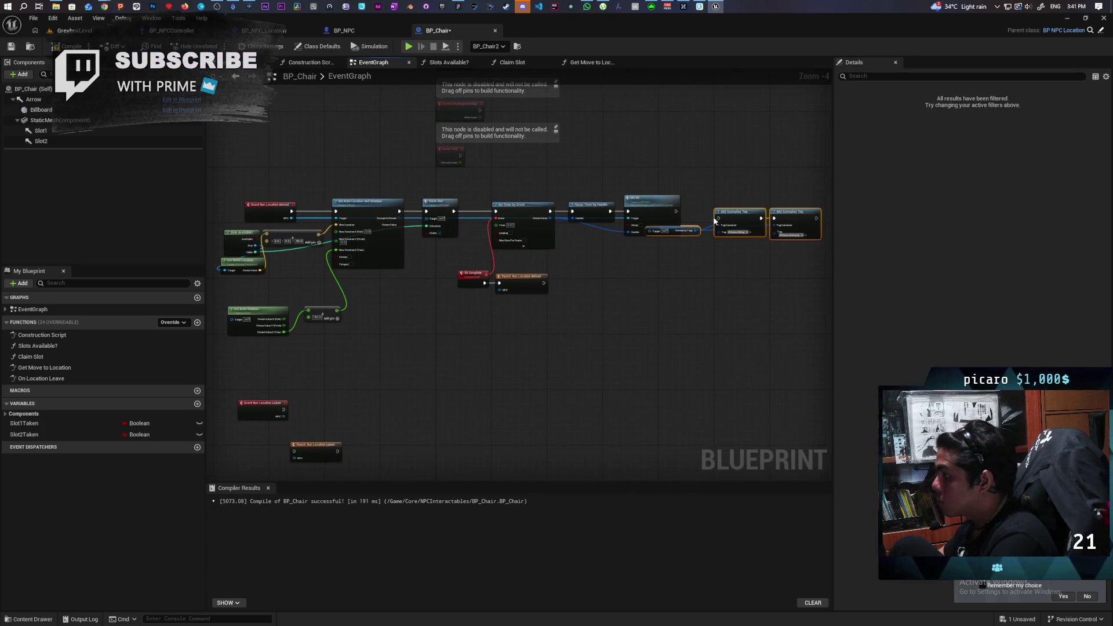
pyautogui.scroll(1, 698, 261)
pyautogui.moveTo(738, 229); pyautogui.dragTo(753, 261)
pyautogui.scroll(-1, 648, 297)
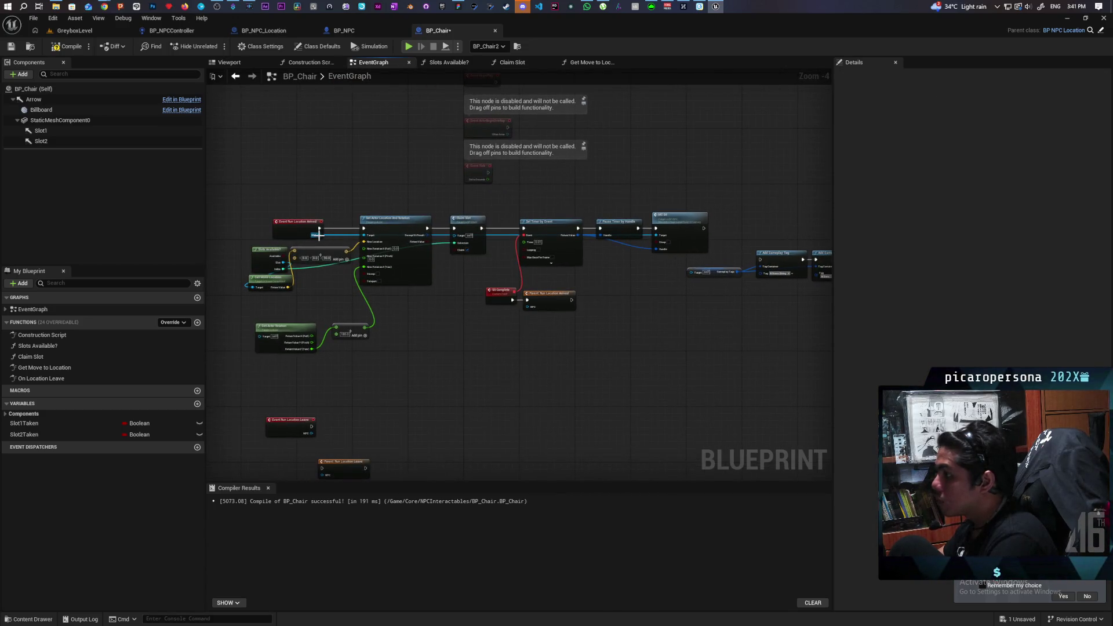
# - Cast the arriving NPC to As BP NPCController and feed it into the Gameplay Tags target
pyautogui.moveTo(316, 234)
pyautogui.mouseDown()
pyautogui.moveTo(708, 294)
pyautogui.moveTo(696, 279)
pyautogui.mouseUp()
pyautogui.click(558, 286)
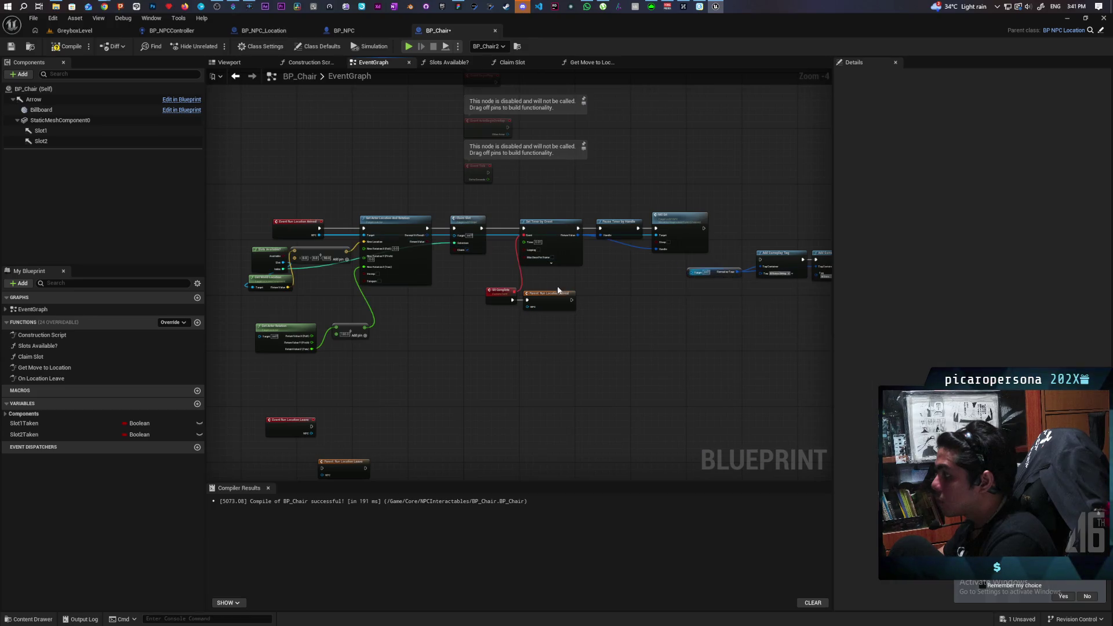
pyautogui.moveTo(322, 237); pyautogui.dragTo(651, 297)
pyautogui.write('c')
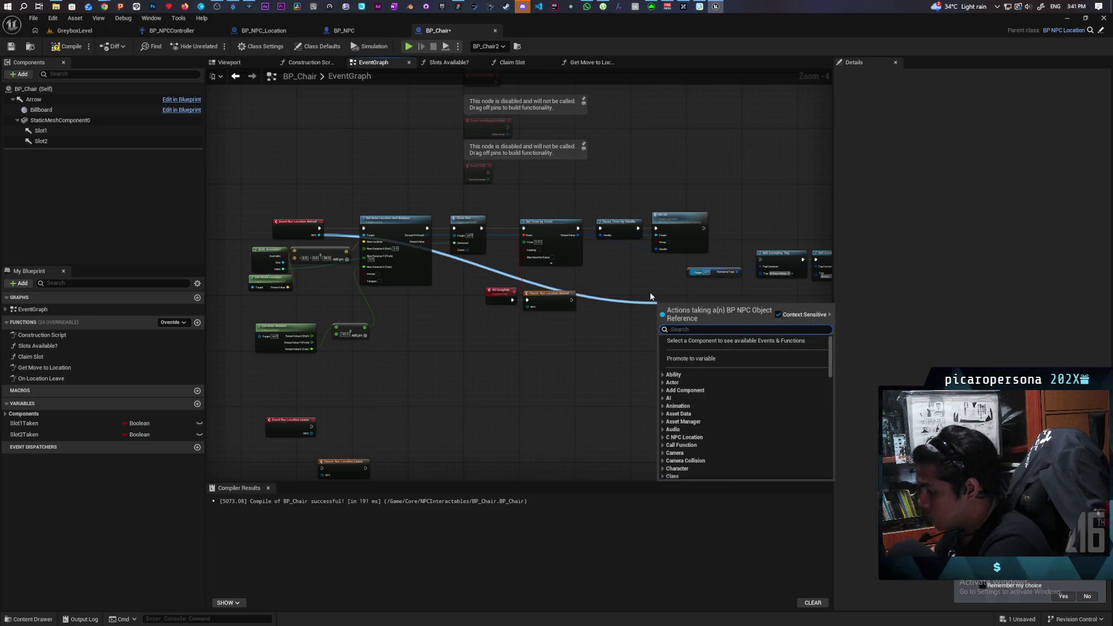
pyautogui.write('ontroller')
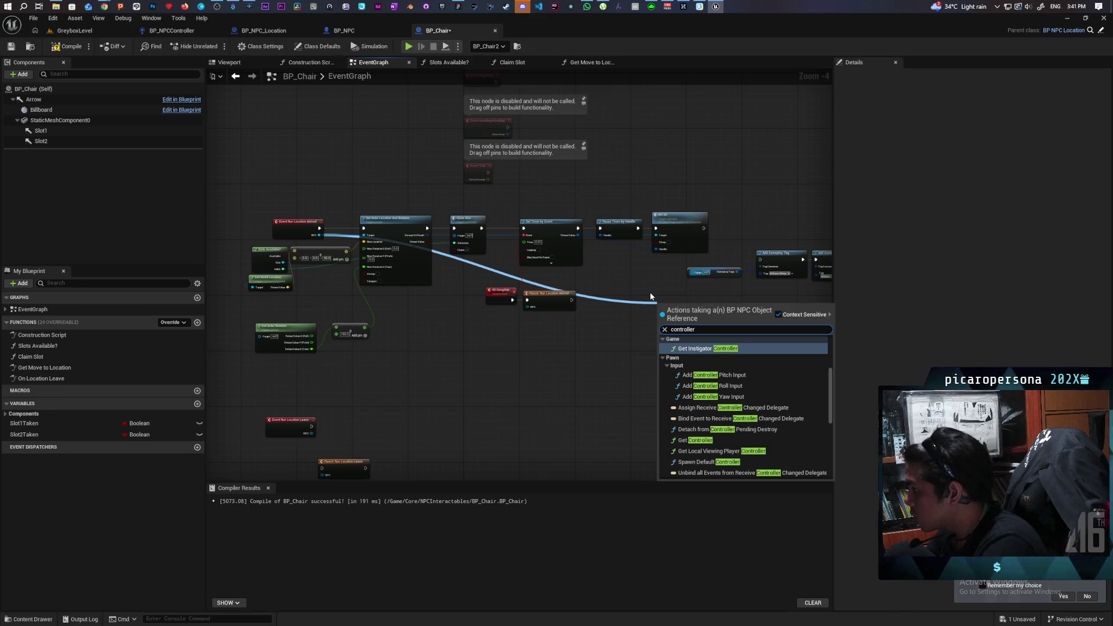
pyautogui.scroll(-10, 757, 414)
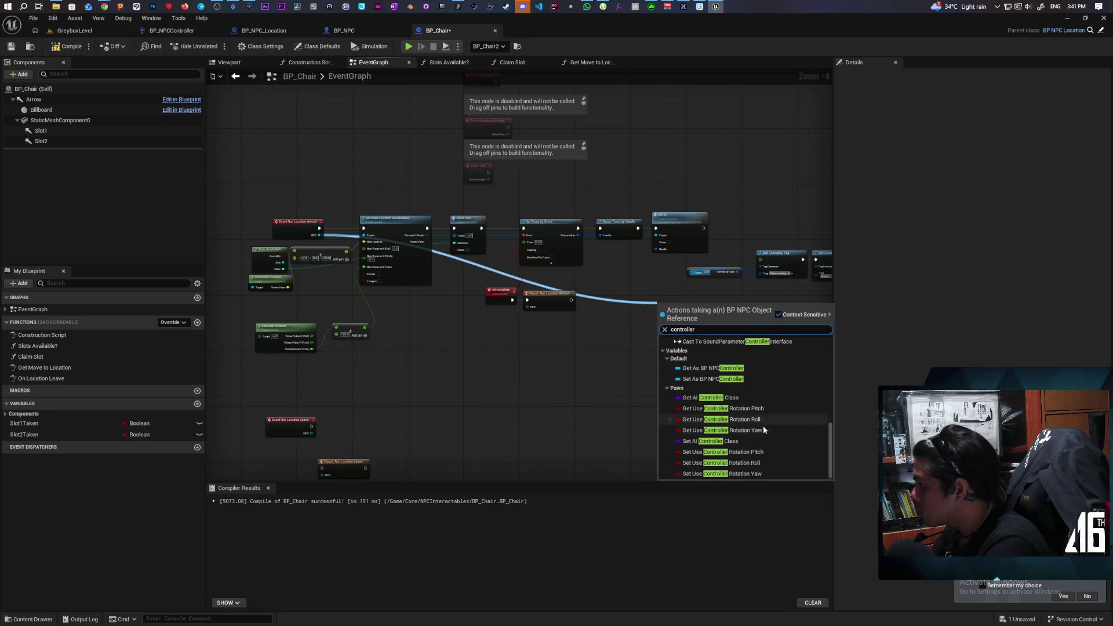
pyautogui.click(713, 368)
pyautogui.scroll(3, 704, 295)
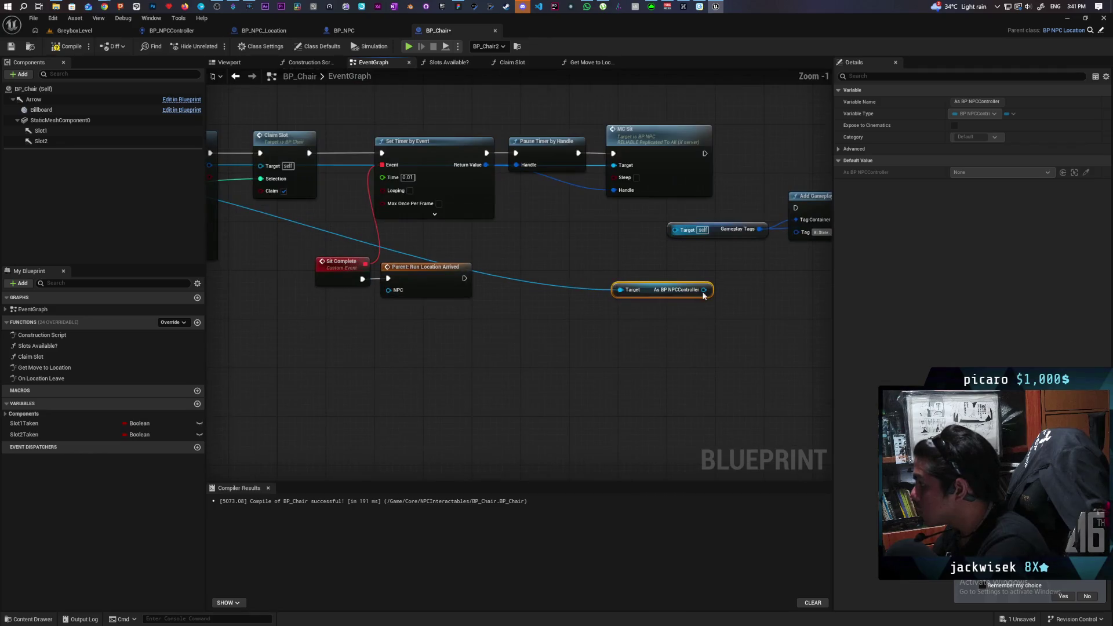
pyautogui.moveTo(704, 290); pyautogui.dragTo(675, 230)
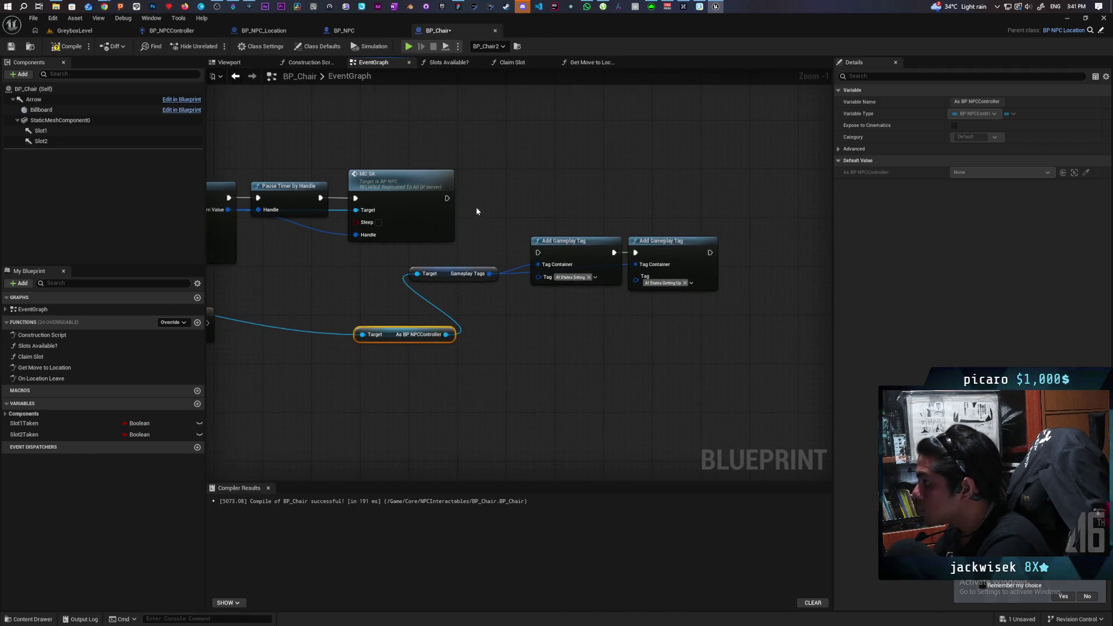
# - Wire MC Sit's execution into the first Add Gameplay Tag and tidy the nodes
pyautogui.moveTo(447, 198)
pyautogui.mouseDown()
pyautogui.moveTo(548, 248)
pyautogui.moveTo(539, 252)
pyautogui.mouseUp()
pyautogui.moveTo(727, 229)
pyautogui.mouseDown()
pyautogui.moveTo(614, 260)
pyautogui.moveTo(608, 205)
pyautogui.mouseUp()
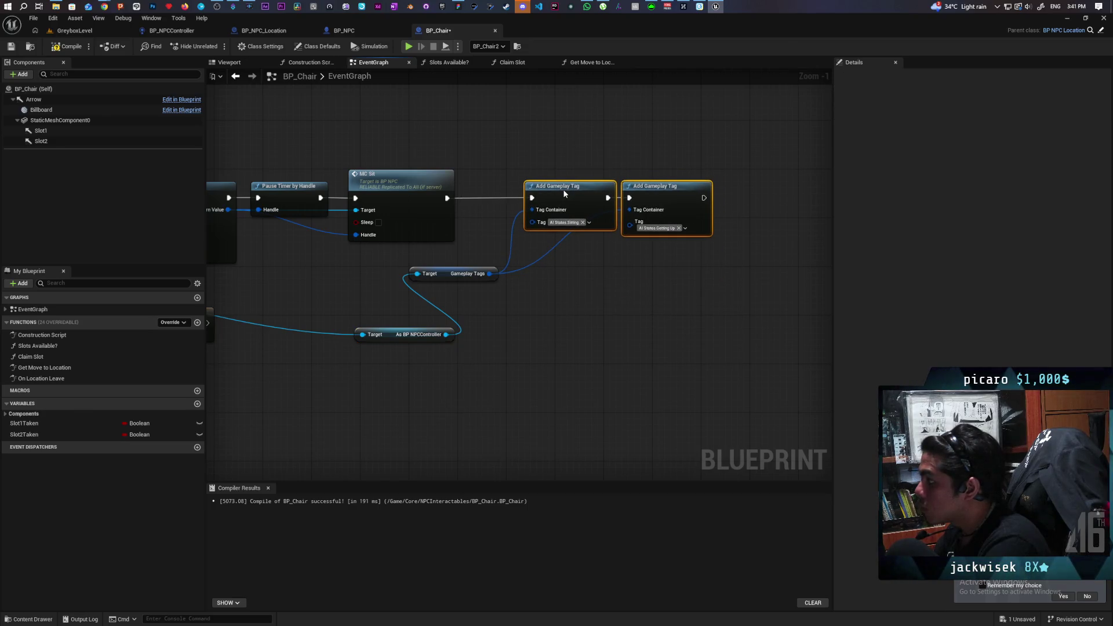
pyautogui.click(583, 316)
pyautogui.moveTo(583, 316); pyautogui.dragTo(672, 332)
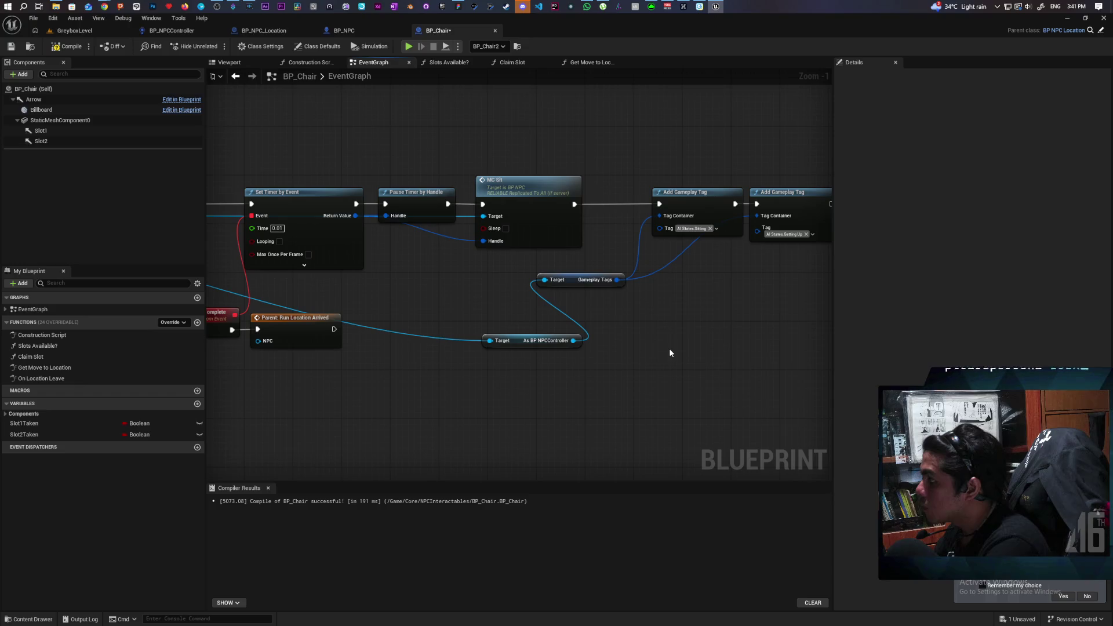
pyautogui.moveTo(515, 344); pyautogui.dragTo(509, 320)
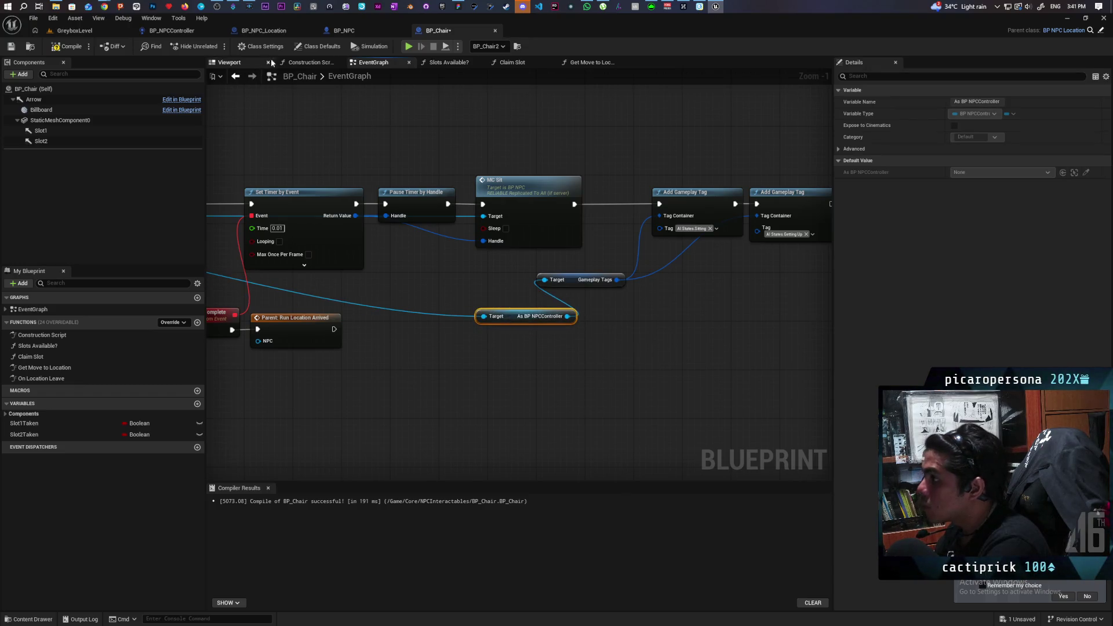
pyautogui.click(353, 31)
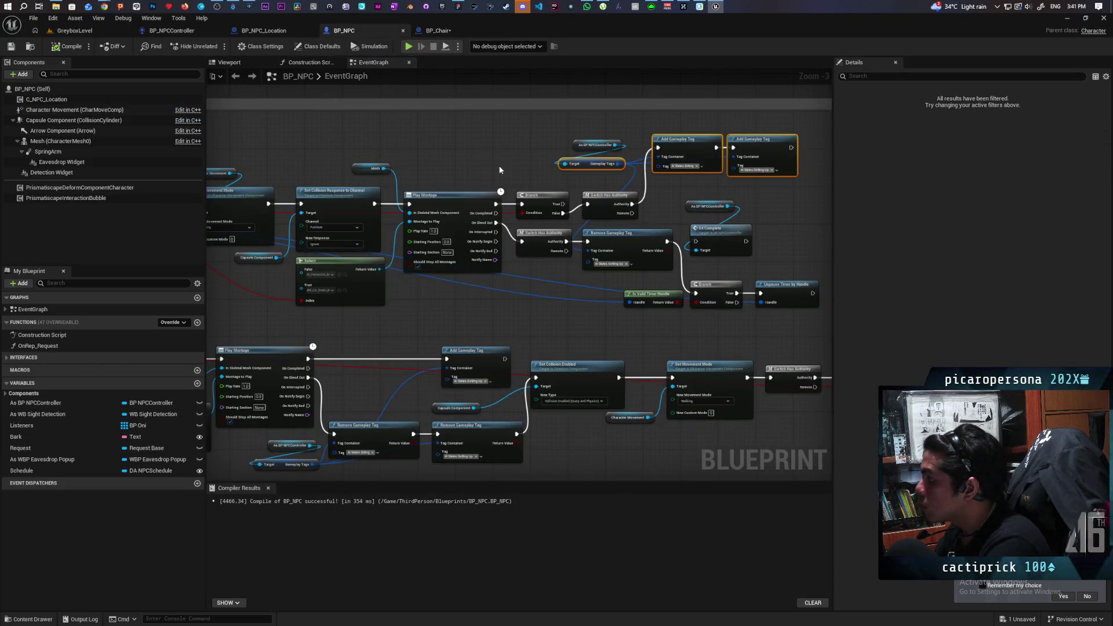
pyautogui.moveTo(499, 170)
pyautogui.mouseDown()
pyautogui.moveTo(717, 157)
pyautogui.moveTo(488, 168)
pyautogui.mouseUp()
pyautogui.moveTo(526, 147)
pyautogui.mouseDown()
pyautogui.moveTo(570, 133)
pyautogui.moveTo(464, 114)
pyautogui.mouseUp()
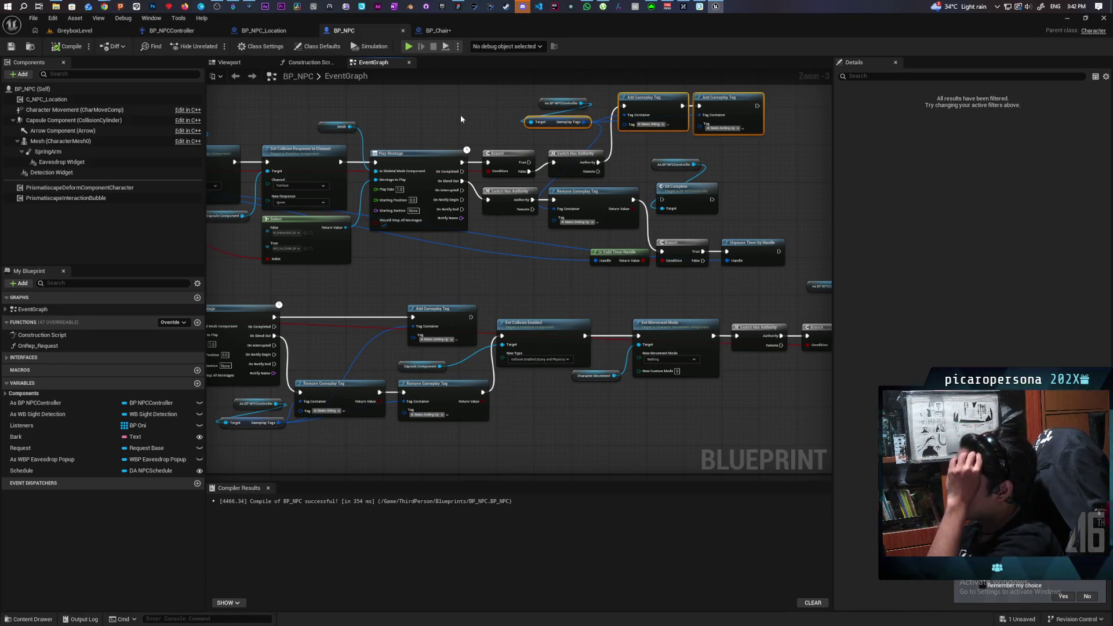
pyautogui.moveTo(429, 130); pyautogui.dragTo(625, 110)
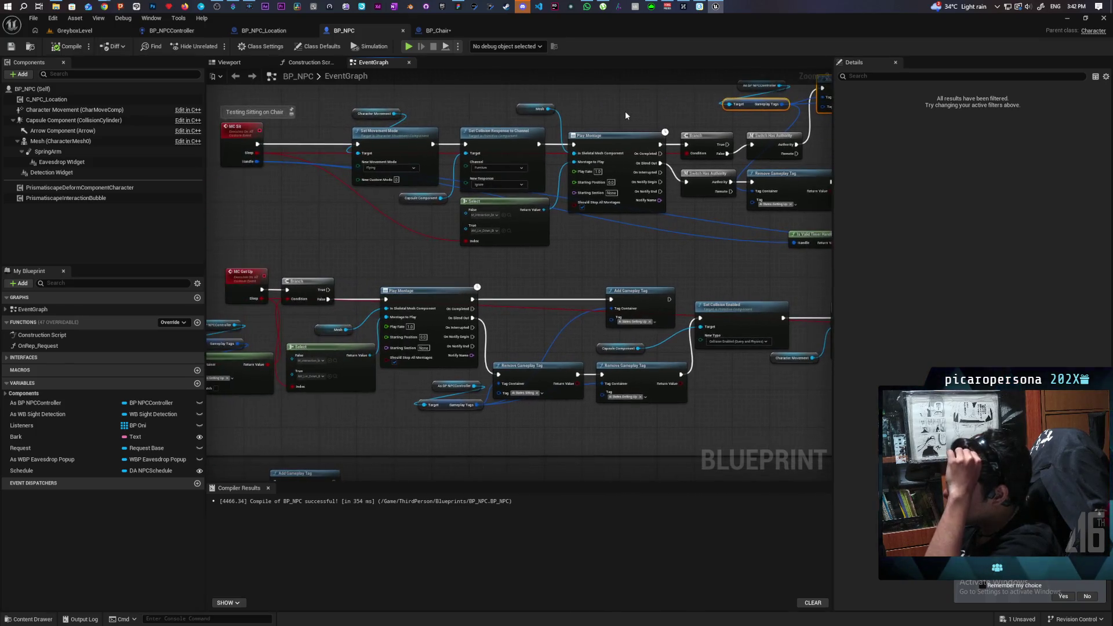
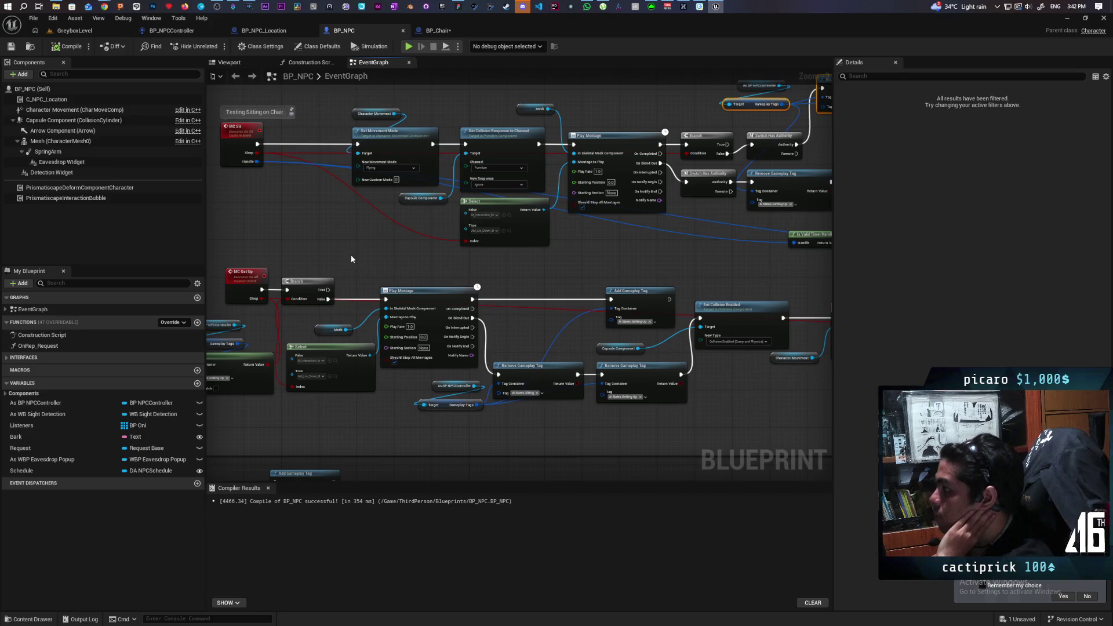
# - Add a Montage to Play input to the MC Sit event from Play Montage's pin
pyautogui.moveTo(351, 255)
pyautogui.mouseDown()
pyautogui.moveTo(323, 258)
pyautogui.moveTo(340, 259)
pyautogui.mouseUp()
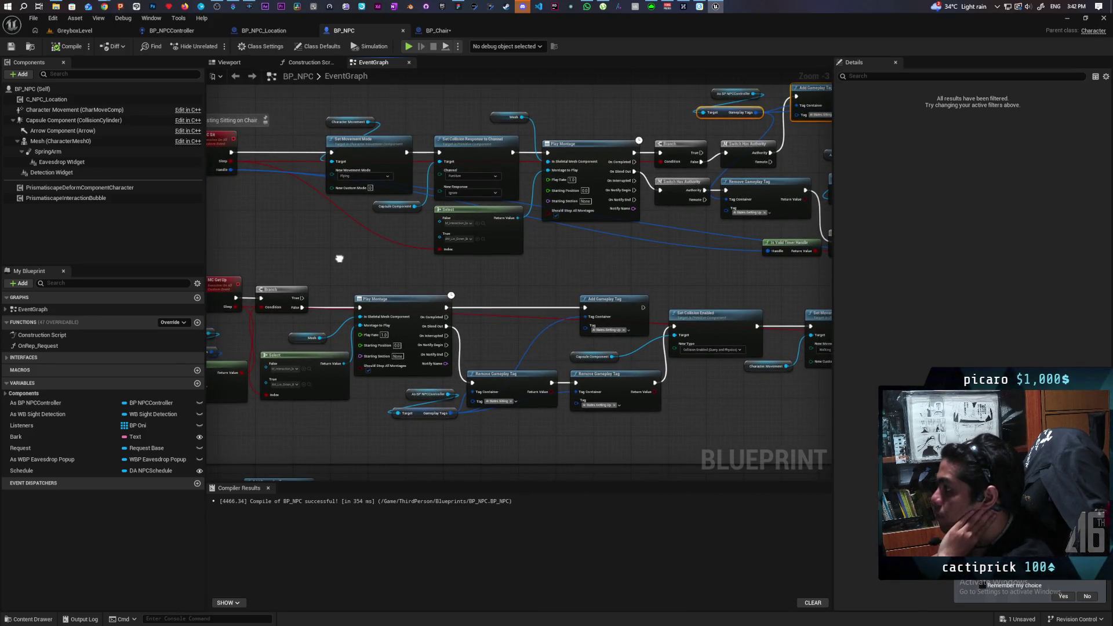
pyautogui.scroll(3, 339, 259)
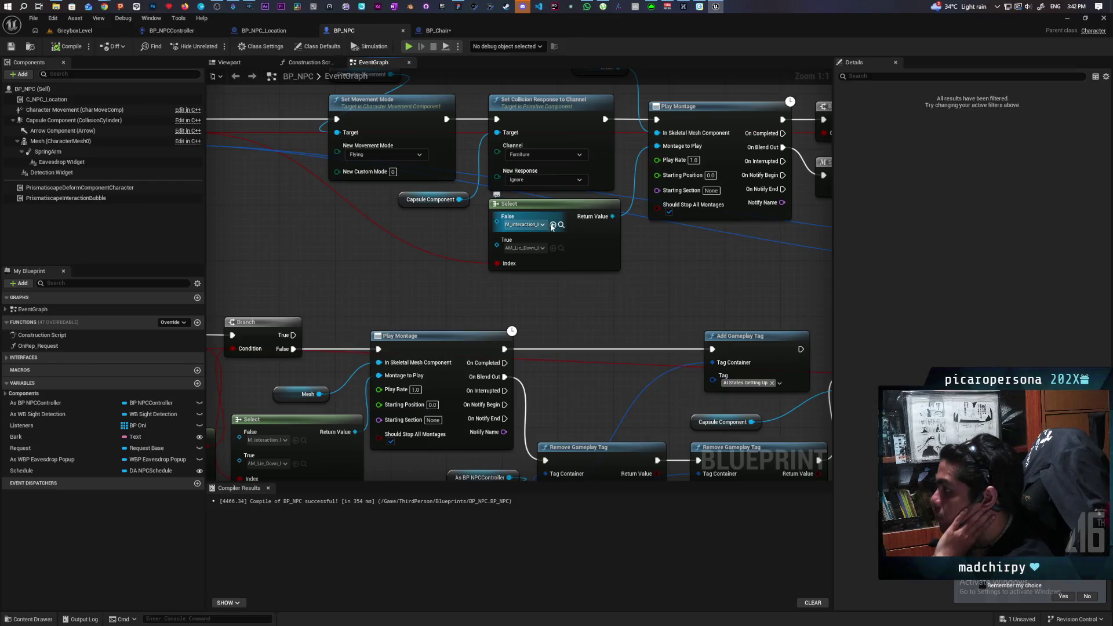
pyautogui.click(560, 225)
pyautogui.click(381, 251)
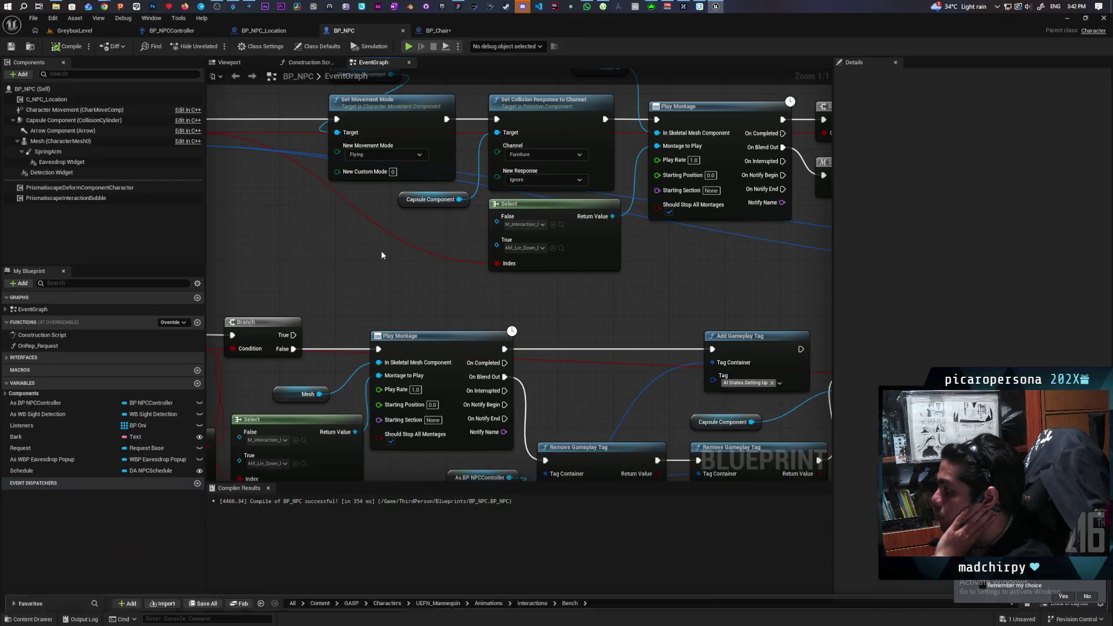
pyautogui.moveTo(381, 250); pyautogui.dragTo(519, 315)
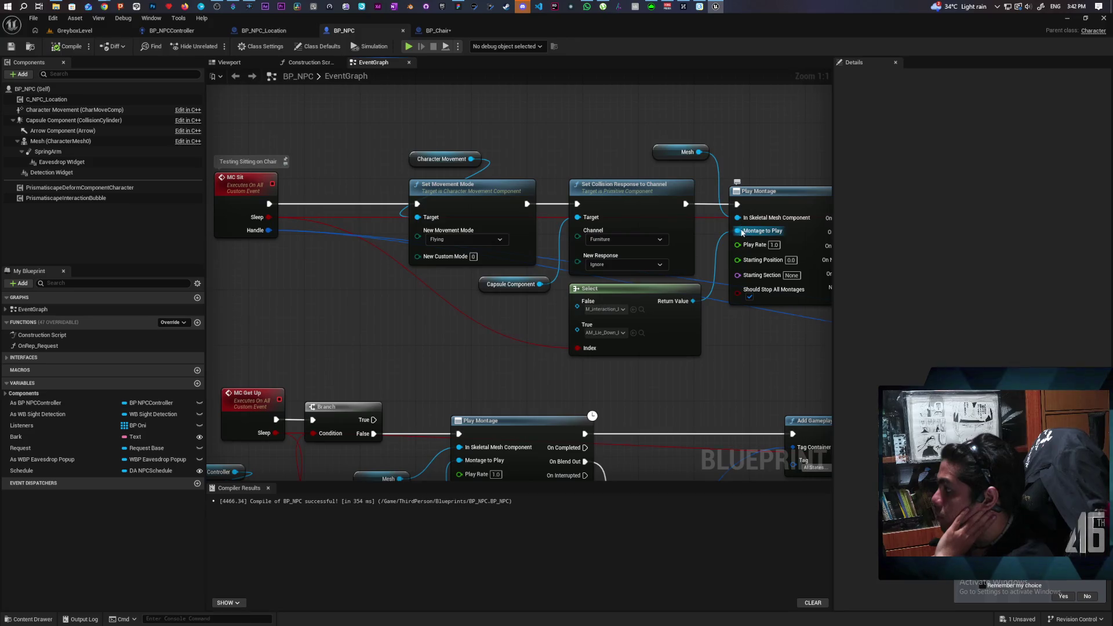
pyautogui.moveTo(737, 231); pyautogui.dragTo(244, 210)
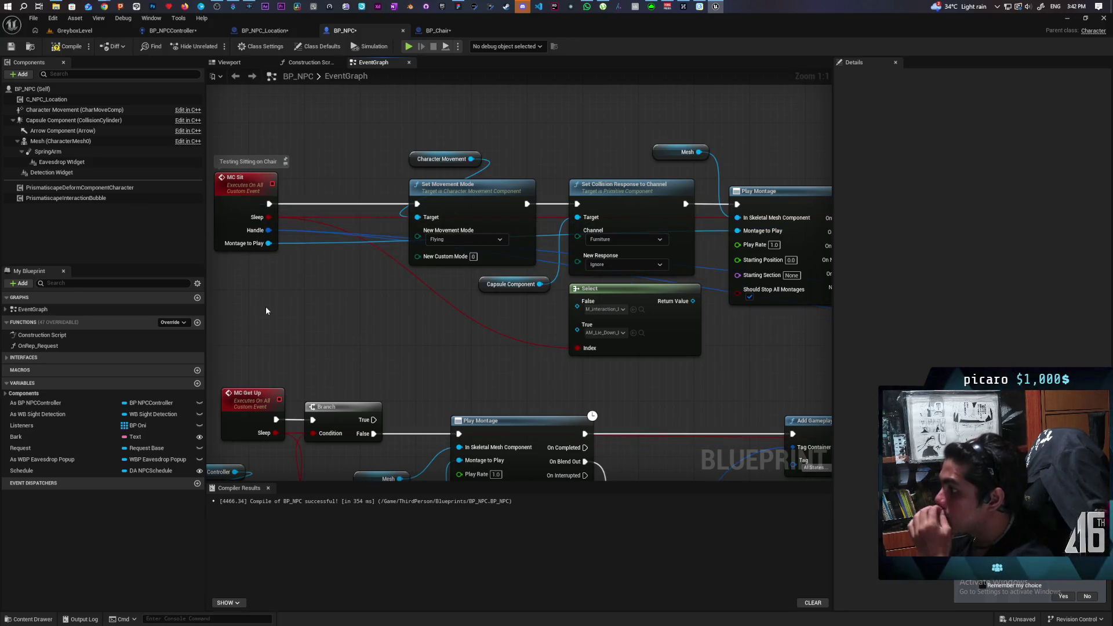
# - Delete MC Sit's Sleep input, order Montage to Play before Handle, and compile BP_NPC
pyautogui.click(236, 211)
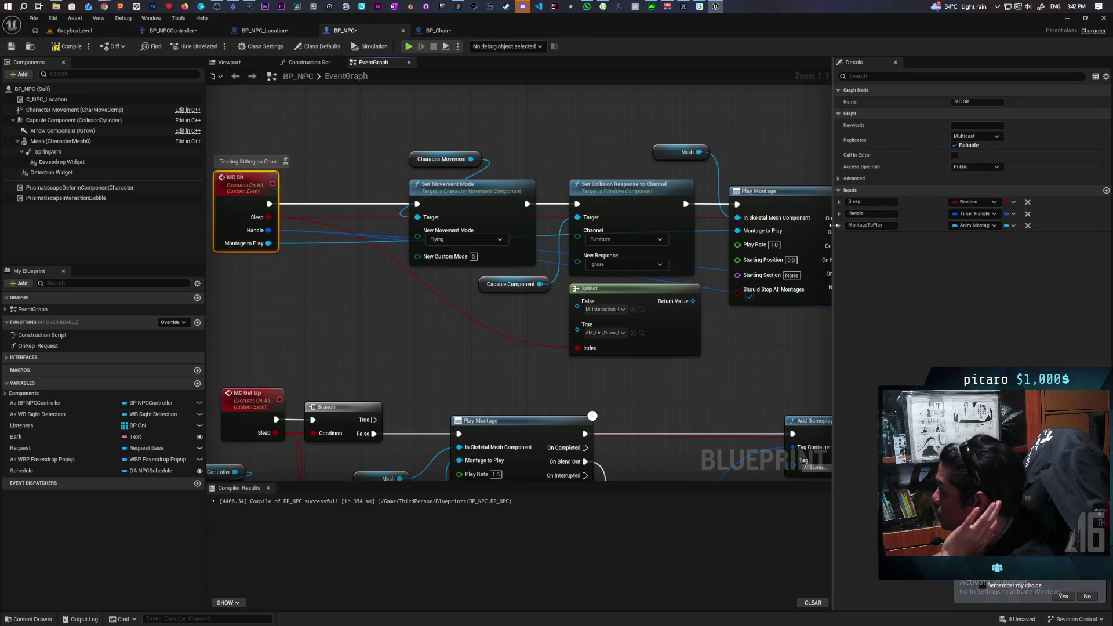
pyautogui.click(1028, 203)
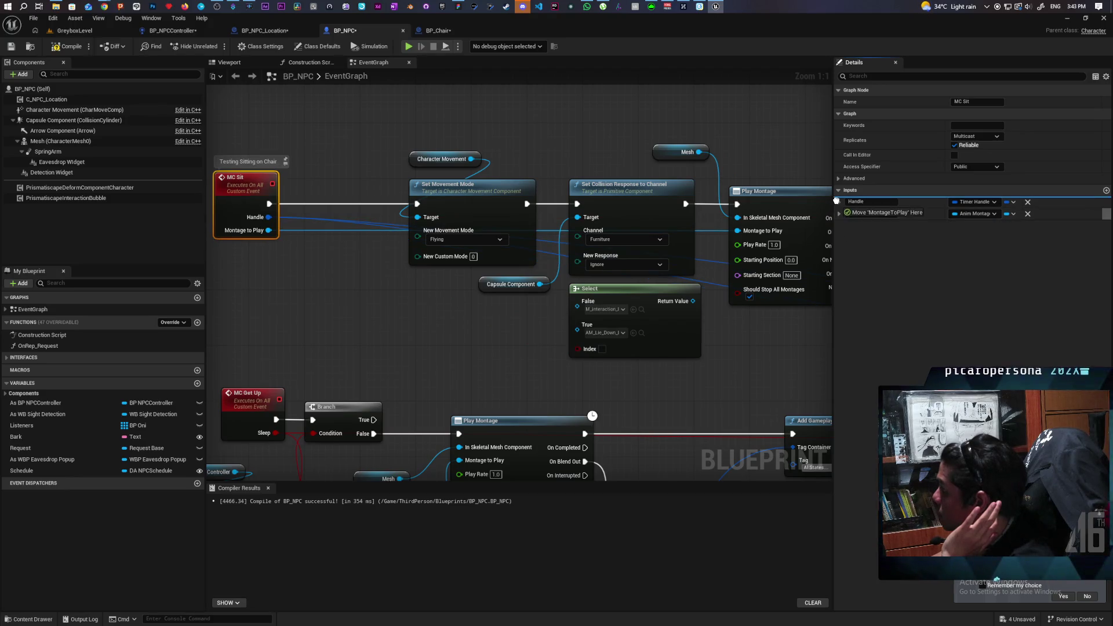
pyautogui.moveTo(834, 213); pyautogui.dragTo(837, 201)
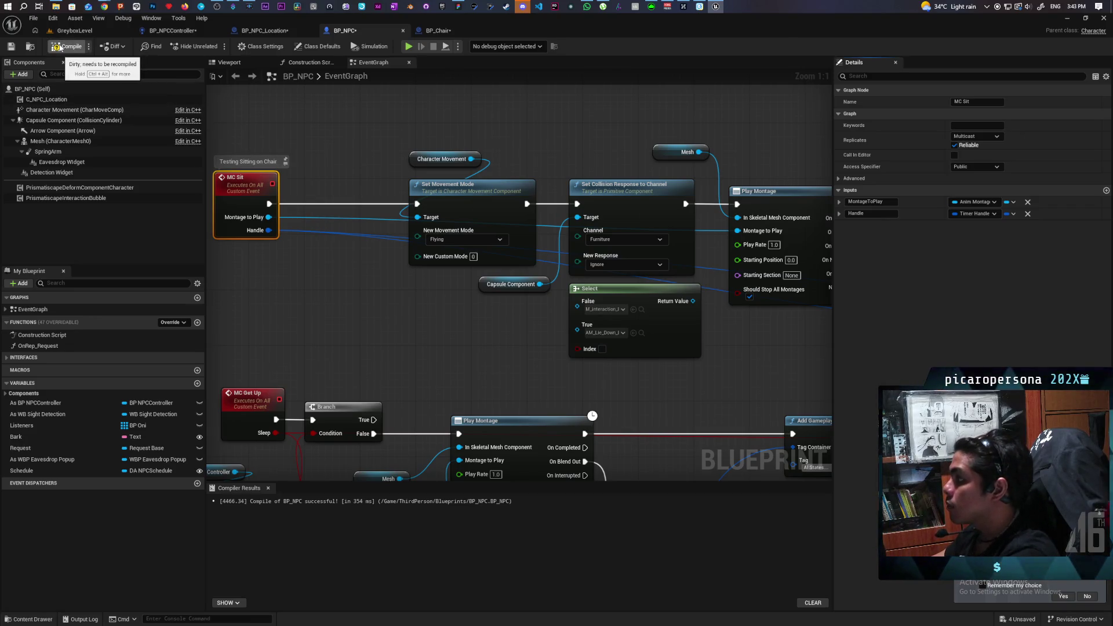
pyautogui.click(60, 47)
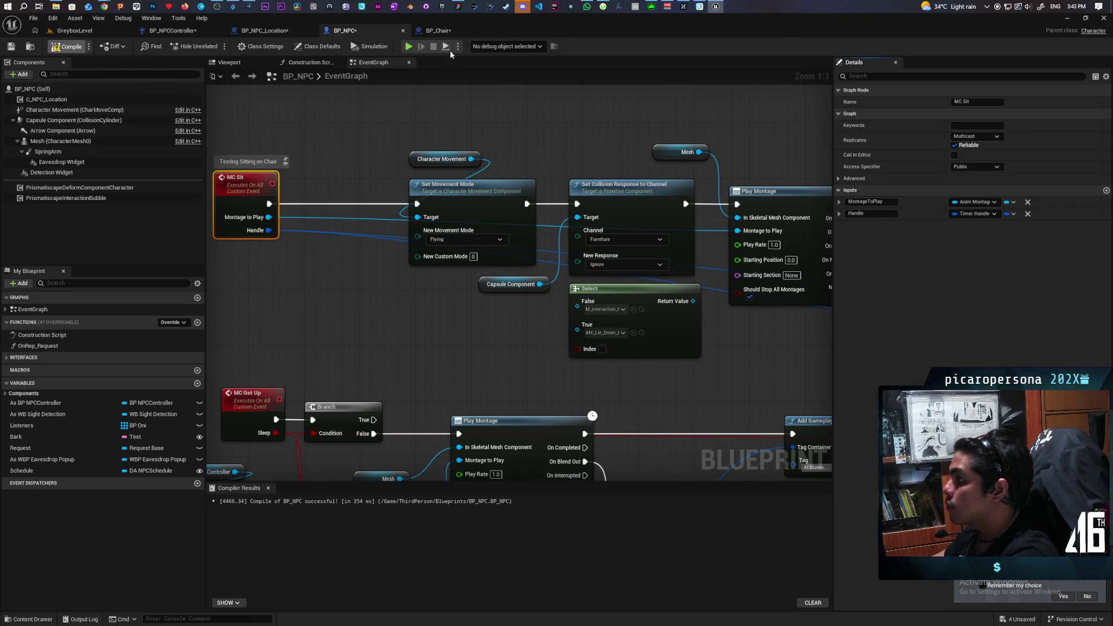
pyautogui.click(441, 31)
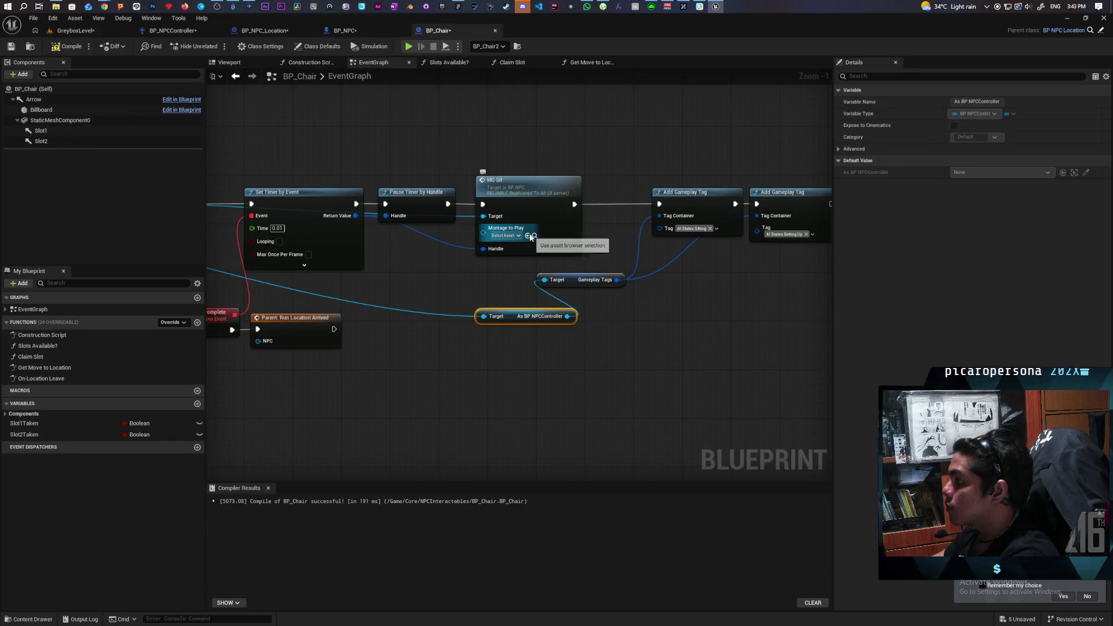
# - Jump from BP_Chair's MC Sit call node back to the MC Sit event in BP_NPC
pyautogui.scroll(-2, 479, 284)
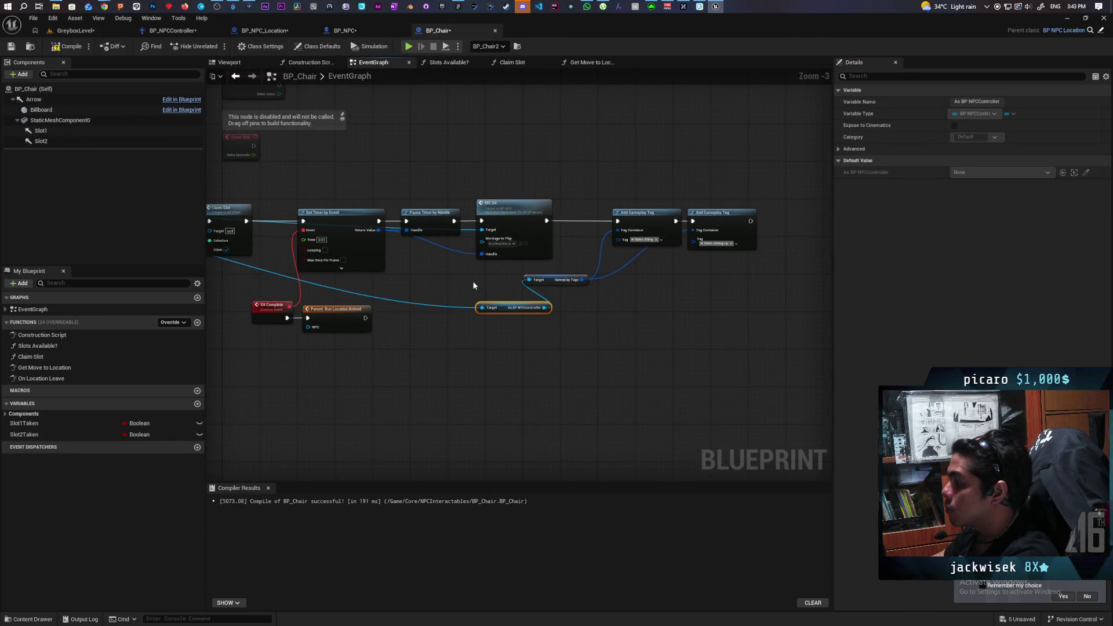
pyautogui.moveTo(472, 281)
pyautogui.mouseDown()
pyautogui.moveTo(748, 239)
pyautogui.moveTo(624, 247)
pyautogui.moveTo(723, 229)
pyautogui.moveTo(641, 236)
pyautogui.moveTo(640, 216)
pyautogui.mouseUp()
pyautogui.doubleClick(706, 169)
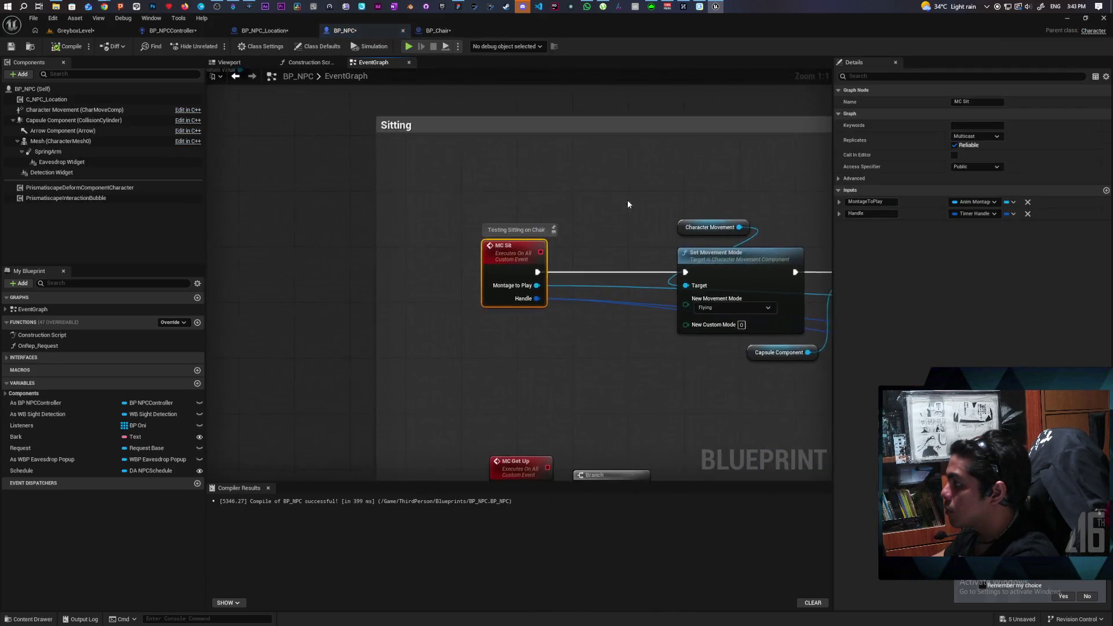
pyautogui.moveTo(457, 250)
pyautogui.mouseDown()
pyautogui.moveTo(327, 187)
pyautogui.moveTo(332, 170)
pyautogui.mouseUp()
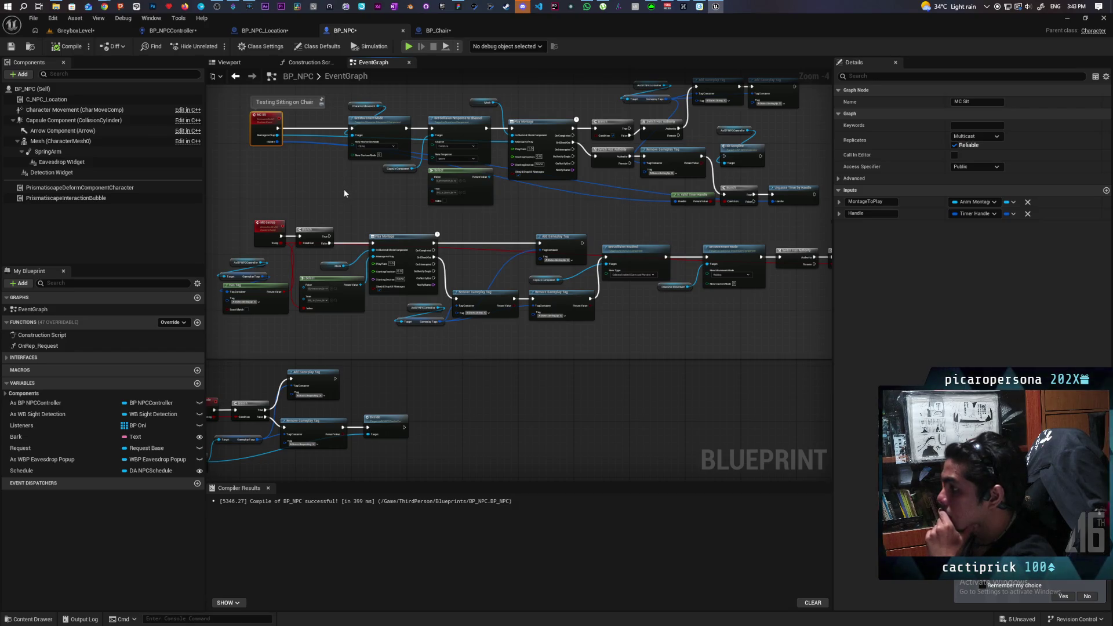
pyautogui.scroll(1, 329, 196)
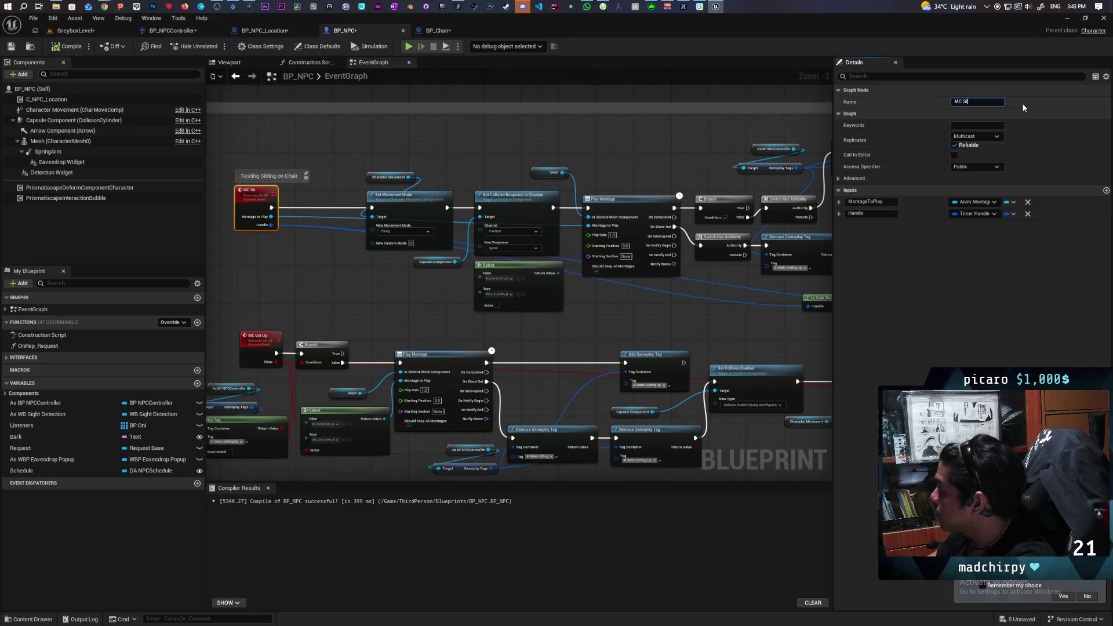
# - Rename the MC Sit event to MC Enter Furniture
pyautogui.press('BackSpace')
pyautogui.press('BackSpace')
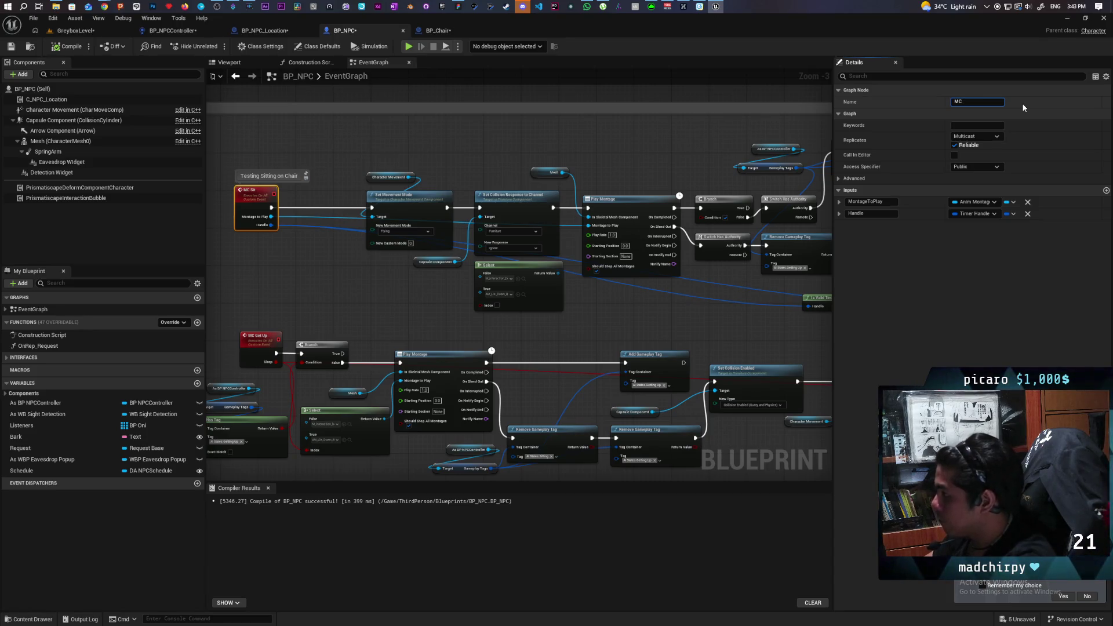
pyautogui.write('Fu')
pyautogui.press('BackSpace')
pyautogui.press('BackSpace')
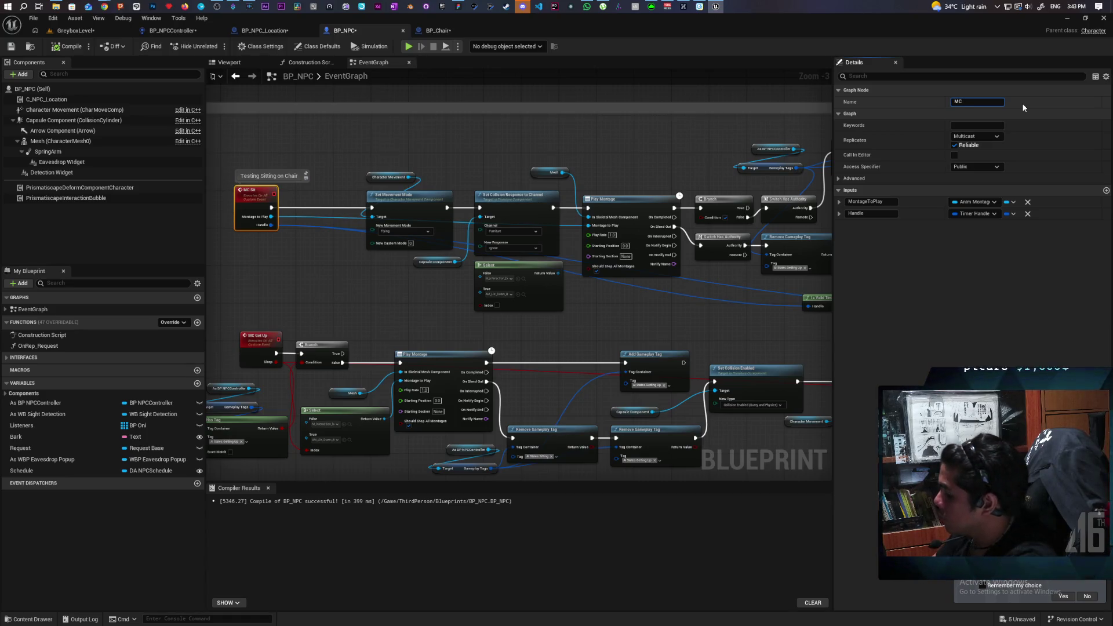
pyautogui.write(' Enter Furniture')
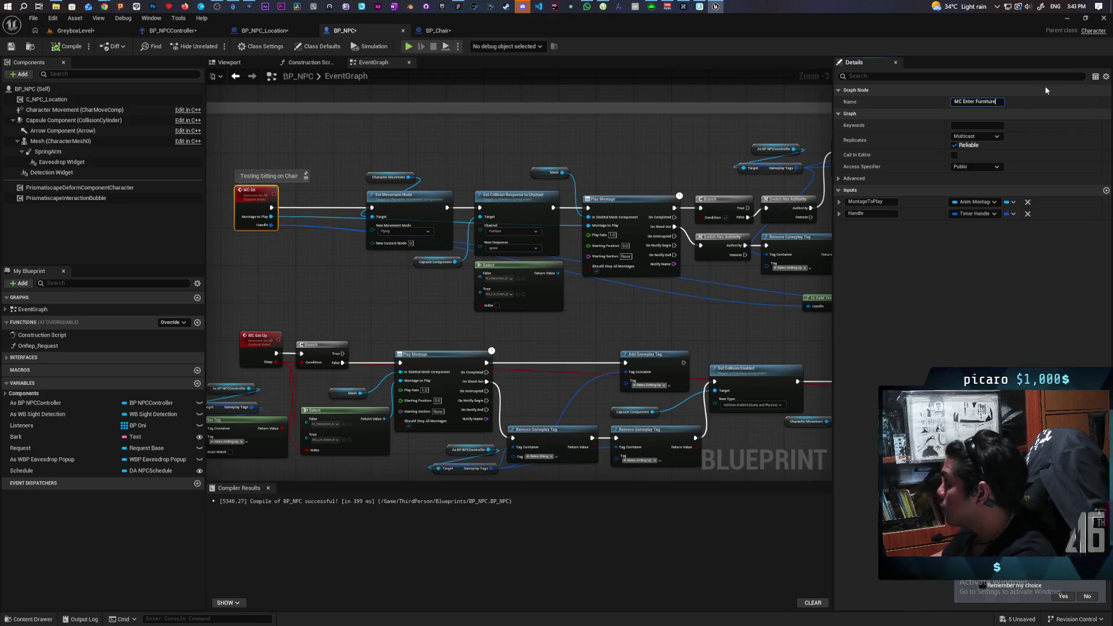
pyautogui.click(590, 136)
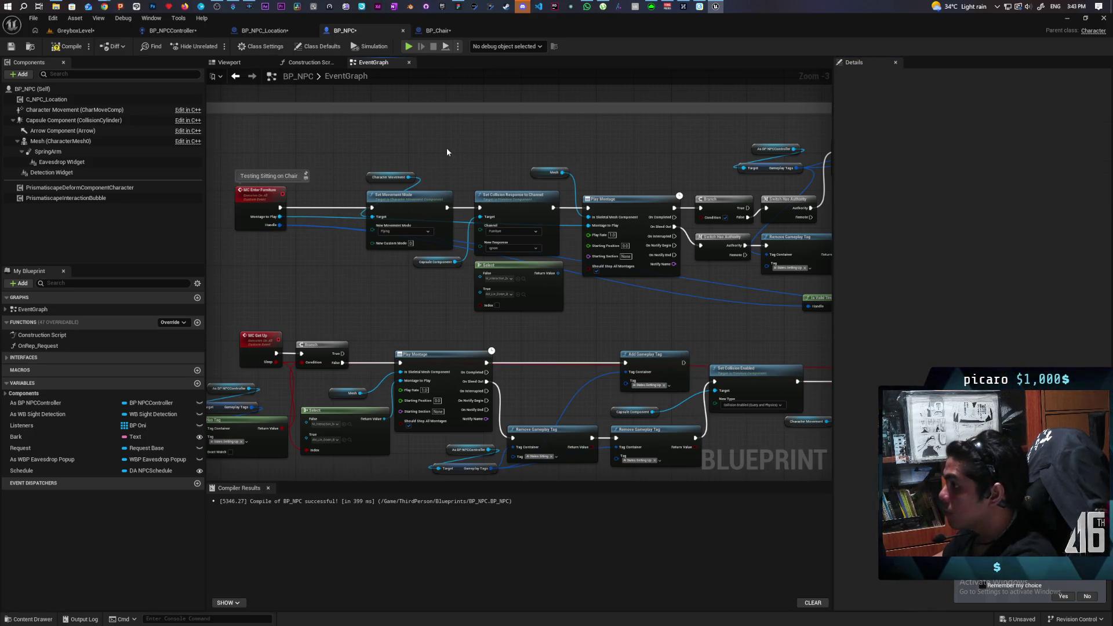
# - Rename the MC Get Up event to MC Leave Furniture
pyautogui.scroll(-1, 671, 187)
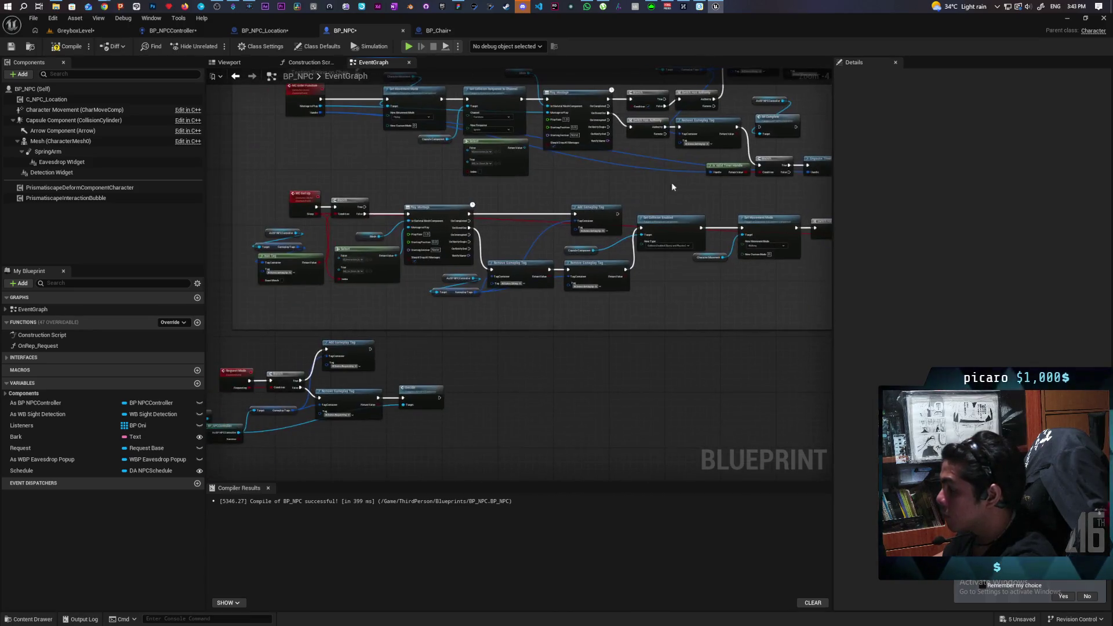
pyautogui.moveTo(490, 186); pyautogui.dragTo(552, 253)
pyautogui.scroll(1, 411, 257)
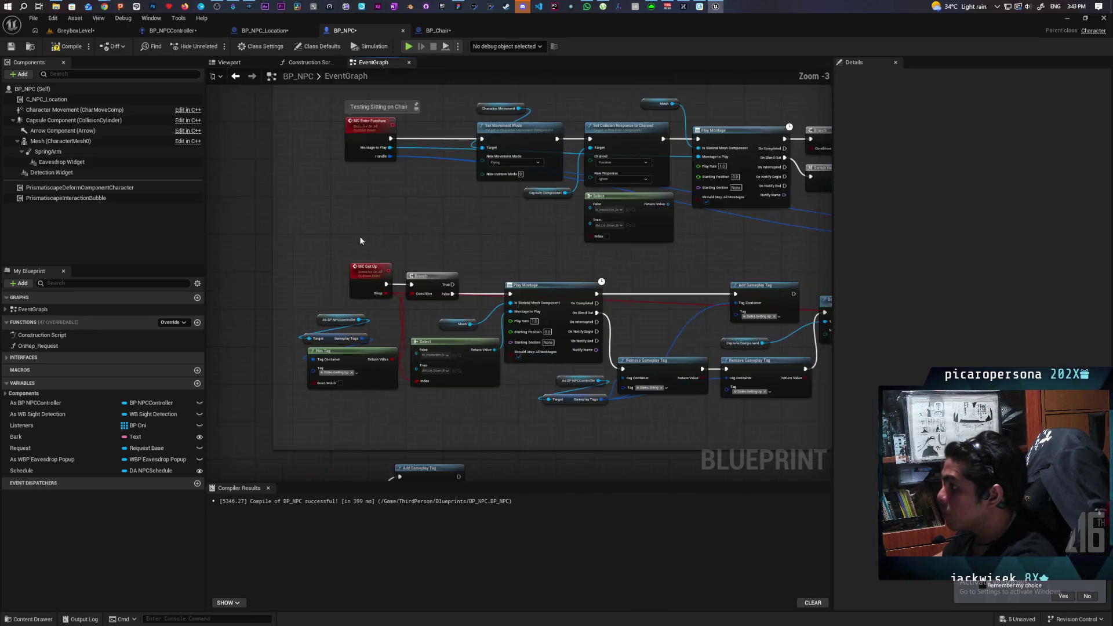
pyautogui.click(369, 268)
pyautogui.click(990, 101)
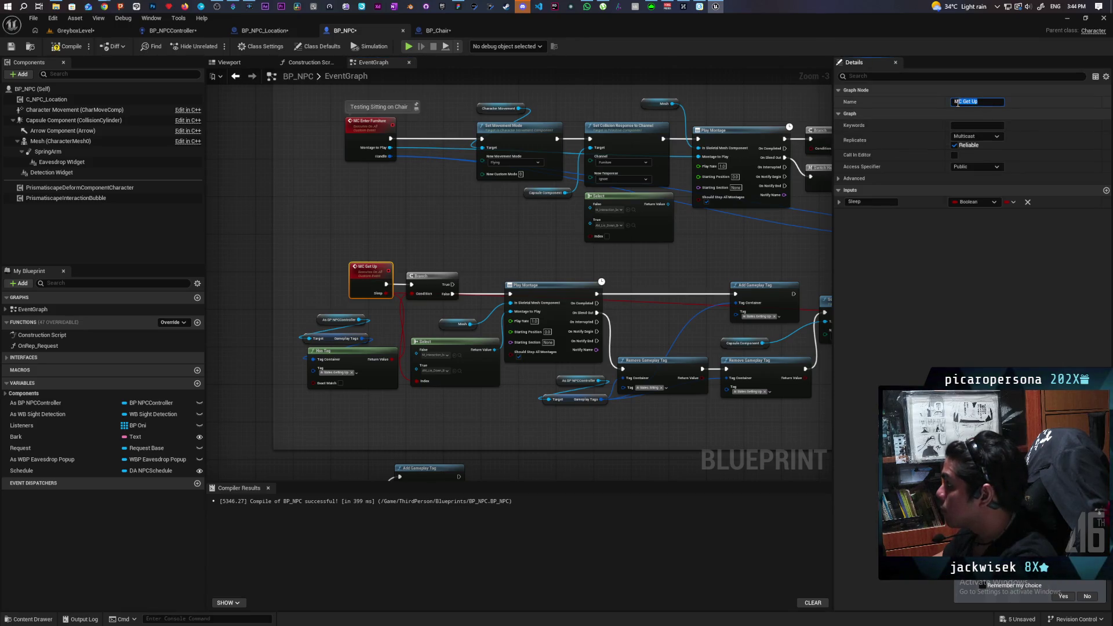
pyautogui.moveTo(958, 102); pyautogui.dragTo(979, 102)
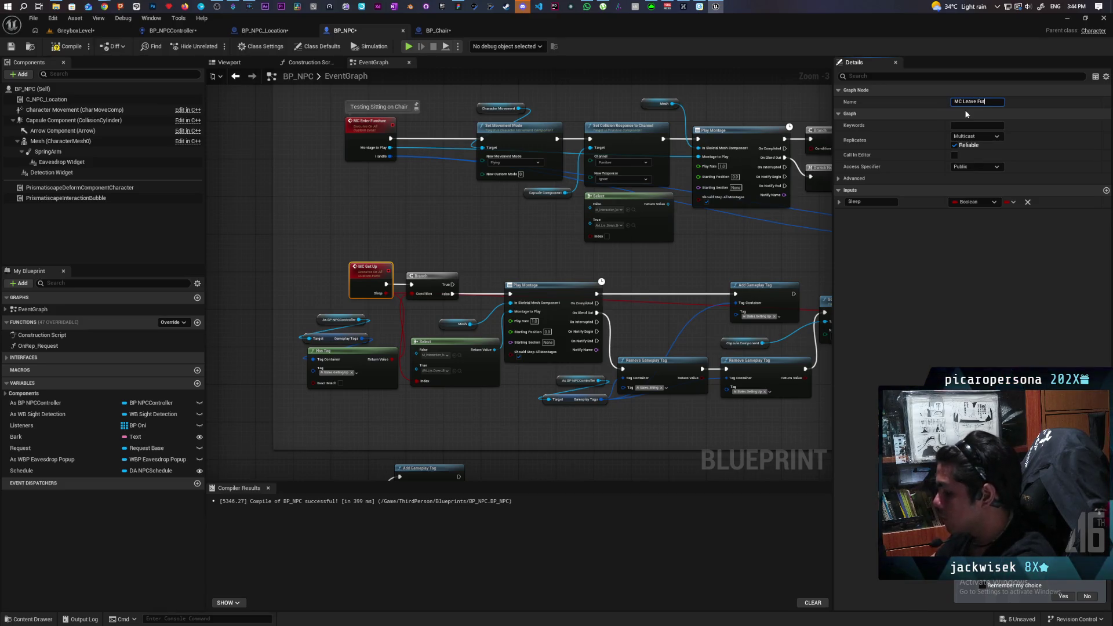
pyautogui.write('niture')
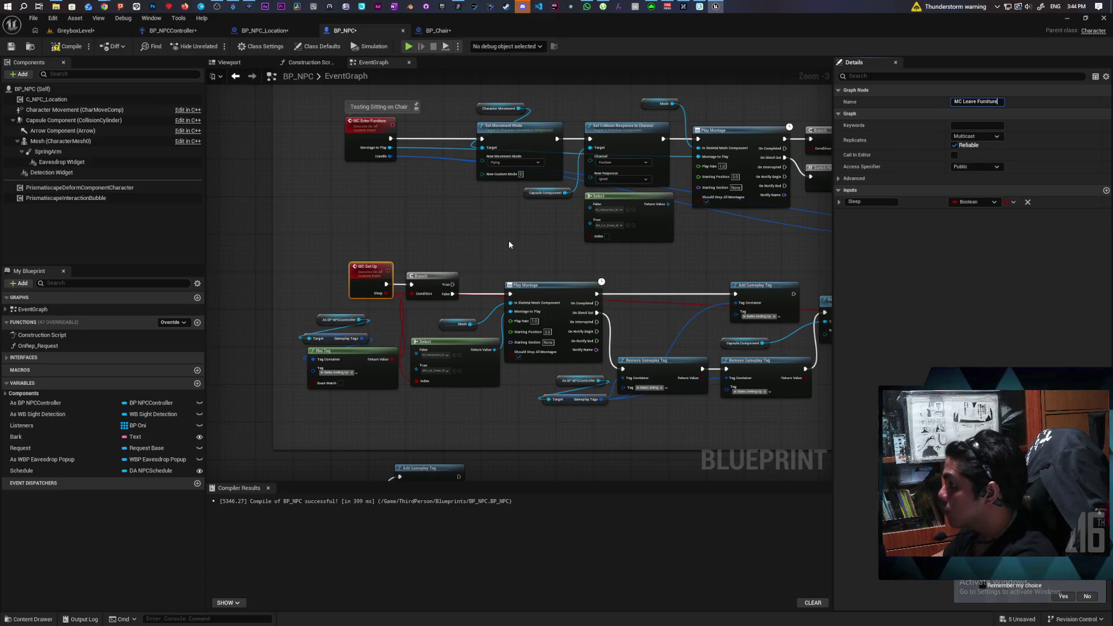
pyautogui.click(509, 245)
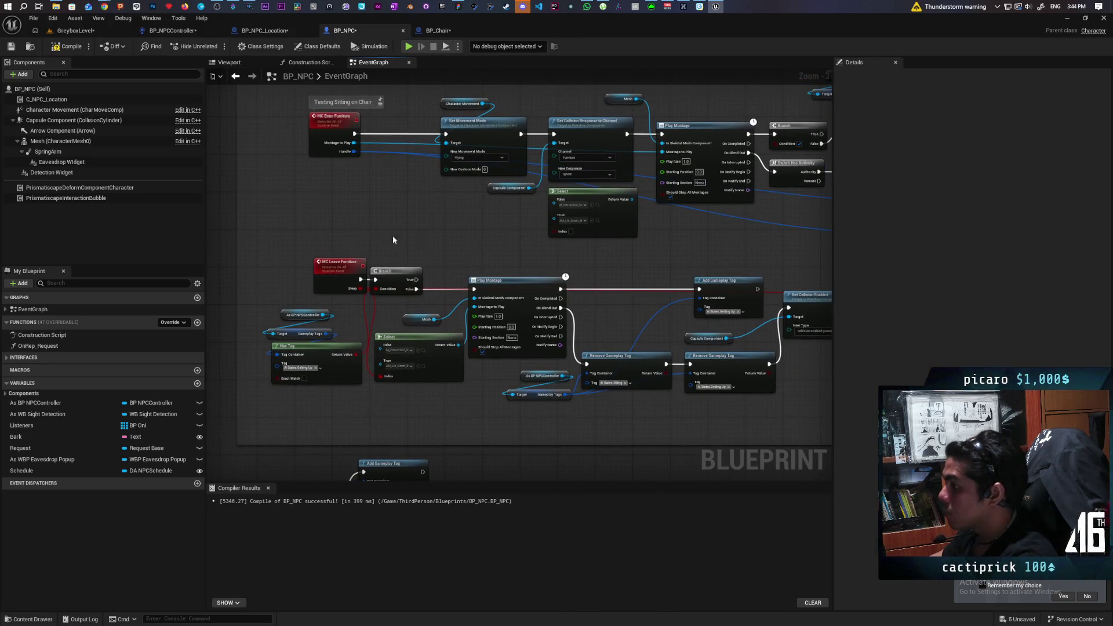
# - Shift the As BP NPCController, Gameplay Tags and Has Tag nodes up-left beside MC Leave Furniture
pyautogui.moveTo(393, 239)
pyautogui.mouseDown()
pyautogui.moveTo(342, 258)
pyautogui.moveTo(446, 235)
pyautogui.moveTo(488, 242)
pyautogui.moveTo(229, 238)
pyautogui.mouseUp()
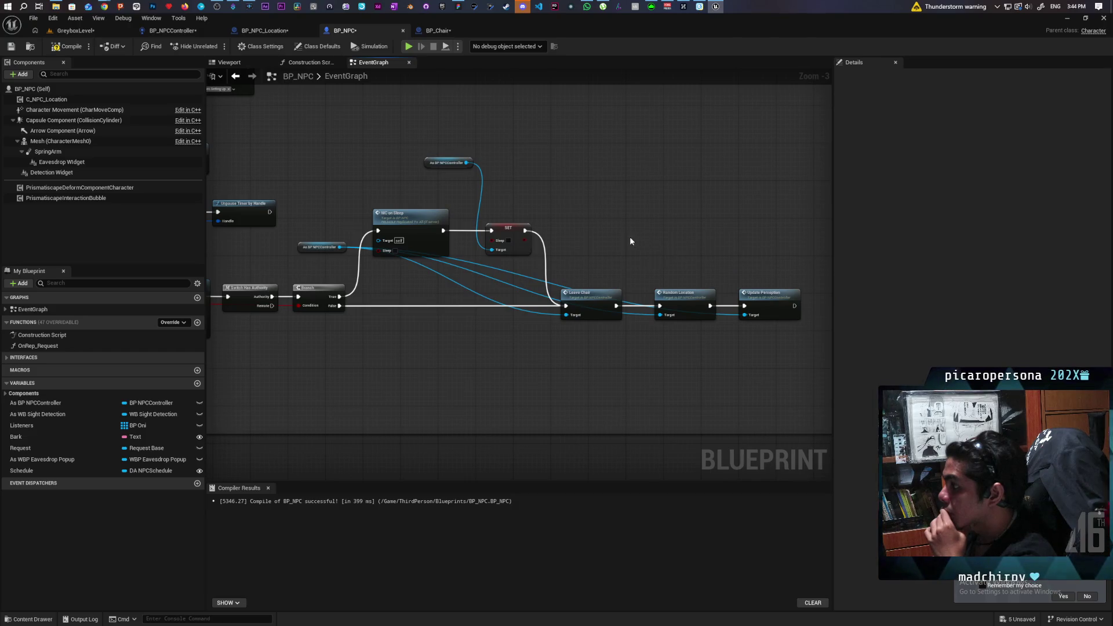
pyautogui.moveTo(604, 237)
pyautogui.mouseDown()
pyautogui.moveTo(666, 320)
pyautogui.moveTo(716, 278)
pyautogui.moveTo(713, 236)
pyautogui.moveTo(834, 220)
pyautogui.mouseUp()
pyautogui.moveTo(638, 216); pyautogui.dragTo(712, 213)
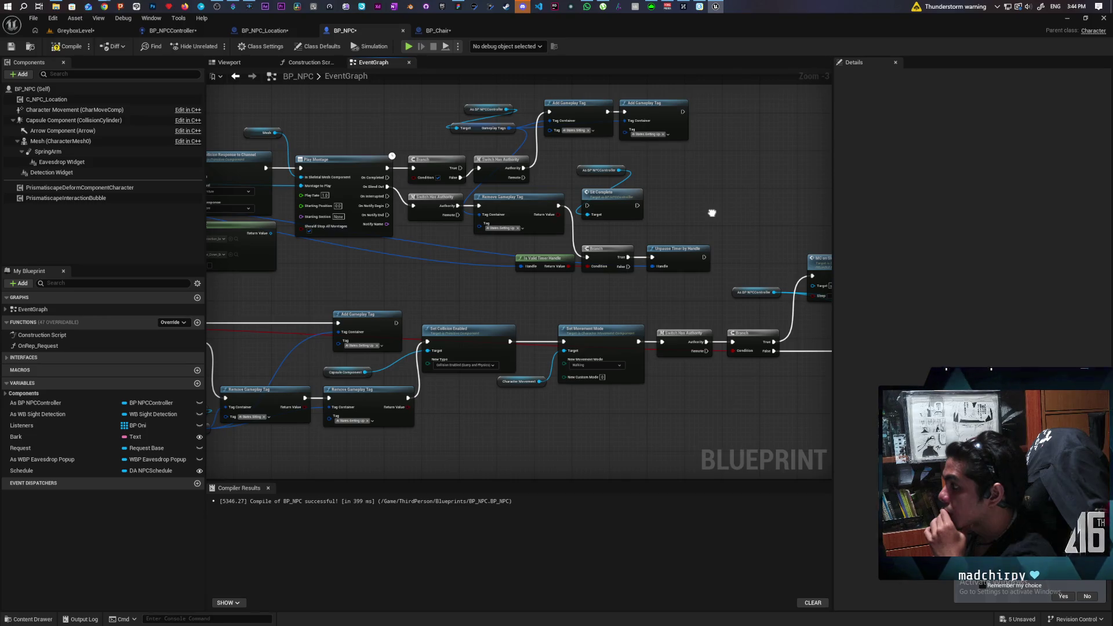
pyautogui.moveTo(712, 213)
pyautogui.mouseDown()
pyautogui.moveTo(663, 216)
pyautogui.moveTo(482, 139)
pyautogui.moveTo(458, 149)
pyautogui.moveTo(482, 146)
pyautogui.moveTo(506, 323)
pyautogui.moveTo(757, 303)
pyautogui.moveTo(625, 305)
pyautogui.moveTo(725, 313)
pyautogui.moveTo(681, 310)
pyautogui.moveTo(708, 314)
pyautogui.mouseUp()
pyautogui.scroll(3, 392, 266)
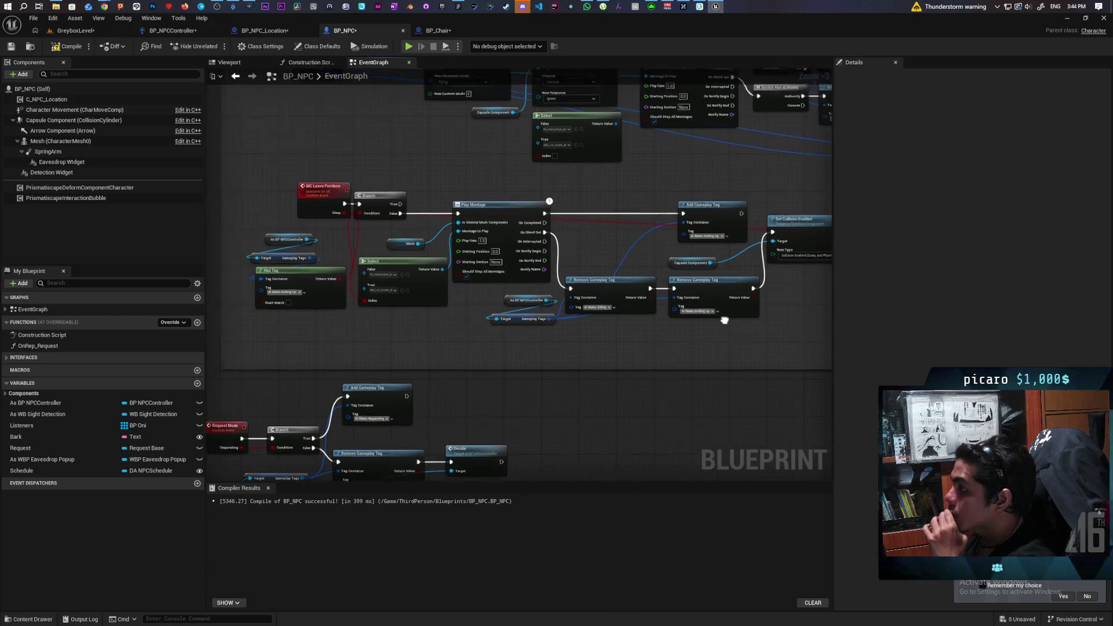
pyautogui.moveTo(374, 262); pyautogui.dragTo(423, 258)
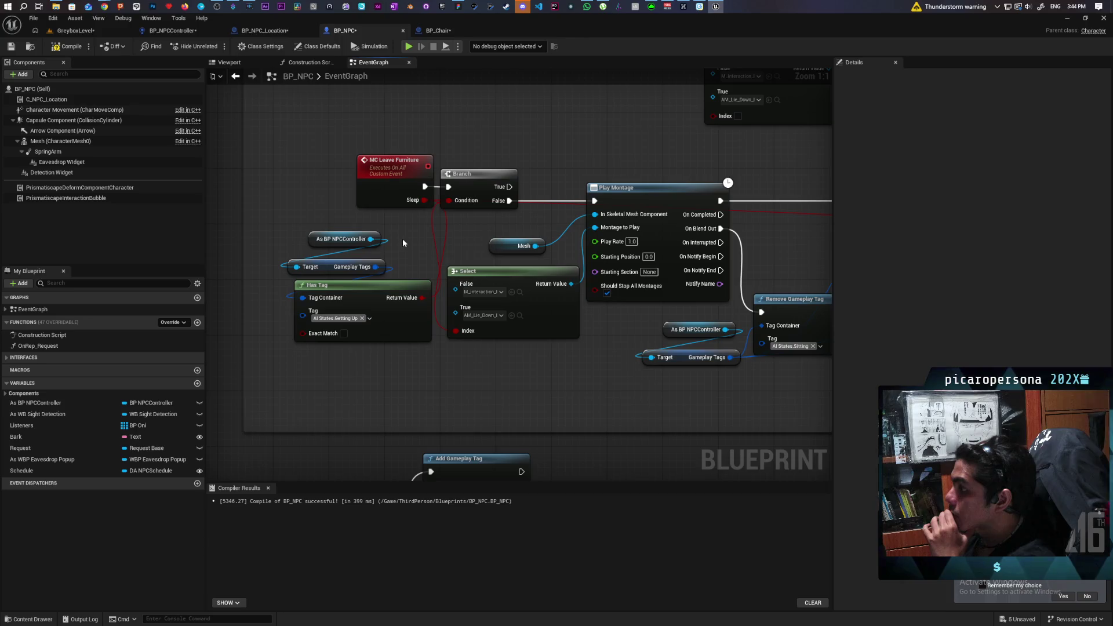
pyautogui.moveTo(347, 227)
pyautogui.mouseDown()
pyautogui.moveTo(391, 319)
pyautogui.moveTo(347, 265)
pyautogui.moveTo(366, 312)
pyautogui.moveTo(360, 283)
pyautogui.mouseUp()
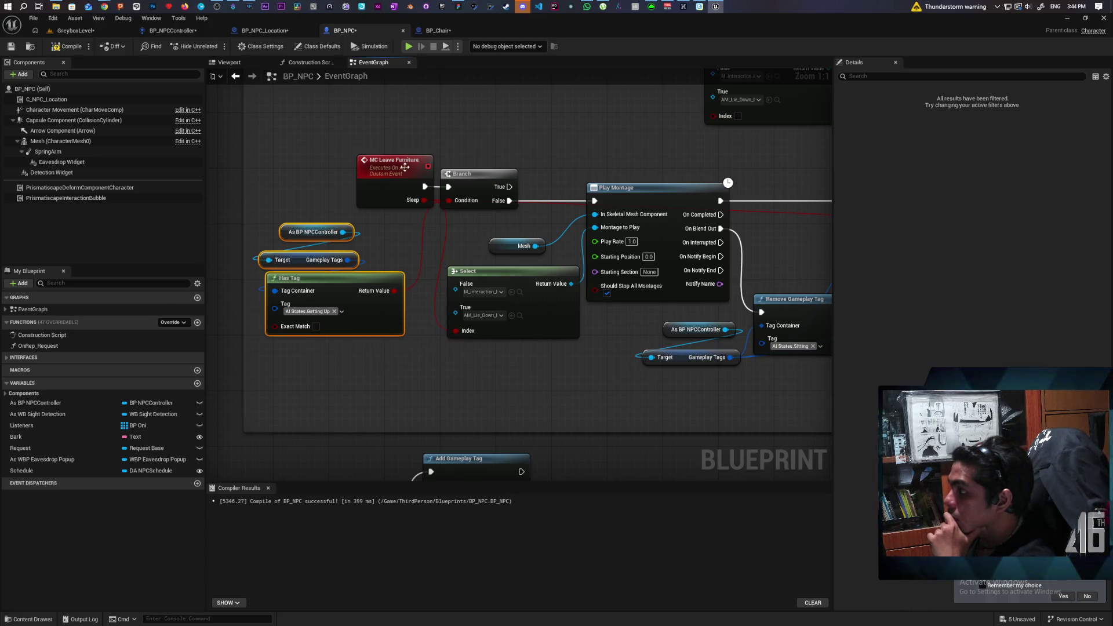
# - Tidy the MC Leave Furniture event and Branch, and replace the event's Sleep input with Montage to Play
pyautogui.moveTo(405, 185); pyautogui.dragTo(347, 188)
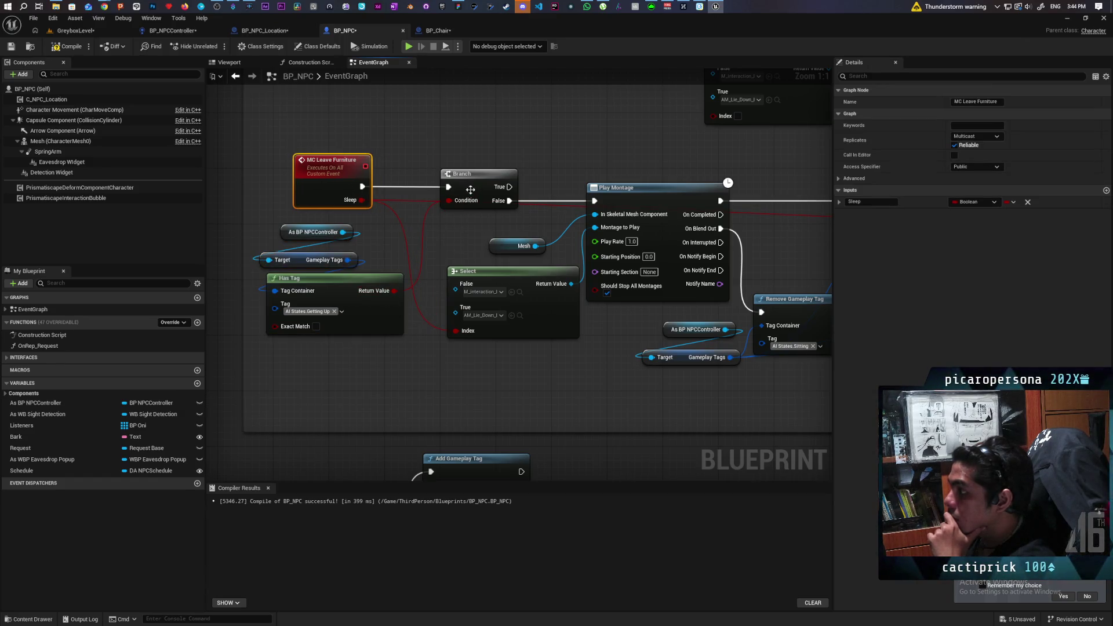
pyautogui.moveTo(470, 189); pyautogui.dragTo(472, 165)
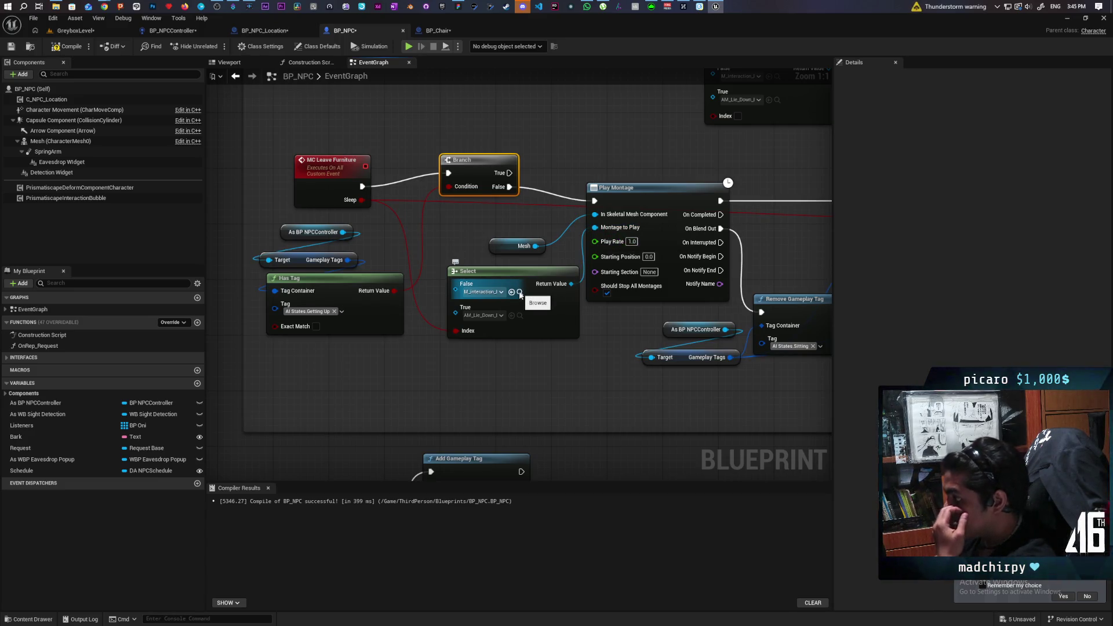
pyautogui.click(520, 292)
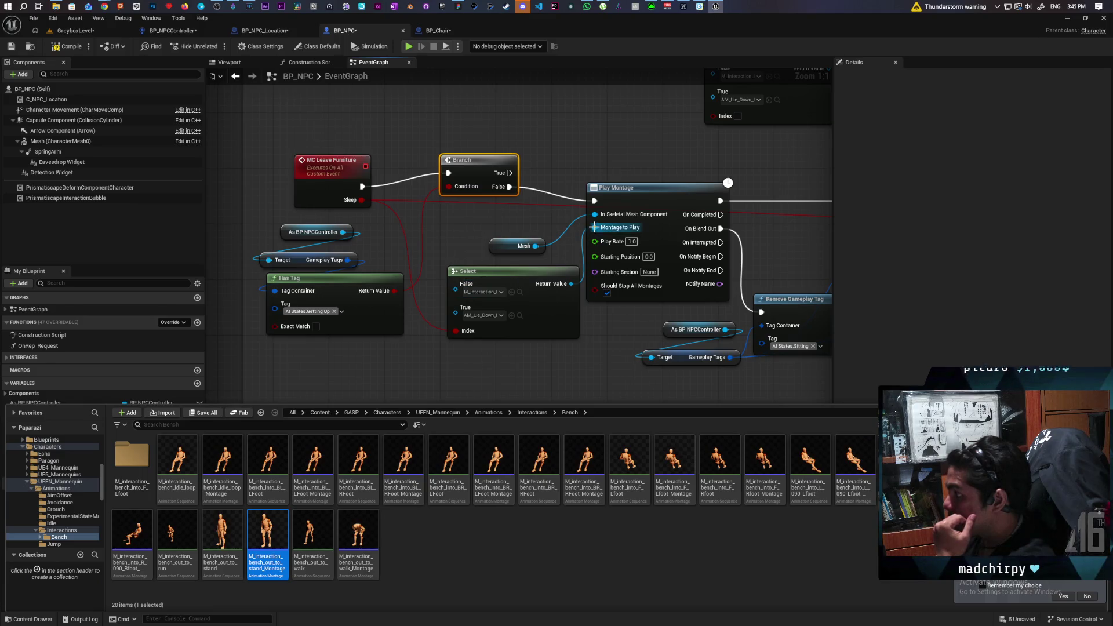
pyautogui.moveTo(595, 227)
pyautogui.mouseDown()
pyautogui.moveTo(406, 235)
pyautogui.moveTo(329, 186)
pyautogui.mouseUp()
pyautogui.click(333, 174)
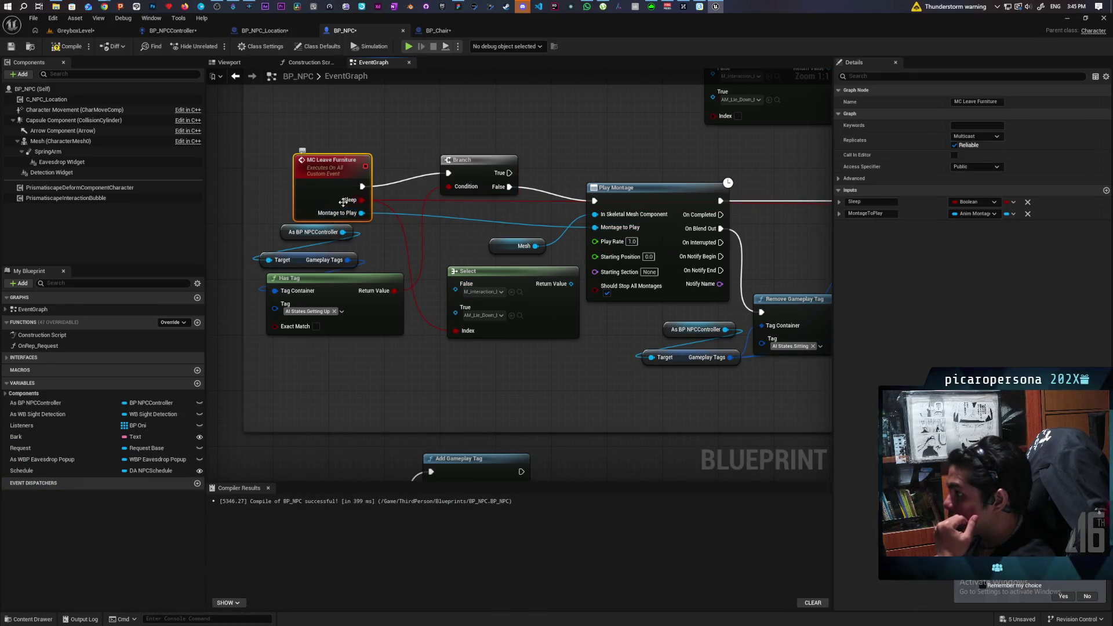
pyautogui.click(1028, 203)
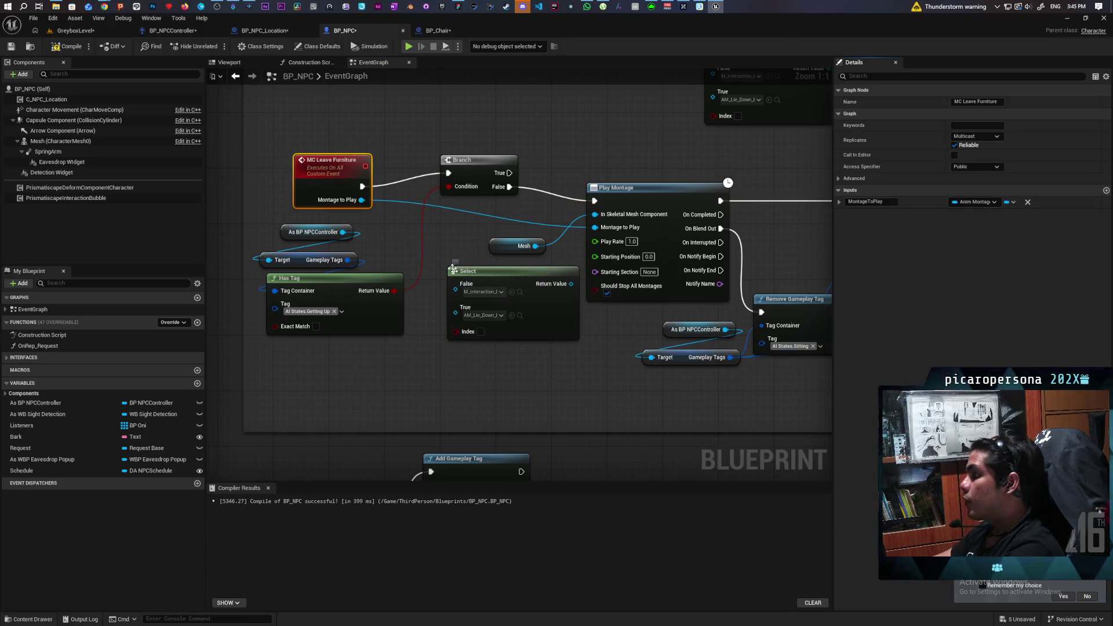
pyautogui.click(438, 30)
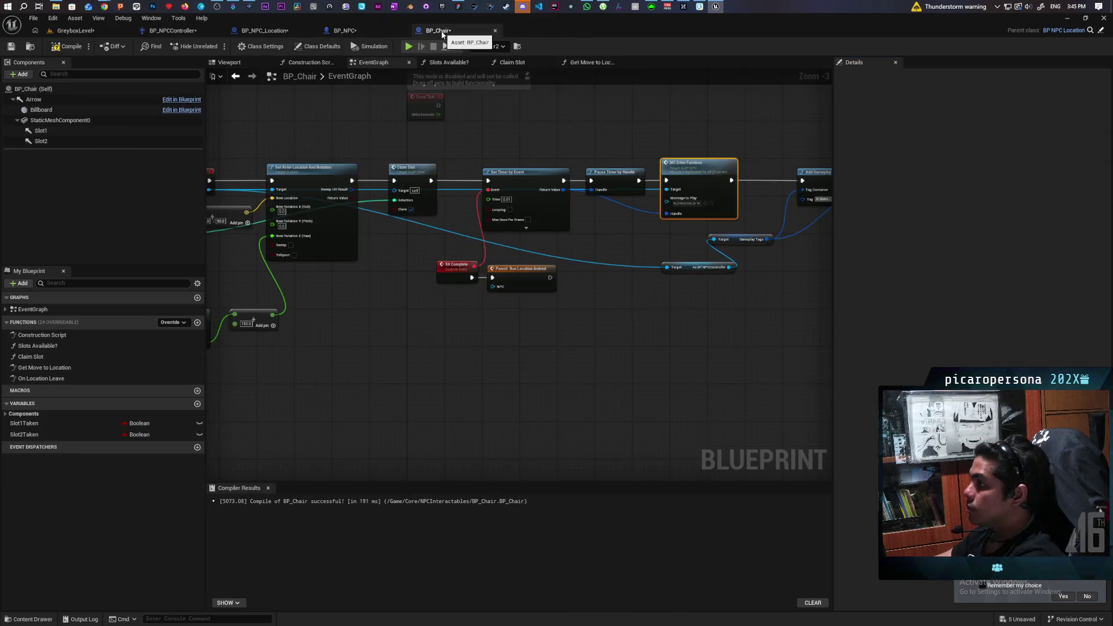
# - Add an MC Leave Furniture call from Run Location Leave's NPC pin in BP_Chair
pyautogui.scroll(-1, 371, 319)
pyautogui.scroll(-2, 438, 273)
pyautogui.scroll(3, 436, 266)
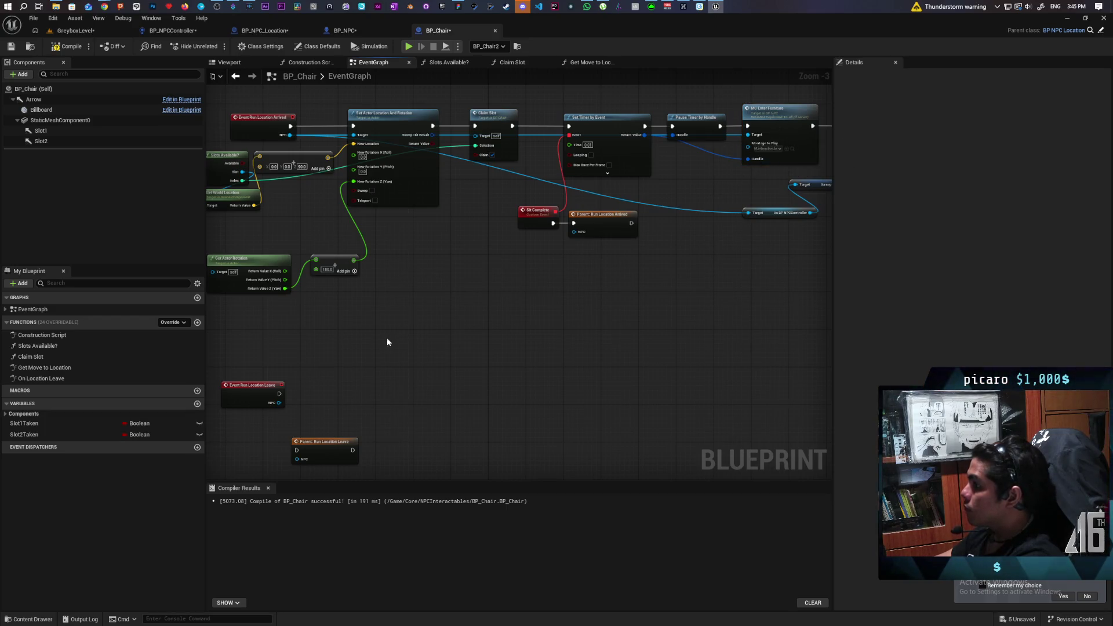
pyautogui.moveTo(277, 405); pyautogui.dragTo(356, 402)
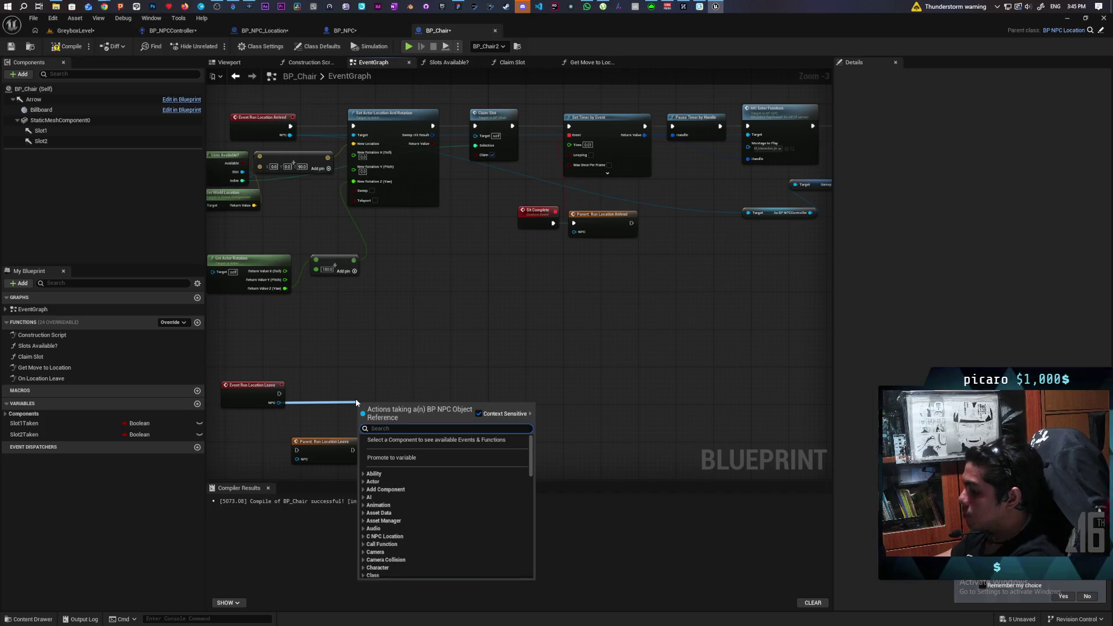
pyautogui.write('leave')
pyautogui.press('Up')
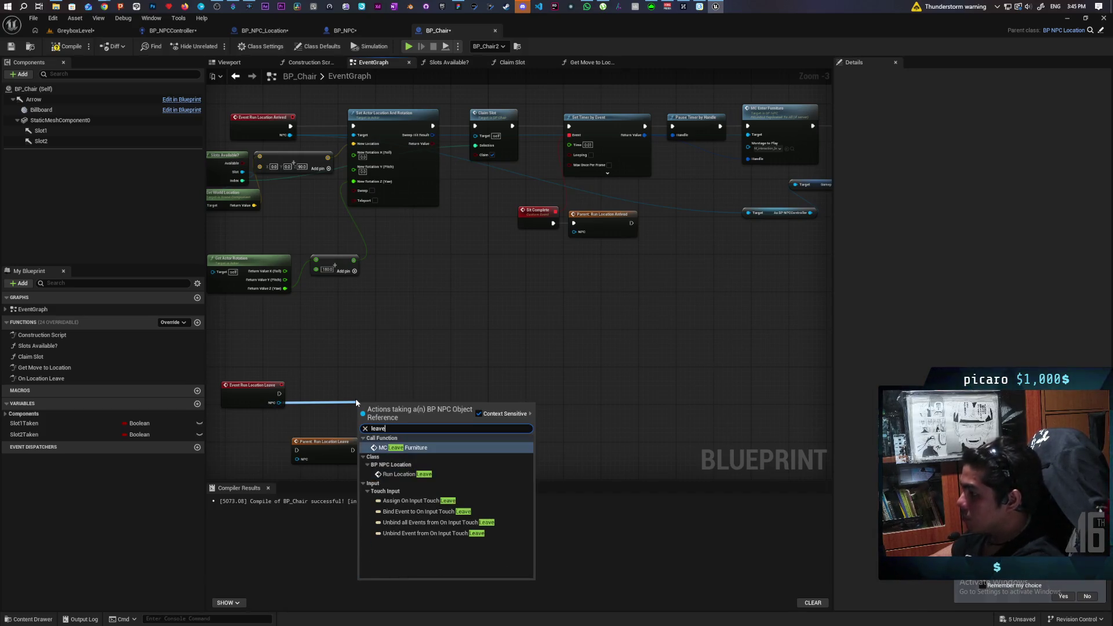
pyautogui.press('Return')
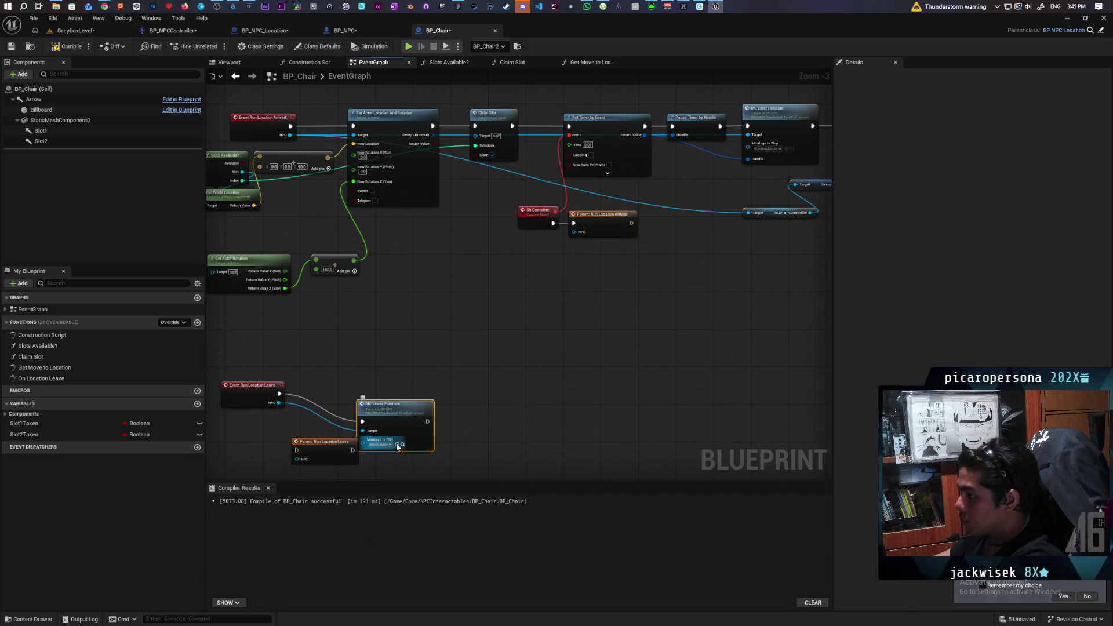
pyautogui.moveTo(402, 414)
pyautogui.mouseDown()
pyautogui.moveTo(406, 391)
pyautogui.moveTo(550, 313)
pyautogui.mouseUp()
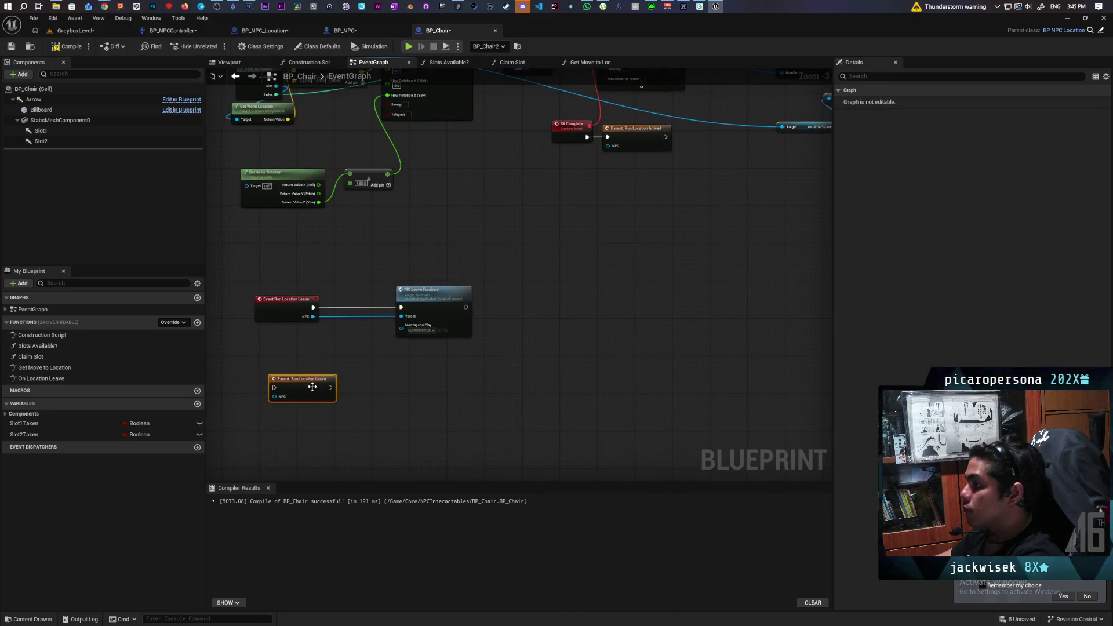
# - Copy the Branch and Has Tag nodes from BP_NPC and place them before MC Leave Furniture
pyautogui.click(353, 31)
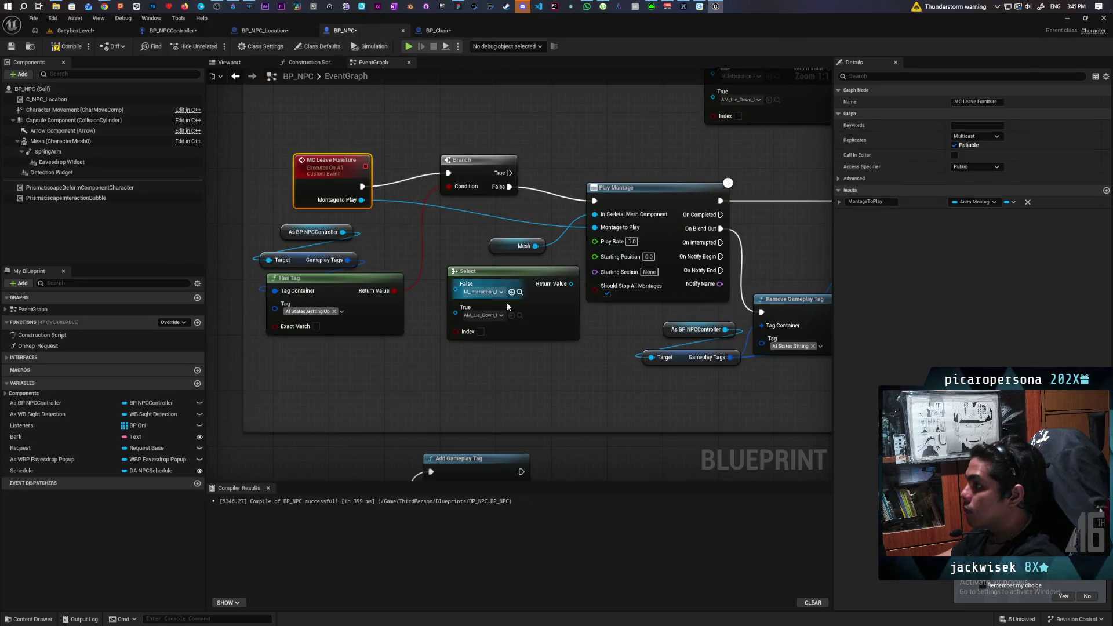
pyautogui.moveTo(307, 341); pyautogui.dragTo(292, 258)
pyautogui.moveTo(454, 146); pyautogui.dragTo(470, 183)
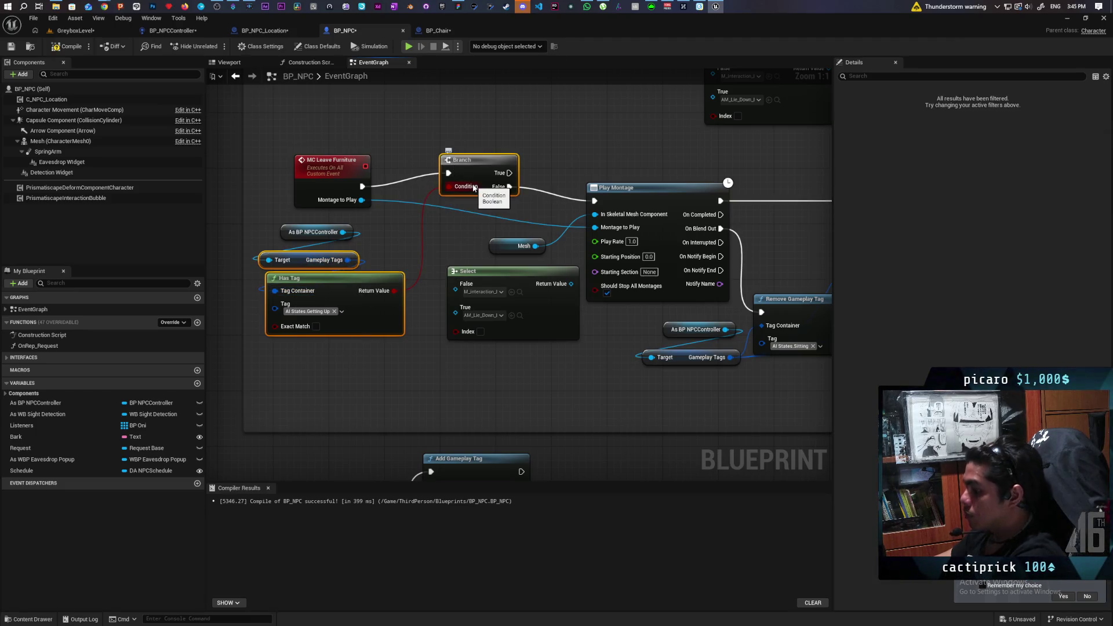
pyautogui.click(451, 33)
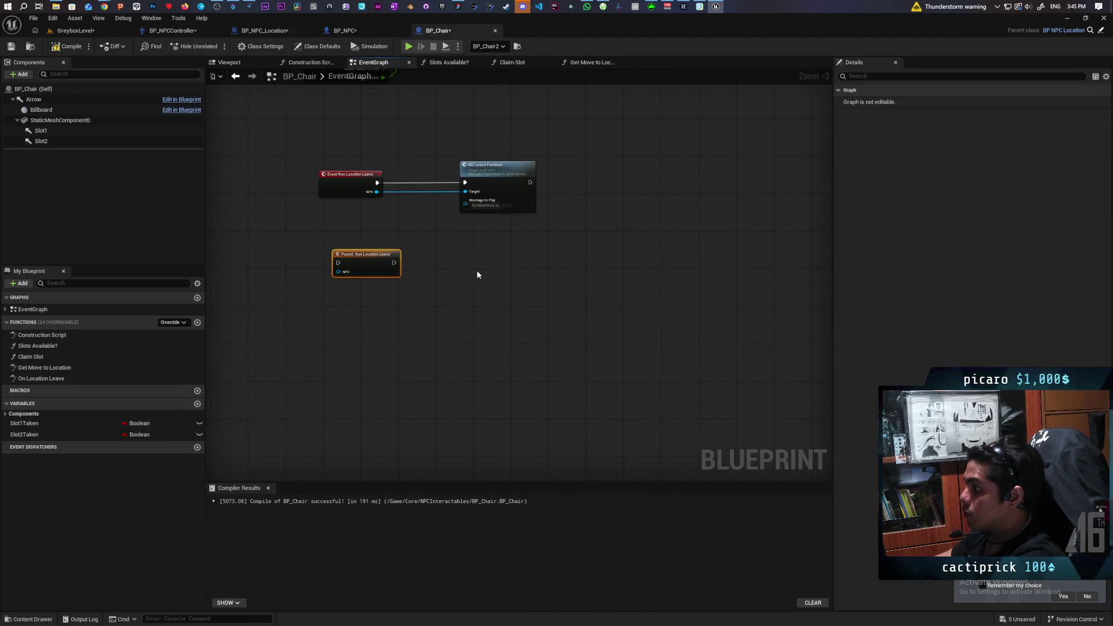
pyautogui.hotkey('ctrl', 'v')
pyautogui.moveTo(367, 269); pyautogui.dragTo(329, 334)
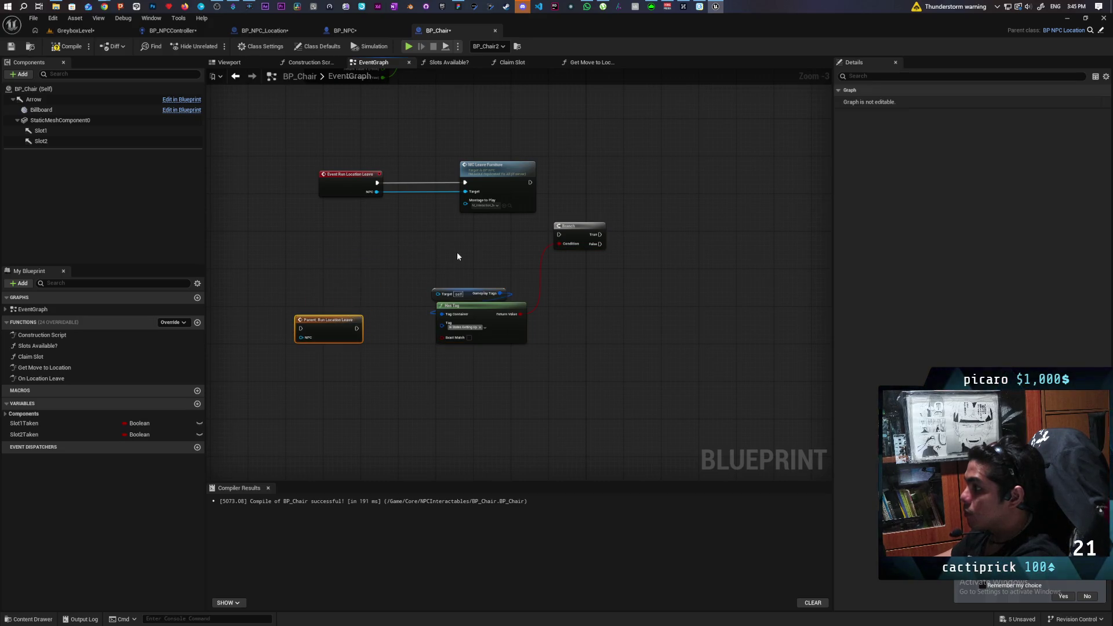
pyautogui.moveTo(456, 257); pyautogui.dragTo(615, 336)
pyautogui.moveTo(576, 229)
pyautogui.mouseDown()
pyautogui.moveTo(431, 212)
pyautogui.moveTo(420, 175)
pyautogui.moveTo(425, 196)
pyautogui.mouseUp()
# - Arrange the Has Tag nodes and feed the event's NPC into the As BP NPCController node
pyautogui.click(329, 237)
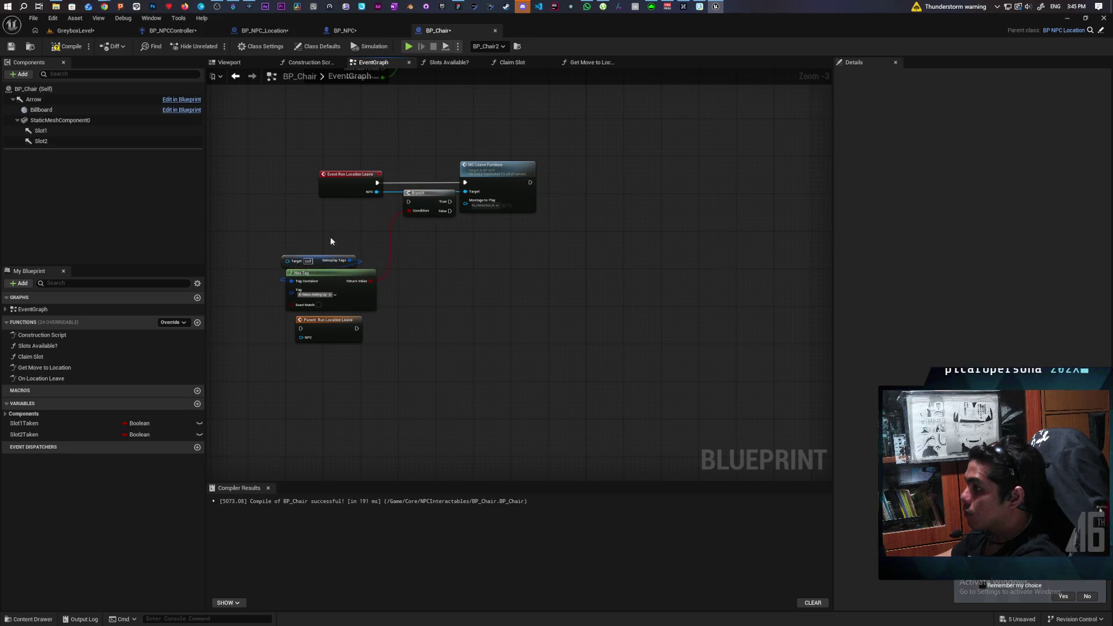
pyautogui.moveTo(329, 236)
pyautogui.mouseDown()
pyautogui.moveTo(383, 273)
pyautogui.moveTo(320, 261)
pyautogui.mouseUp()
pyautogui.click(381, 195)
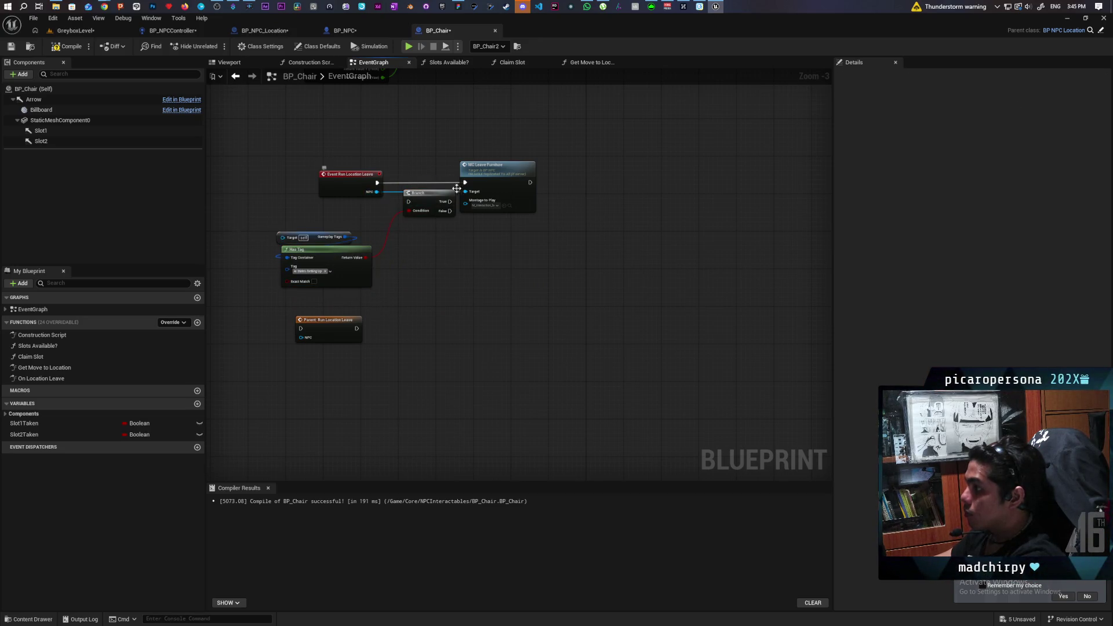
pyautogui.moveTo(457, 188); pyautogui.dragTo(565, 287)
pyautogui.click(754, 163)
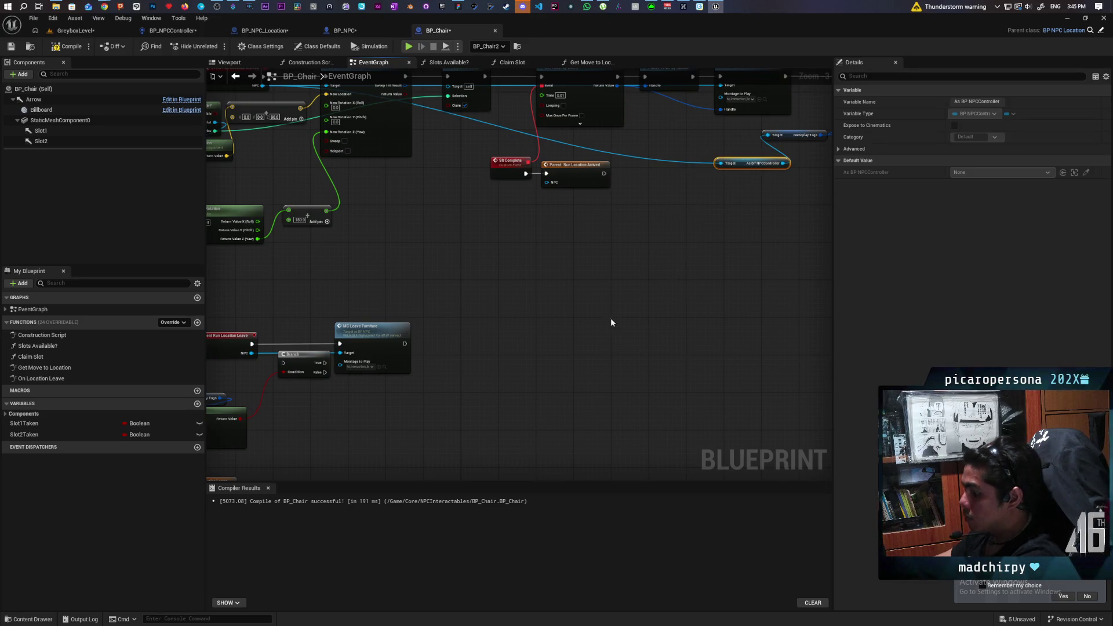
pyautogui.moveTo(612, 318)
pyautogui.mouseDown()
pyautogui.moveTo(696, 308)
pyautogui.moveTo(375, 258)
pyautogui.mouseUp()
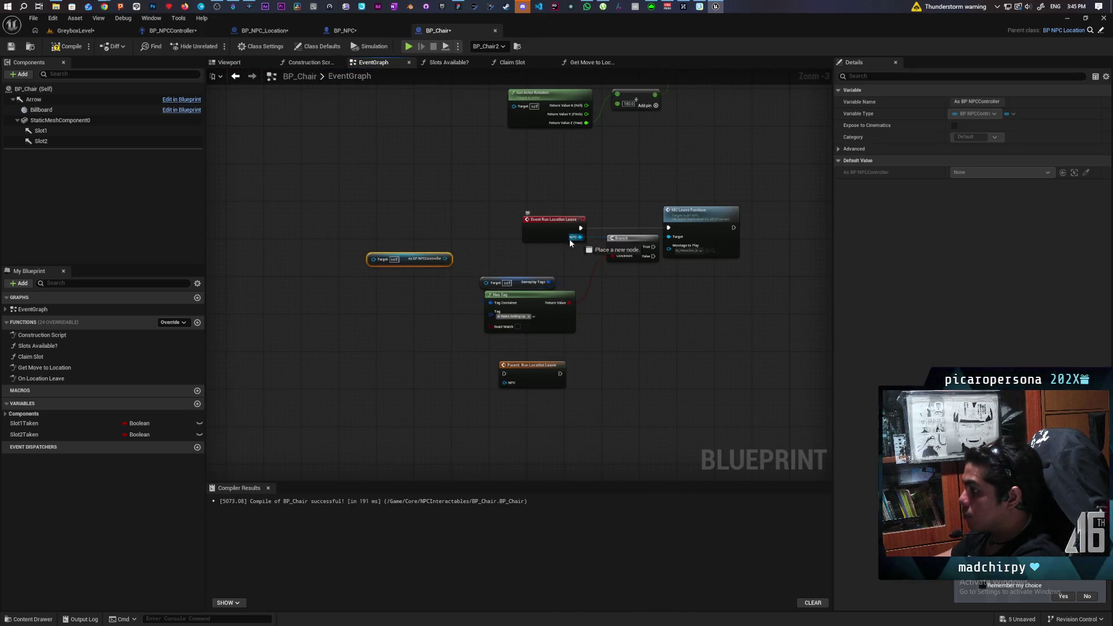
pyautogui.moveTo(577, 238)
pyautogui.mouseDown()
pyautogui.moveTo(360, 256)
pyautogui.moveTo(528, 275)
pyautogui.moveTo(493, 246)
pyautogui.moveTo(479, 251)
pyautogui.moveTo(597, 252)
pyautogui.mouseUp()
pyautogui.scroll(1, 521, 276)
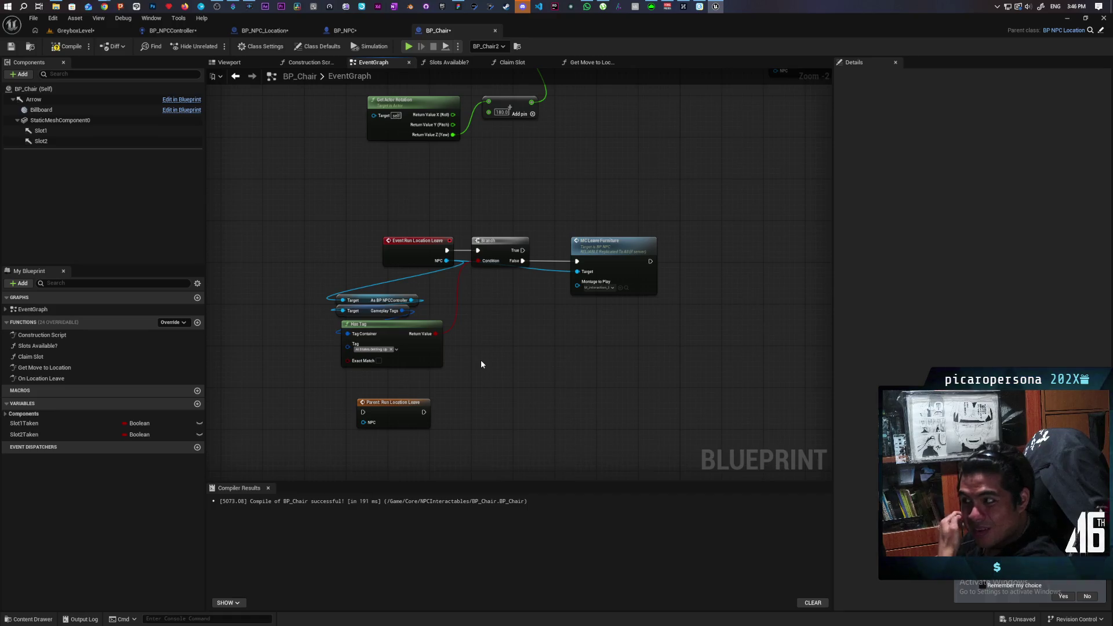
pyautogui.moveTo(502, 348); pyautogui.dragTo(450, 327)
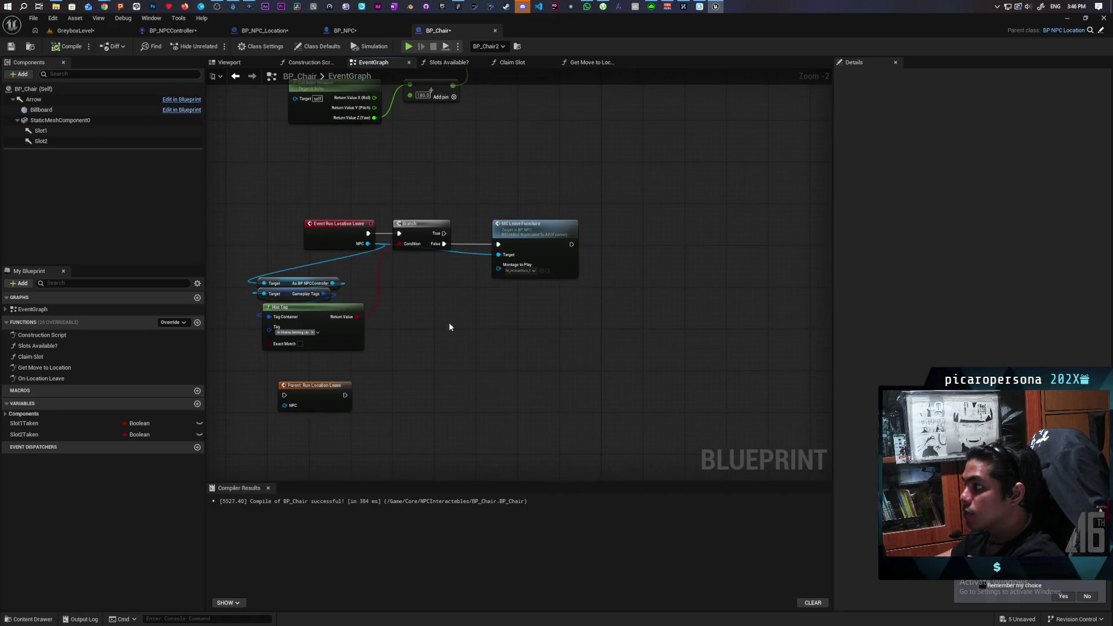
# - Copy the Is Valid Timer Handle, Branch and Unpause Timer by Handle nodes beneath the leave montage
pyautogui.click(358, 32)
pyautogui.scroll(-2, 621, 198)
pyautogui.moveTo(621, 199); pyautogui.dragTo(271, 244)
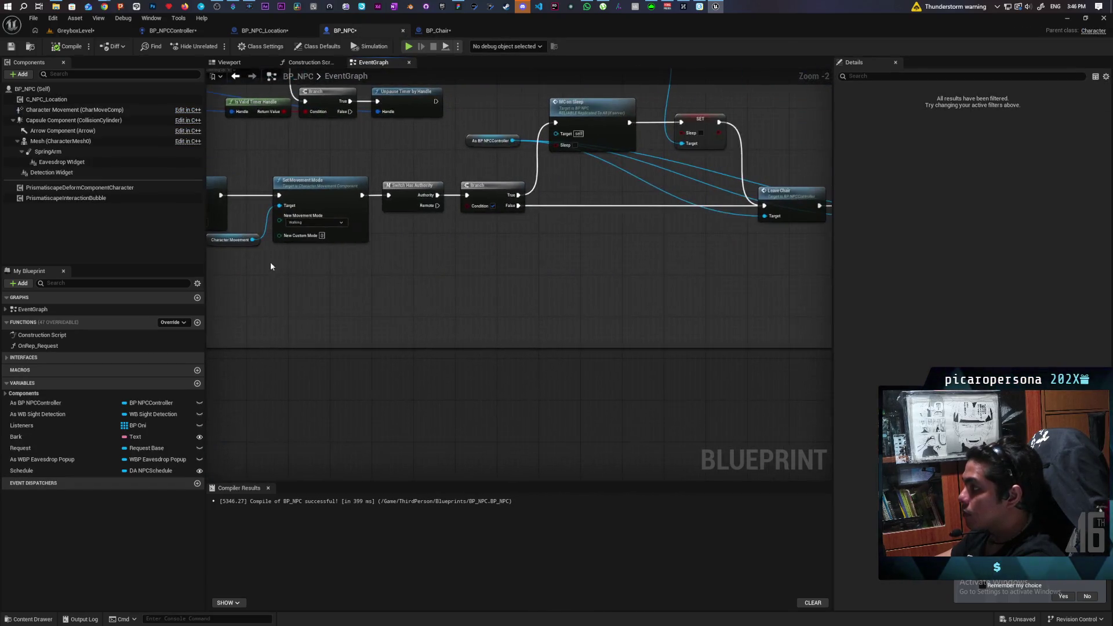
pyautogui.moveTo(574, 301); pyautogui.dragTo(464, 311)
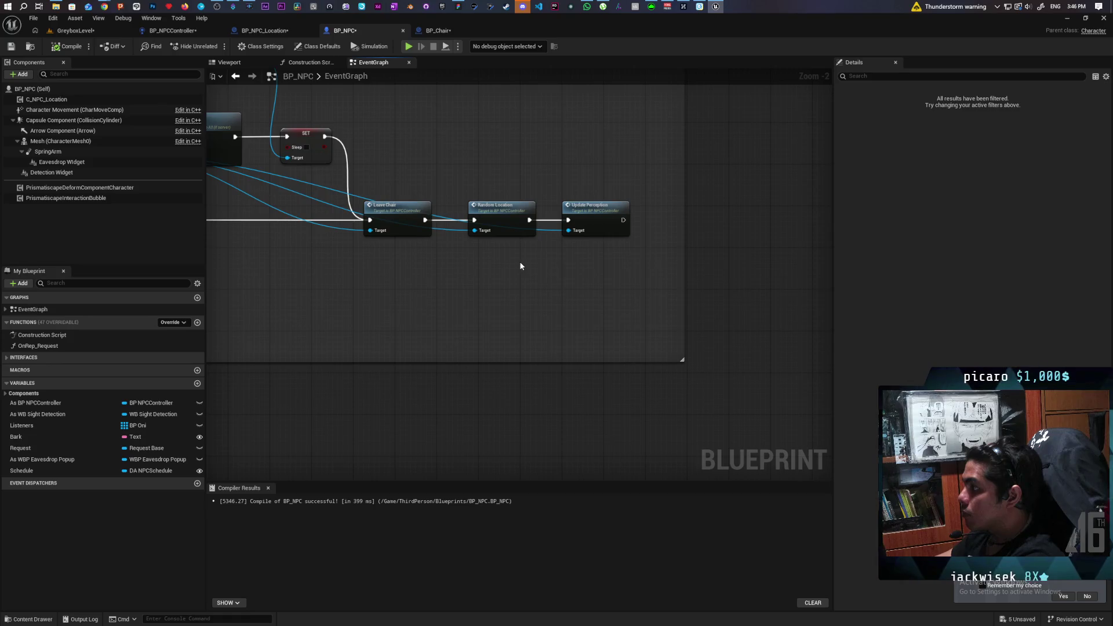
pyautogui.scroll(-2, 519, 265)
pyautogui.scroll(1, 599, 269)
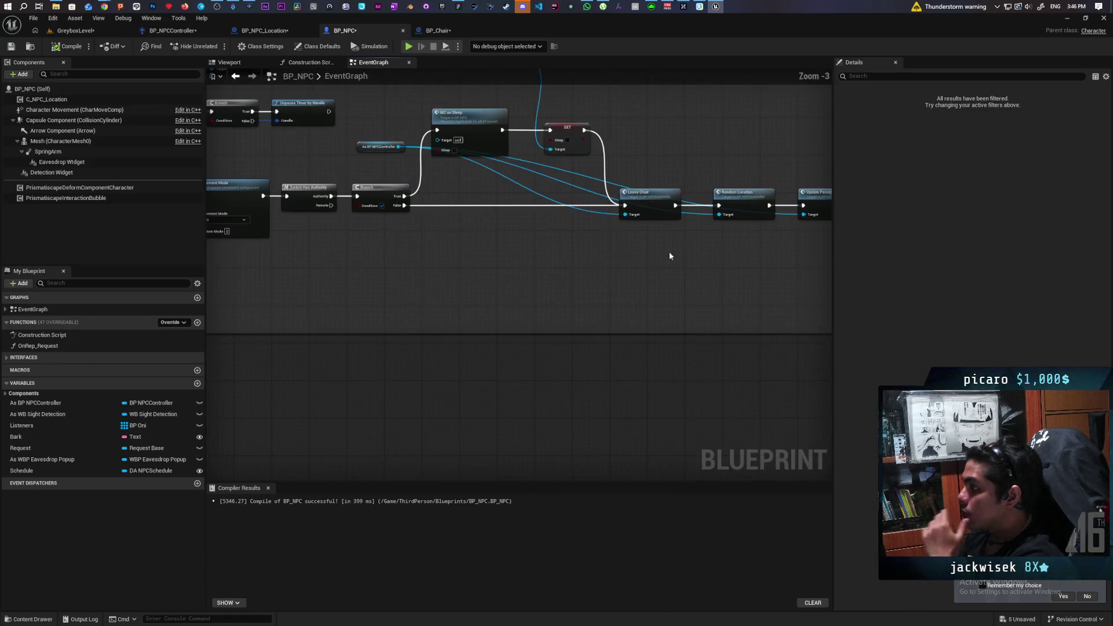
pyautogui.moveTo(671, 251); pyautogui.dragTo(557, 296)
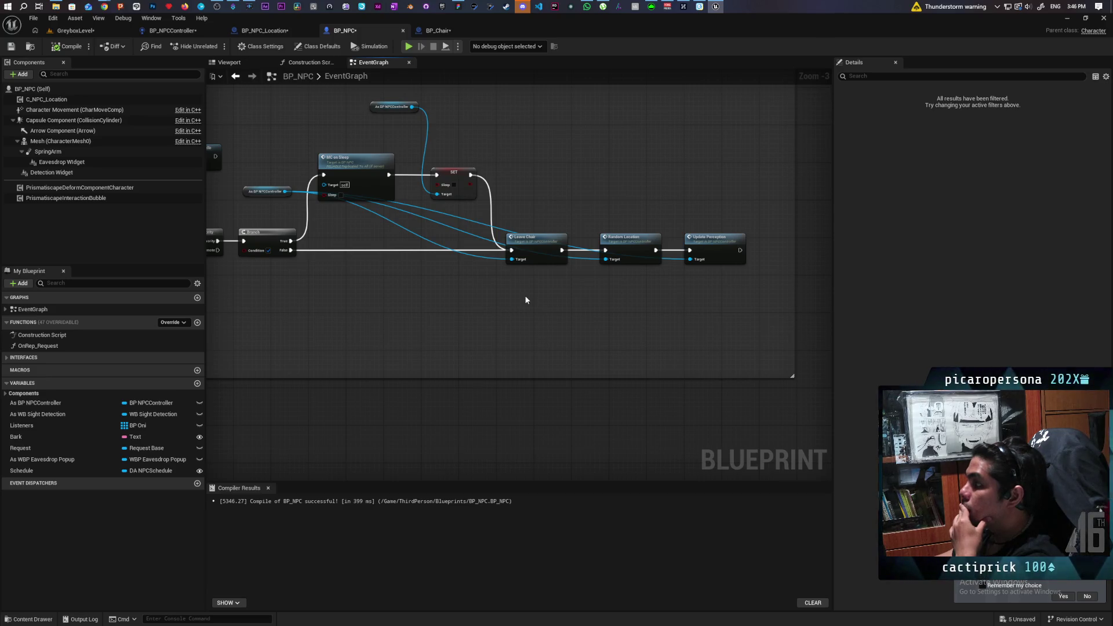
pyautogui.moveTo(526, 300)
pyautogui.mouseDown()
pyautogui.moveTo(552, 325)
pyautogui.moveTo(663, 338)
pyautogui.moveTo(690, 335)
pyautogui.moveTo(652, 330)
pyautogui.moveTo(611, 273)
pyautogui.moveTo(576, 273)
pyautogui.moveTo(657, 273)
pyautogui.moveTo(527, 278)
pyautogui.moveTo(736, 268)
pyautogui.moveTo(667, 271)
pyautogui.moveTo(765, 281)
pyautogui.mouseUp()
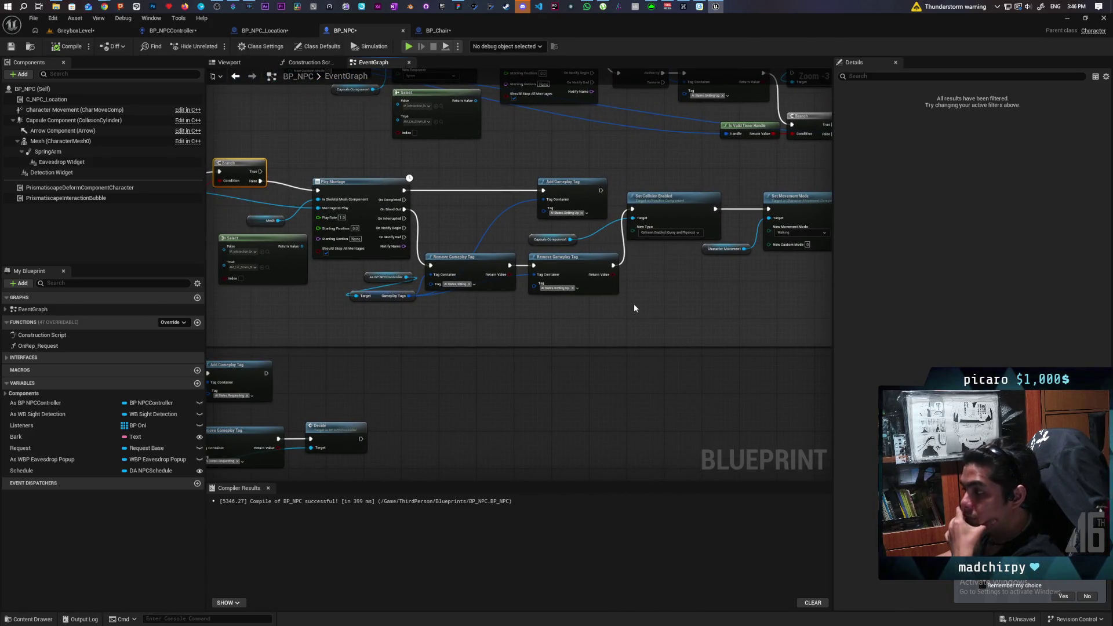
pyautogui.moveTo(694, 288)
pyautogui.mouseDown()
pyautogui.moveTo(652, 336)
pyautogui.moveTo(615, 323)
pyautogui.moveTo(695, 250)
pyautogui.mouseUp()
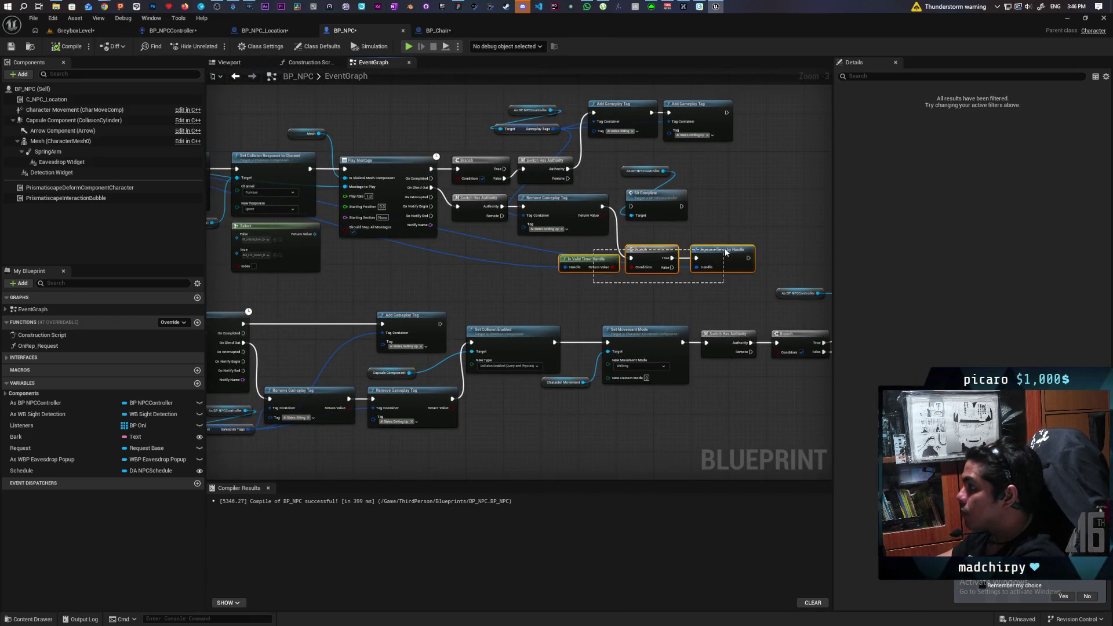
pyautogui.moveTo(341, 449); pyautogui.dragTo(555, 311)
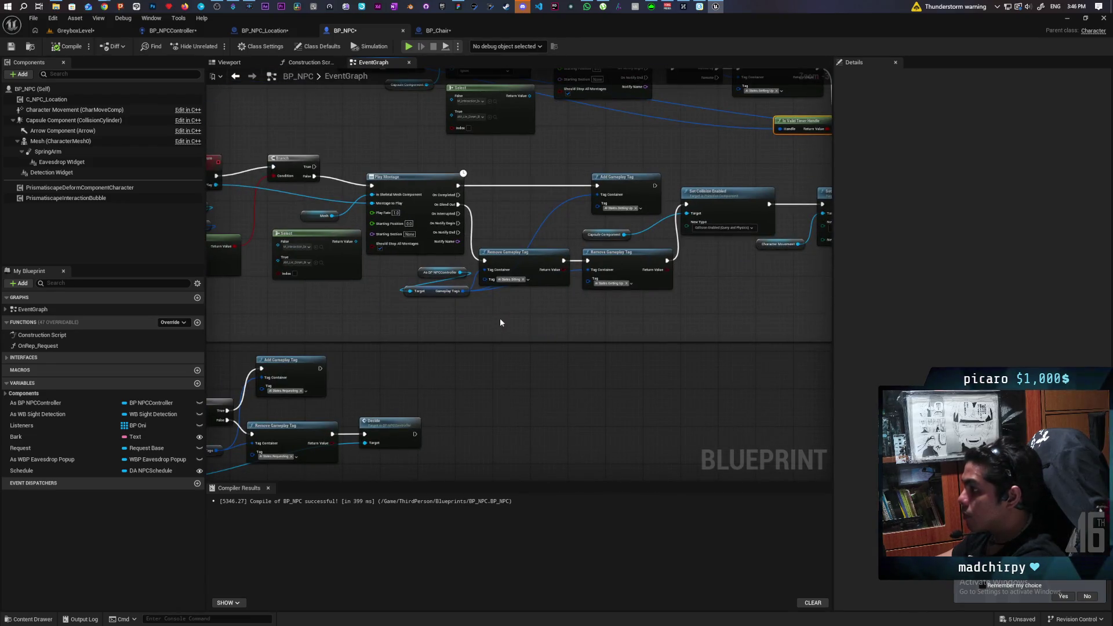
pyautogui.hotkey('ctrl', 'v')
pyautogui.moveTo(678, 294)
pyautogui.mouseDown()
pyautogui.moveTo(498, 410)
pyautogui.moveTo(496, 396)
pyautogui.moveTo(610, 353)
pyautogui.mouseUp()
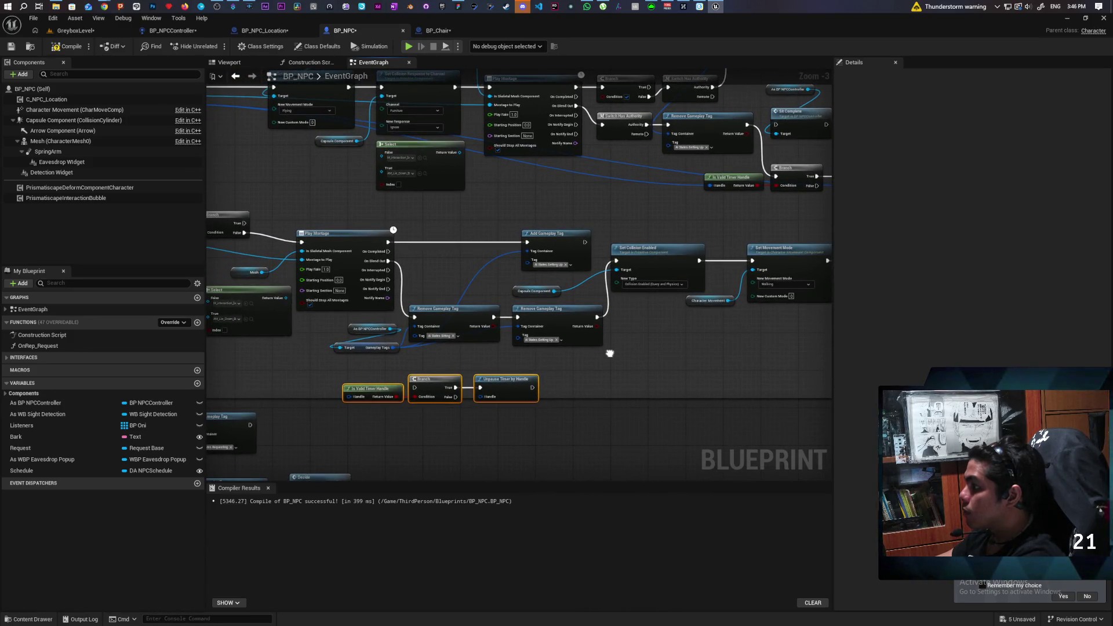
# - Duplicate the Switch Has Authority node and run On Blend Out into the copy
pyautogui.click(620, 130)
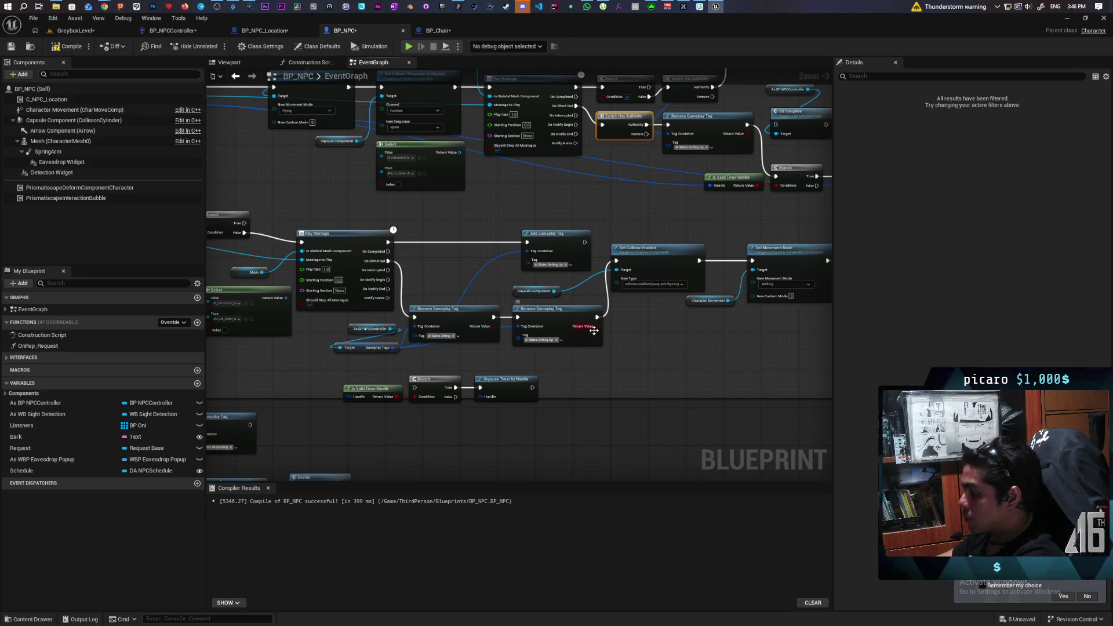
pyautogui.hotkey('ctrl', 'c')
pyautogui.hotkey('ctrl', 'v')
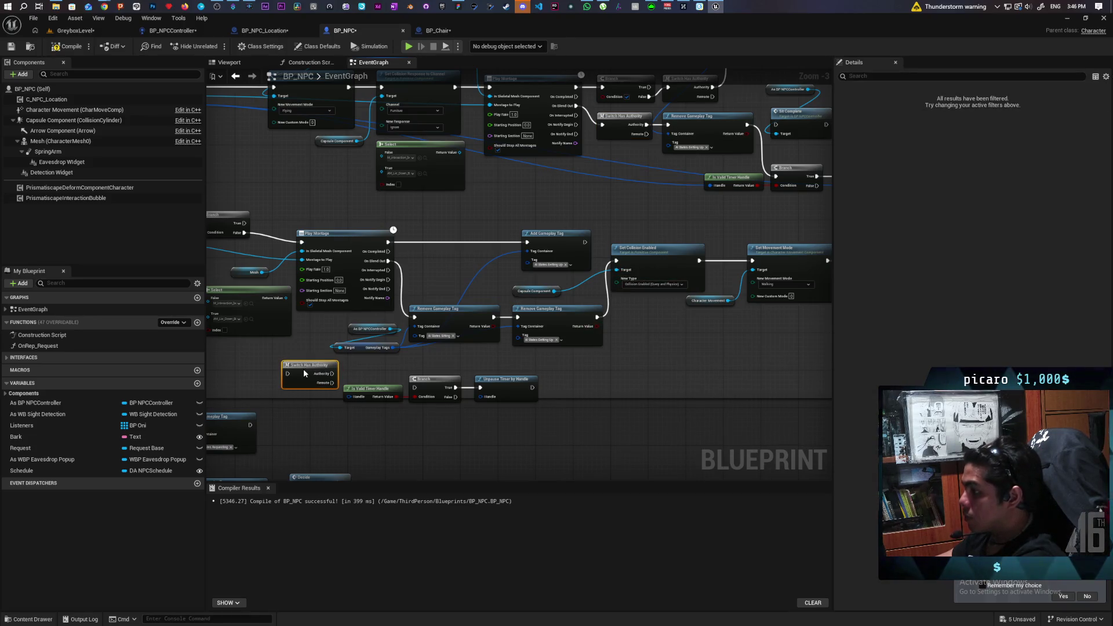
pyautogui.moveTo(388, 261)
pyautogui.mouseDown()
pyautogui.moveTo(545, 272)
pyautogui.moveTo(286, 350)
pyautogui.moveTo(287, 373)
pyautogui.moveTo(417, 389)
pyautogui.moveTo(584, 338)
pyautogui.mouseUp()
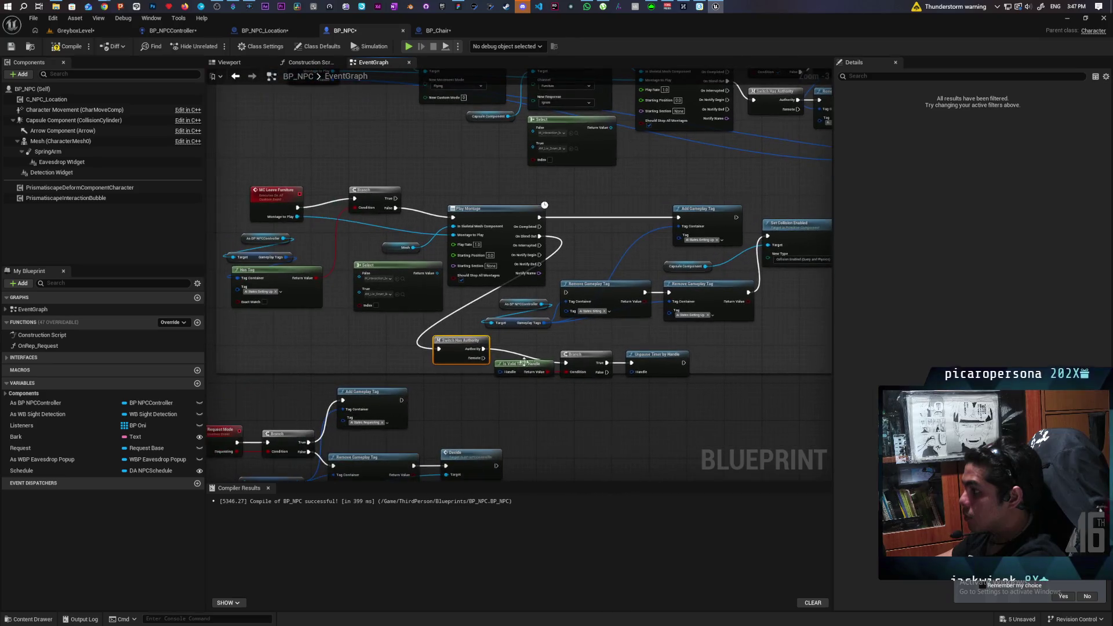
# - Wire the timer Handle from MC Leave Furniture into the duplicated timer-check chain
pyautogui.moveTo(499, 373); pyautogui.dragTo(427, 357)
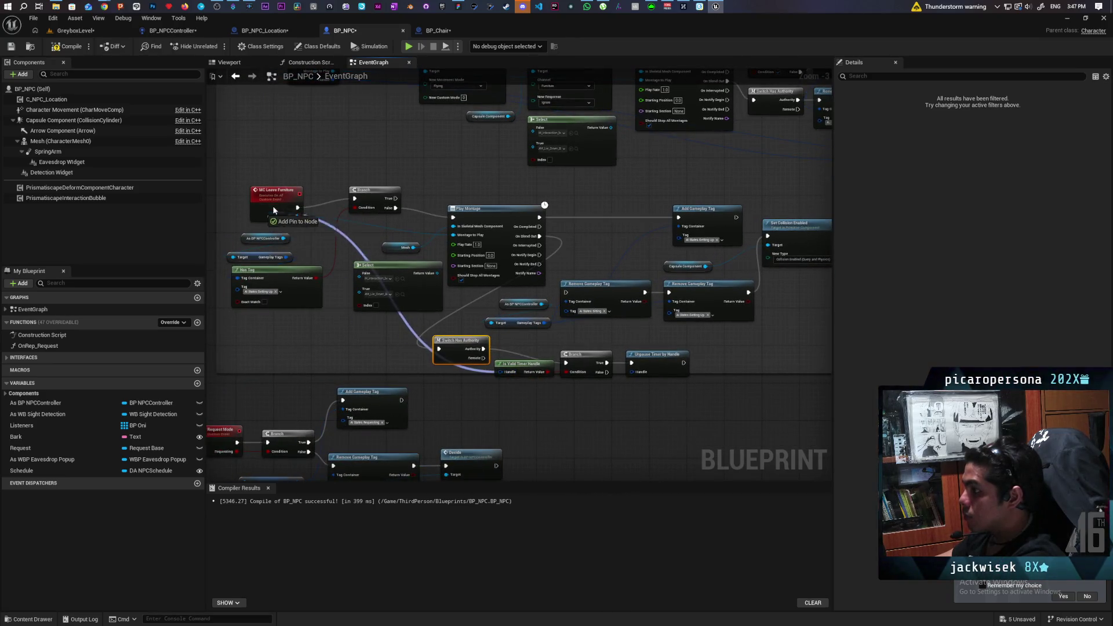
pyautogui.moveTo(274, 210); pyautogui.dragTo(631, 371)
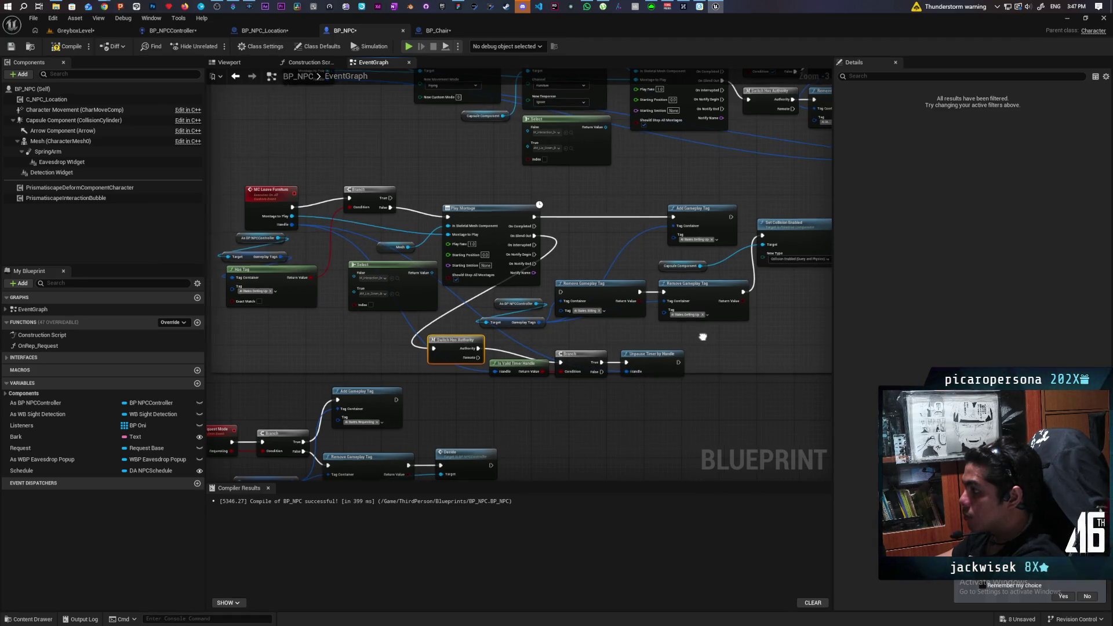
pyautogui.moveTo(703, 337); pyautogui.dragTo(491, 348)
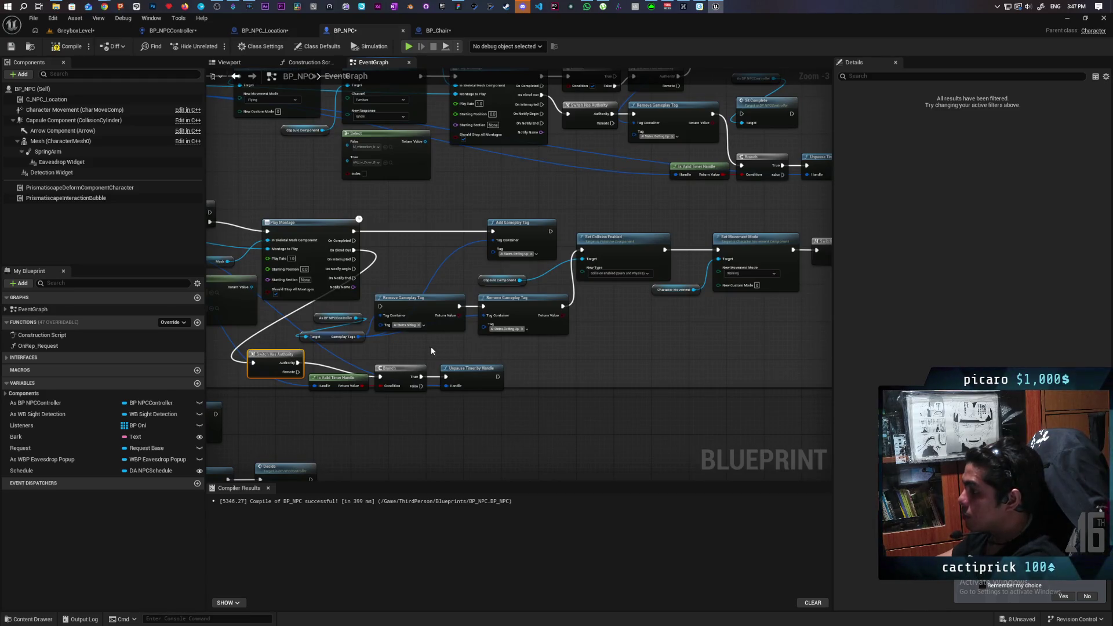
pyautogui.moveTo(481, 346); pyautogui.dragTo(440, 347)
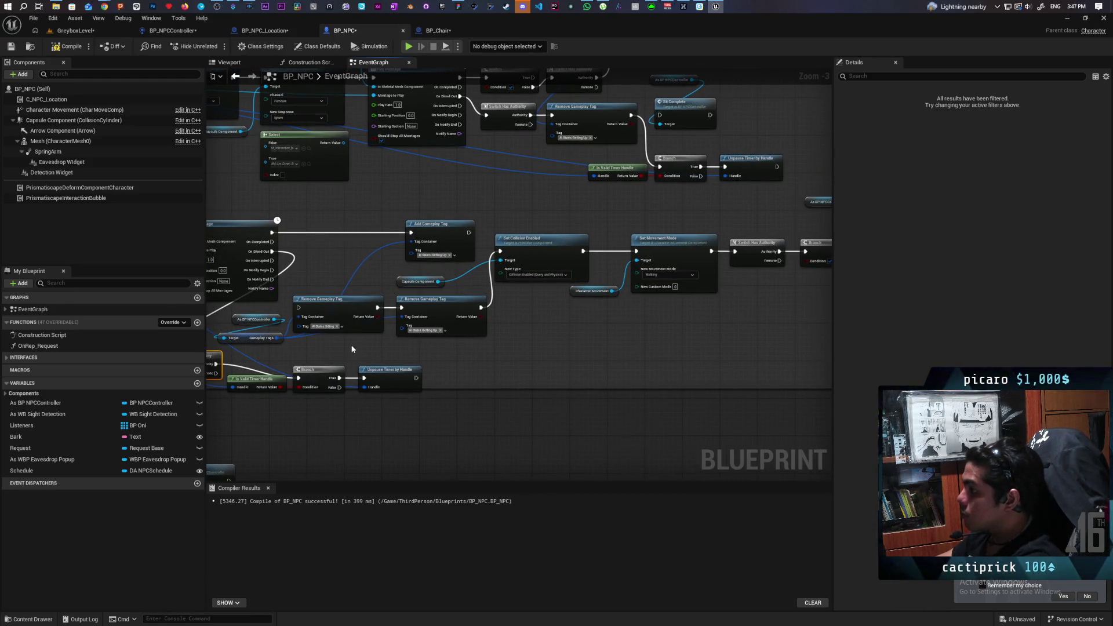
# - Connect Play Montage's On Blend Out to Set Collision Enabled and review the rest of the leave chain
pyautogui.scroll(-2, 559, 313)
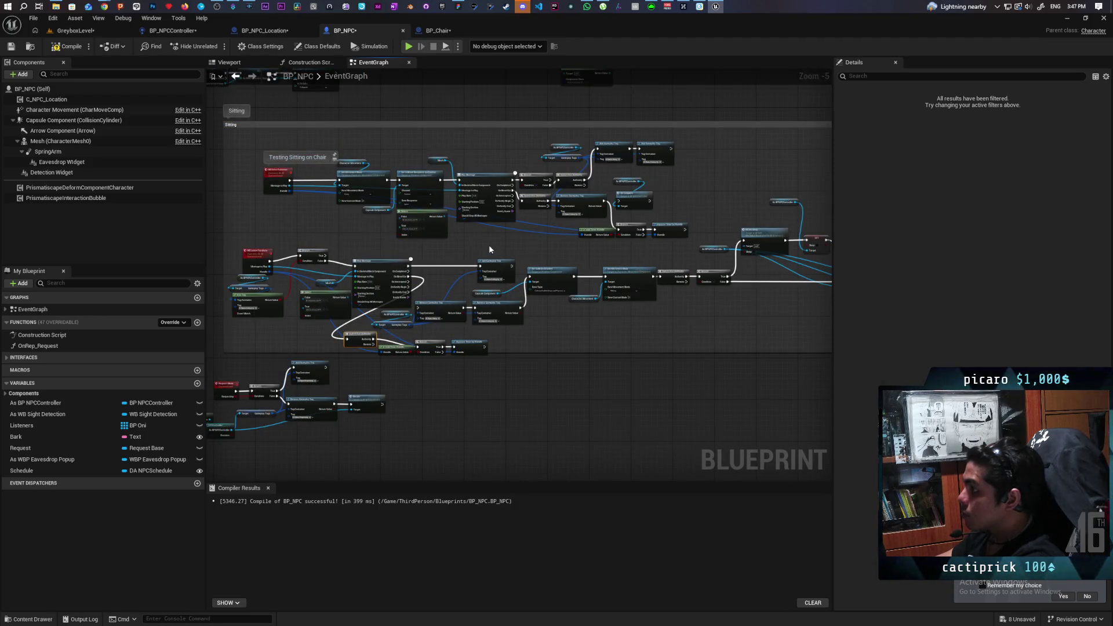
pyautogui.scroll(1, 489, 244)
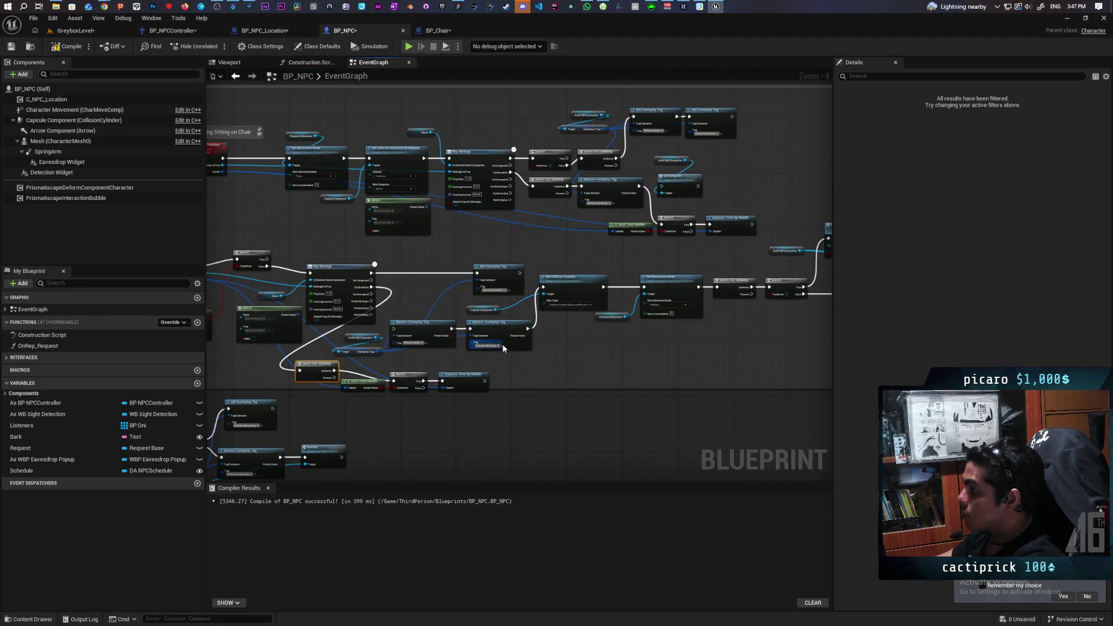
pyautogui.scroll(1, 517, 374)
pyautogui.moveTo(489, 370)
pyautogui.mouseDown()
pyautogui.moveTo(587, 357)
pyautogui.moveTo(410, 347)
pyautogui.mouseUp()
pyautogui.moveTo(502, 335); pyautogui.dragTo(522, 338)
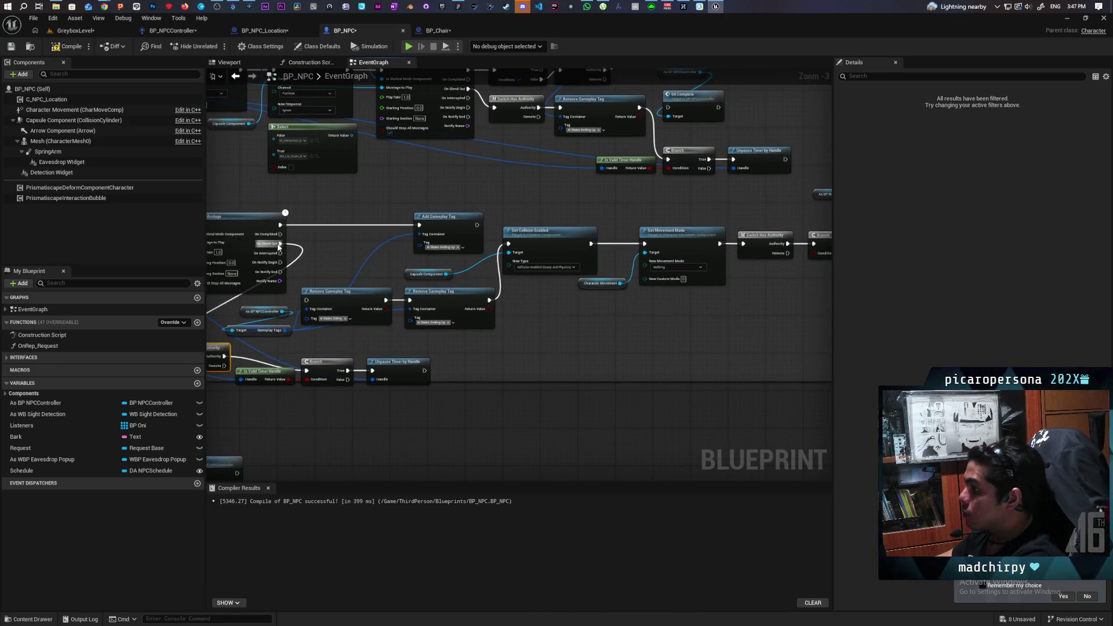
pyautogui.moveTo(279, 244); pyautogui.dragTo(511, 248)
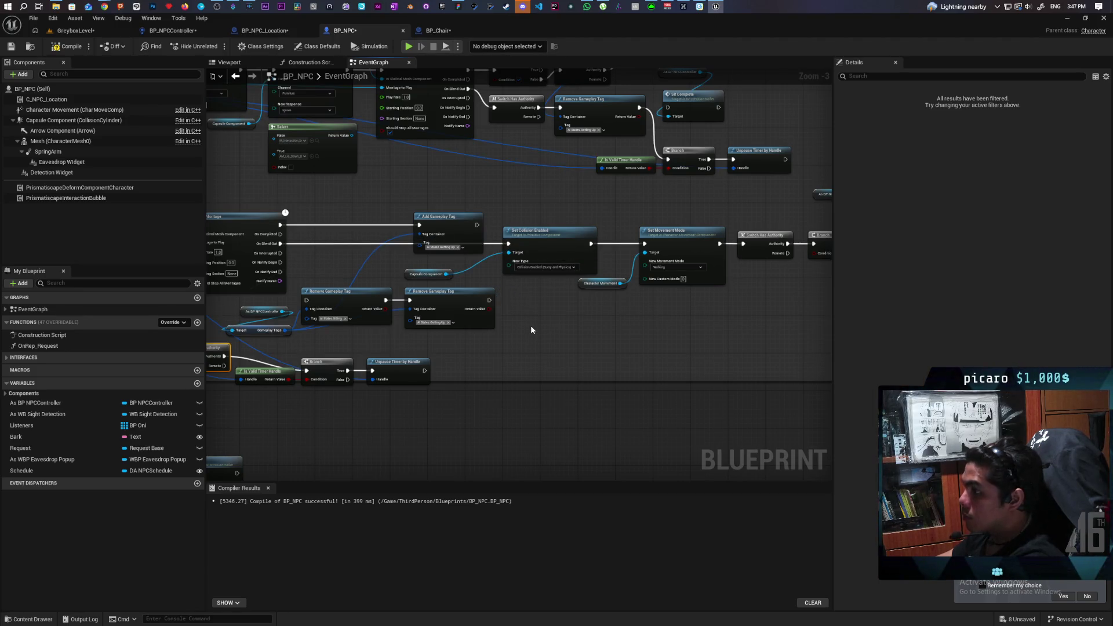
pyautogui.moveTo(530, 325)
pyautogui.mouseDown()
pyautogui.moveTo(437, 304)
pyautogui.moveTo(309, 304)
pyautogui.mouseUp()
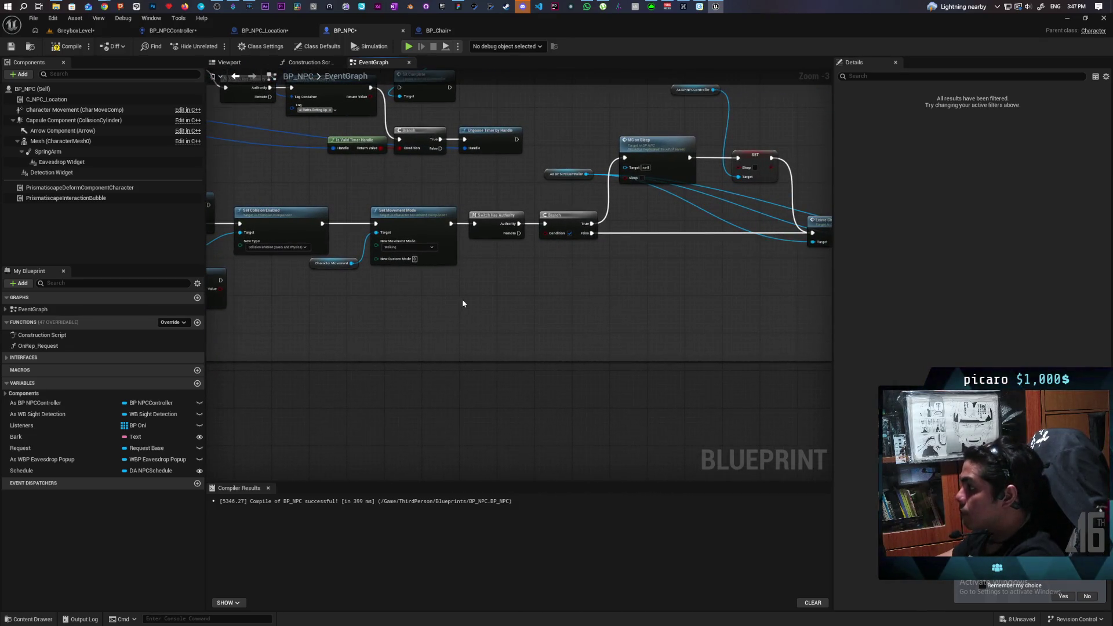
pyautogui.moveTo(461, 300)
pyautogui.mouseDown()
pyautogui.moveTo(295, 315)
pyautogui.moveTo(261, 355)
pyautogui.mouseUp()
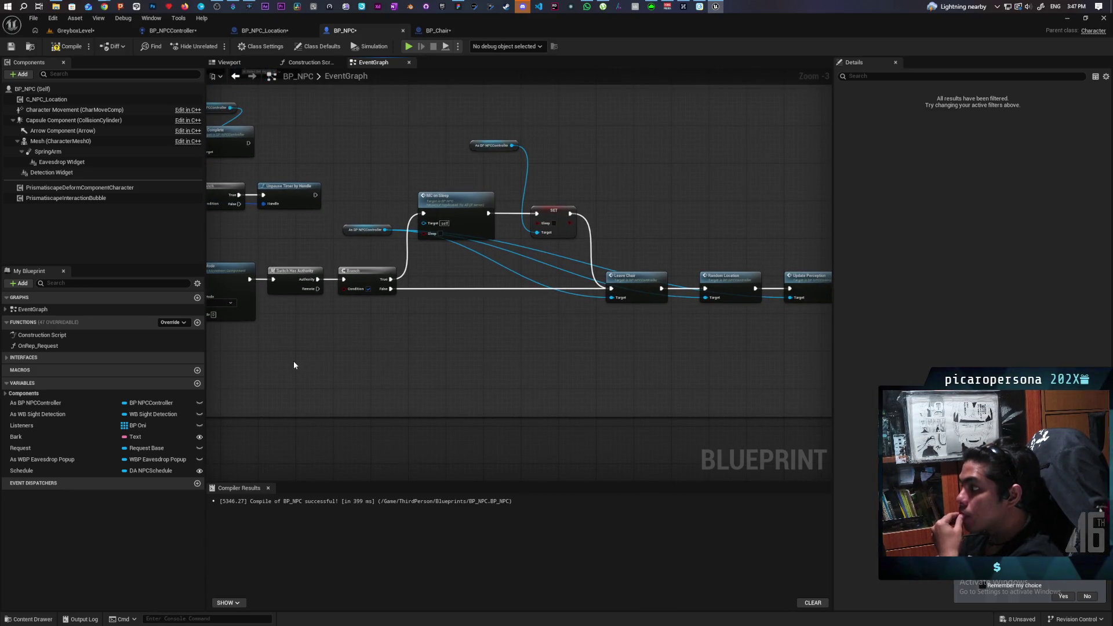
pyautogui.moveTo(301, 367)
pyautogui.mouseDown()
pyautogui.moveTo(700, 318)
pyautogui.moveTo(552, 323)
pyautogui.moveTo(378, 348)
pyautogui.moveTo(708, 323)
pyautogui.moveTo(405, 366)
pyautogui.moveTo(390, 354)
pyautogui.mouseUp()
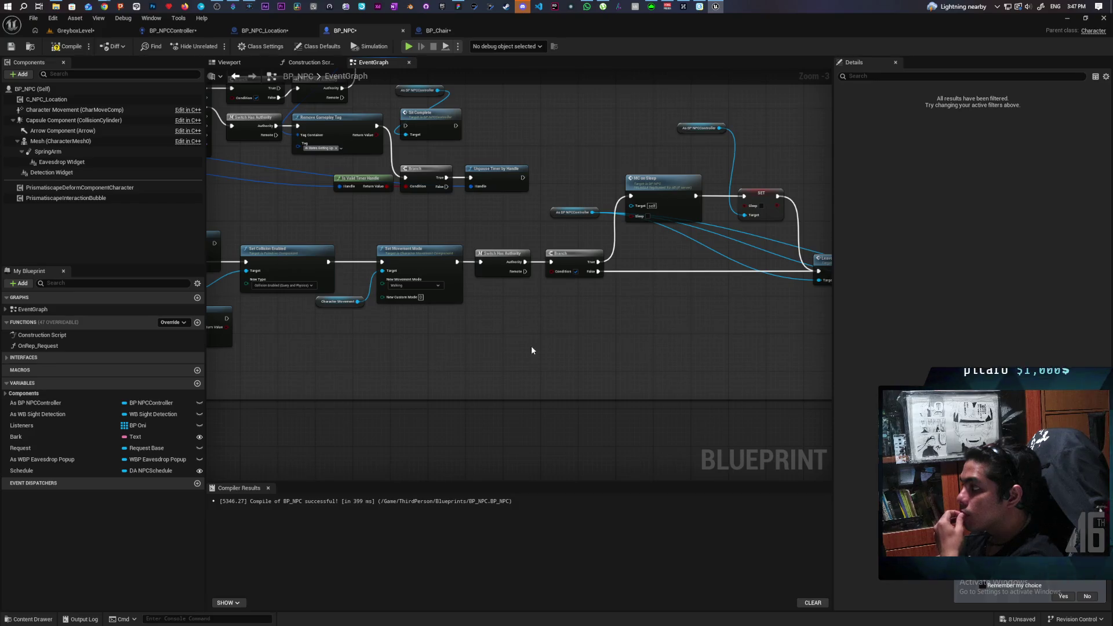
pyautogui.moveTo(531, 349)
pyautogui.mouseDown()
pyautogui.moveTo(430, 342)
pyautogui.moveTo(606, 308)
pyautogui.moveTo(326, 338)
pyautogui.moveTo(620, 302)
pyautogui.moveTo(234, 346)
pyautogui.moveTo(256, 344)
pyautogui.mouseUp()
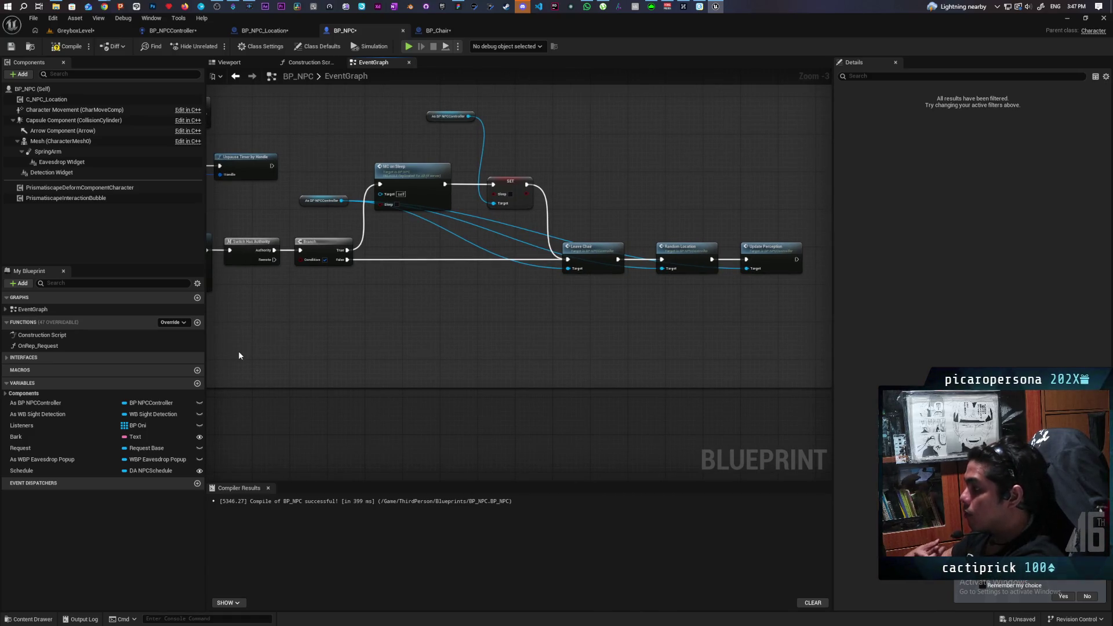
pyautogui.moveTo(239, 350)
pyautogui.mouseDown()
pyautogui.moveTo(719, 324)
pyautogui.moveTo(705, 316)
pyautogui.moveTo(743, 309)
pyautogui.moveTo(444, 339)
pyautogui.mouseUp()
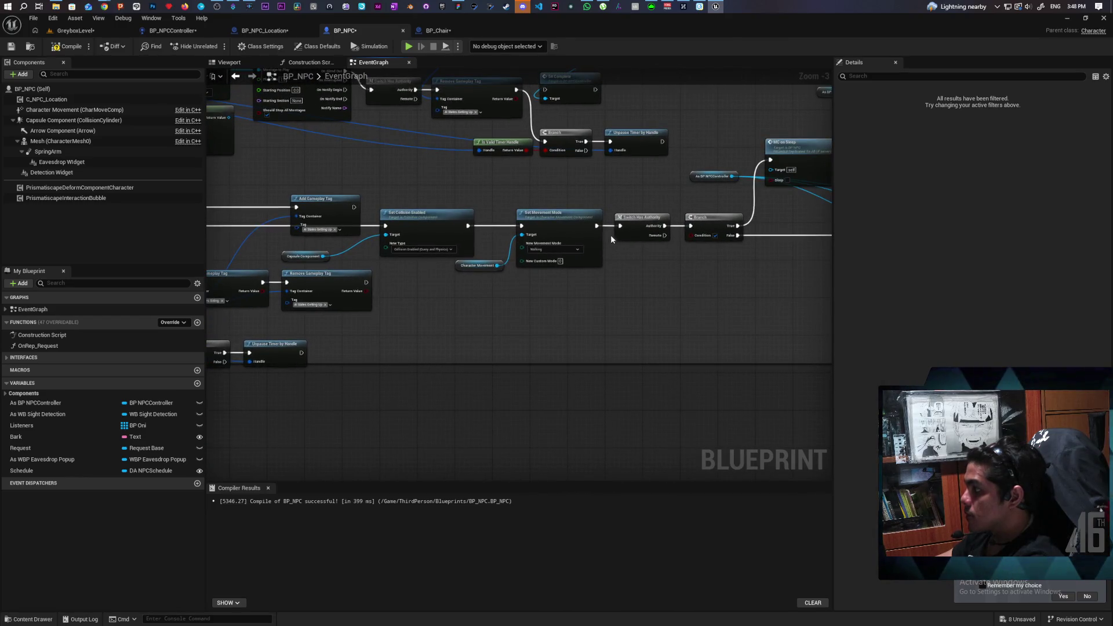
# - Unhook Switch Has Authority from Set Movement Mode and reposition the timer-unpause group
pyautogui.moveTo(598, 226)
pyautogui.mouseDown()
pyautogui.moveTo(579, 255)
pyautogui.moveTo(525, 288)
pyautogui.moveTo(277, 341)
pyautogui.moveTo(312, 338)
pyautogui.mouseUp()
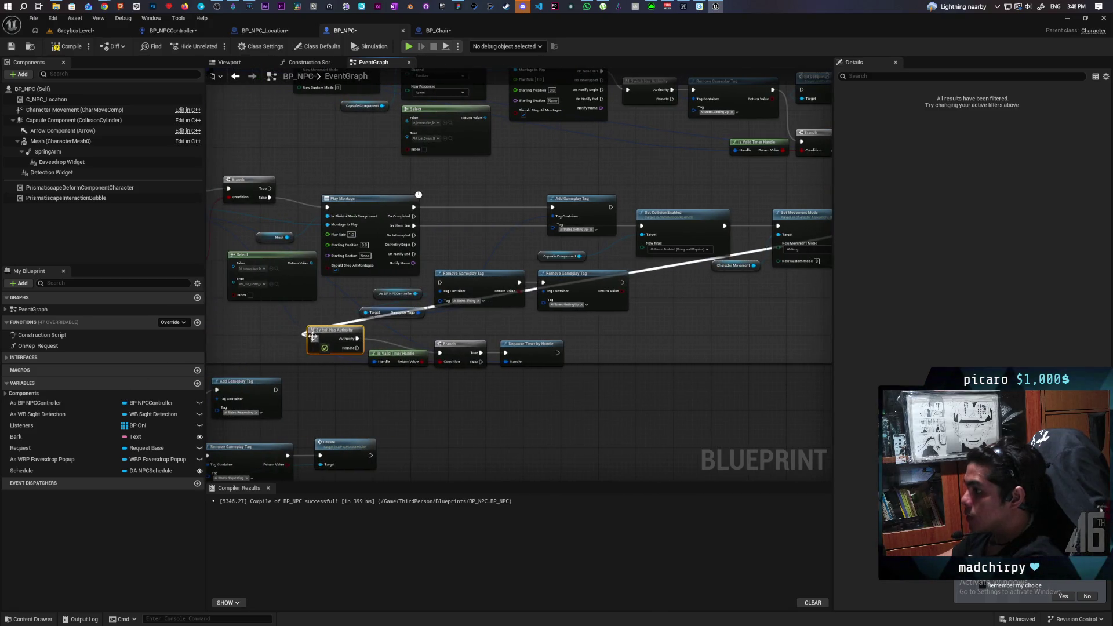
pyautogui.moveTo(577, 335)
pyautogui.mouseDown()
pyautogui.moveTo(335, 365)
pyautogui.moveTo(828, 290)
pyautogui.moveTo(726, 314)
pyautogui.moveTo(705, 277)
pyautogui.mouseUp()
pyautogui.click(705, 283)
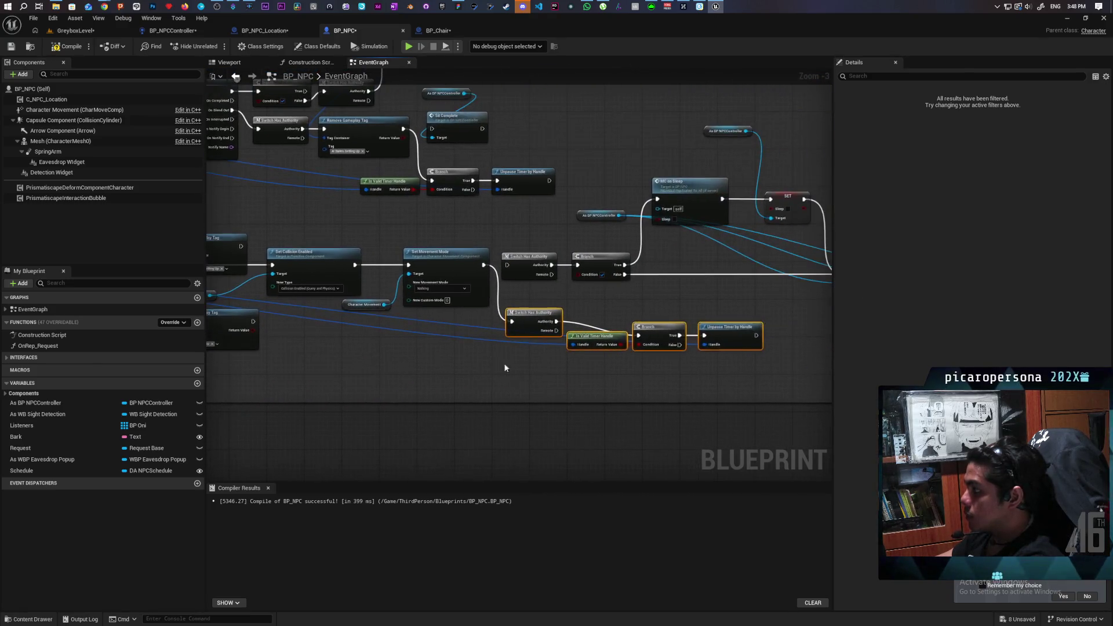
pyautogui.moveTo(666, 330); pyautogui.dragTo(675, 322)
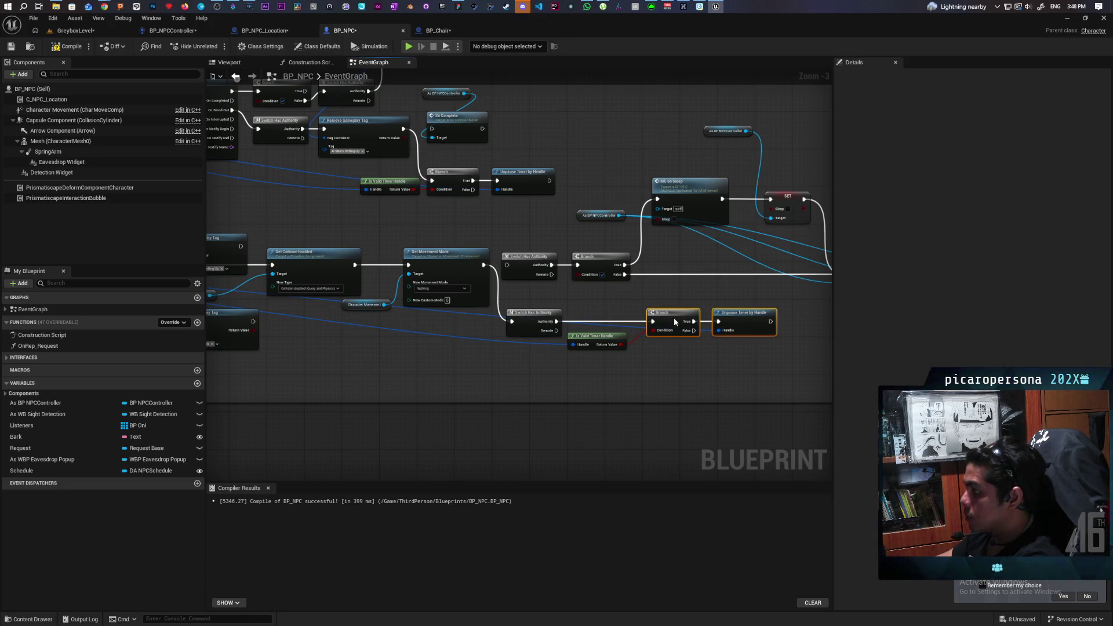
pyautogui.click(651, 370)
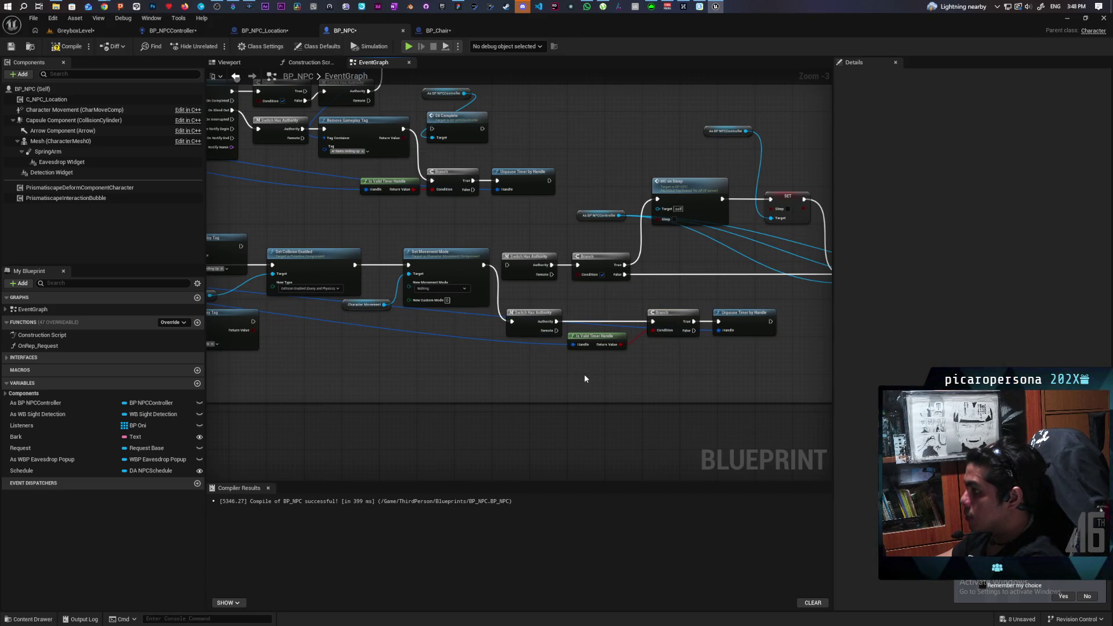
pyautogui.scroll(-2, 406, 382)
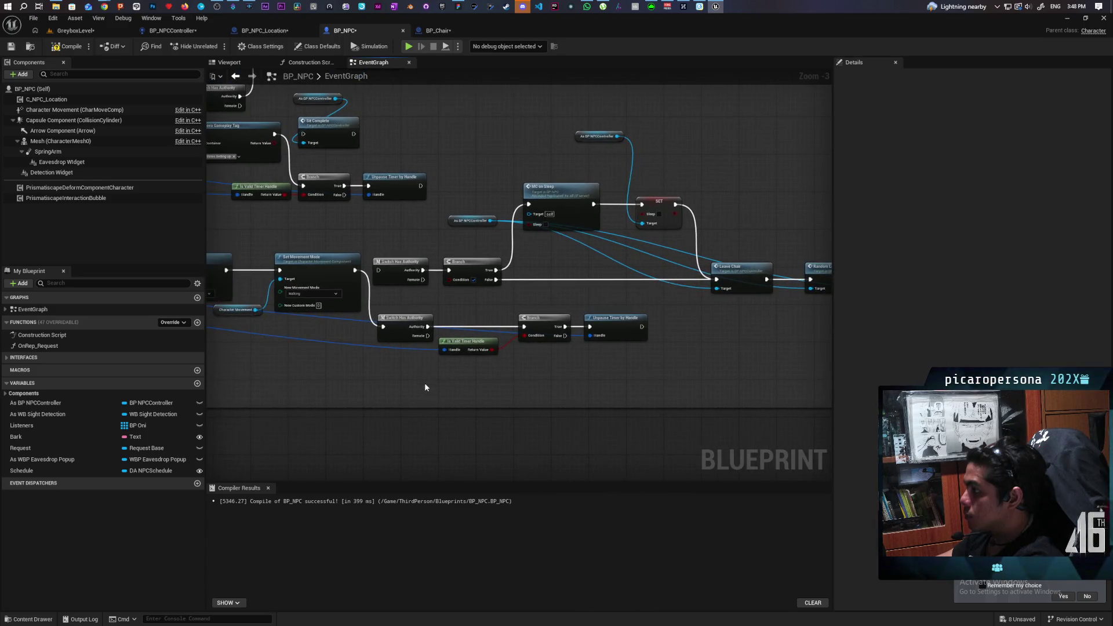
pyautogui.moveTo(474, 373); pyautogui.dragTo(566, 358)
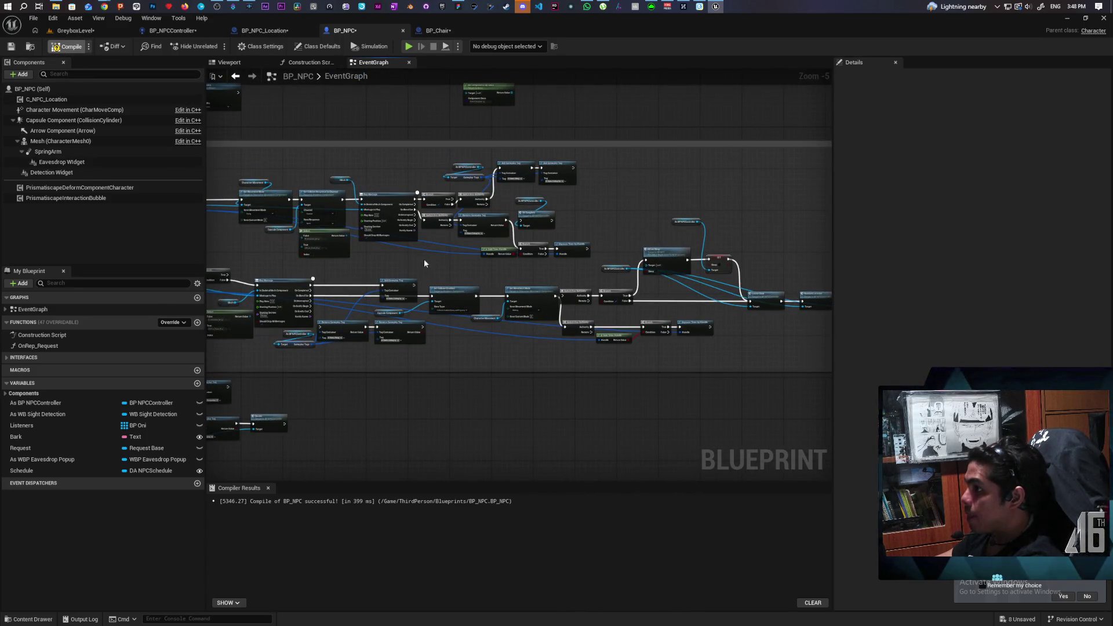
# - Delete the Branch after MC Leave Furniture so Play Montage runs directly, then compile and save BP_NPC
pyautogui.scroll(2, 393, 272)
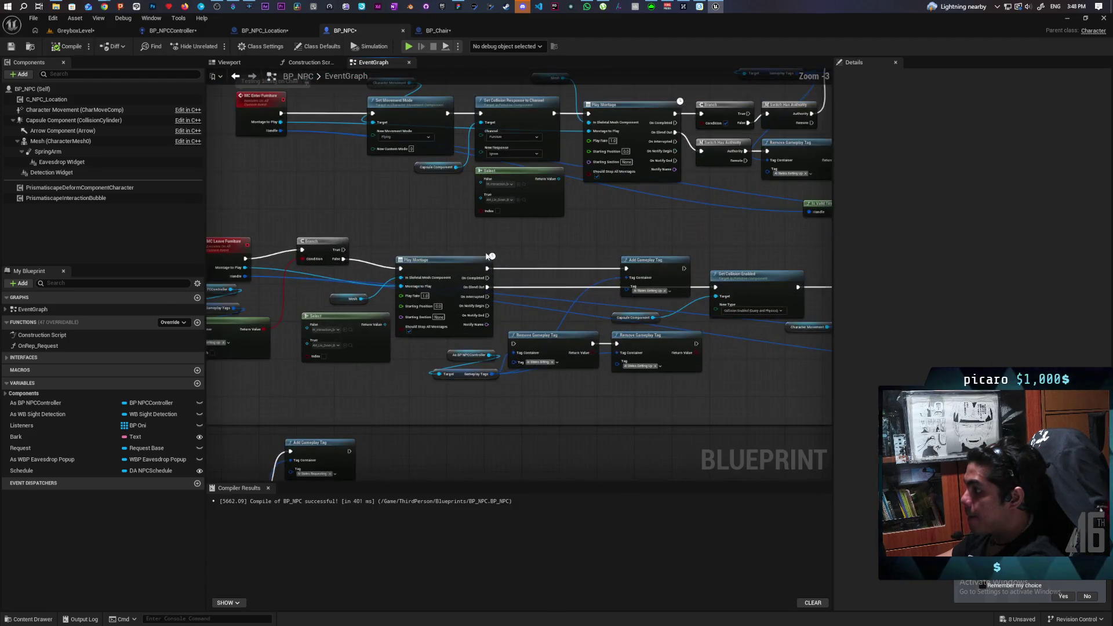
pyautogui.moveTo(410, 268)
pyautogui.mouseDown()
pyautogui.moveTo(451, 233)
pyautogui.moveTo(390, 237)
pyautogui.mouseUp()
pyautogui.moveTo(431, 246)
pyautogui.mouseDown()
pyautogui.moveTo(489, 247)
pyautogui.moveTo(340, 237)
pyautogui.moveTo(336, 228)
pyautogui.moveTo(351, 233)
pyautogui.mouseUp()
pyautogui.press('Delete')
pyautogui.click(279, 186)
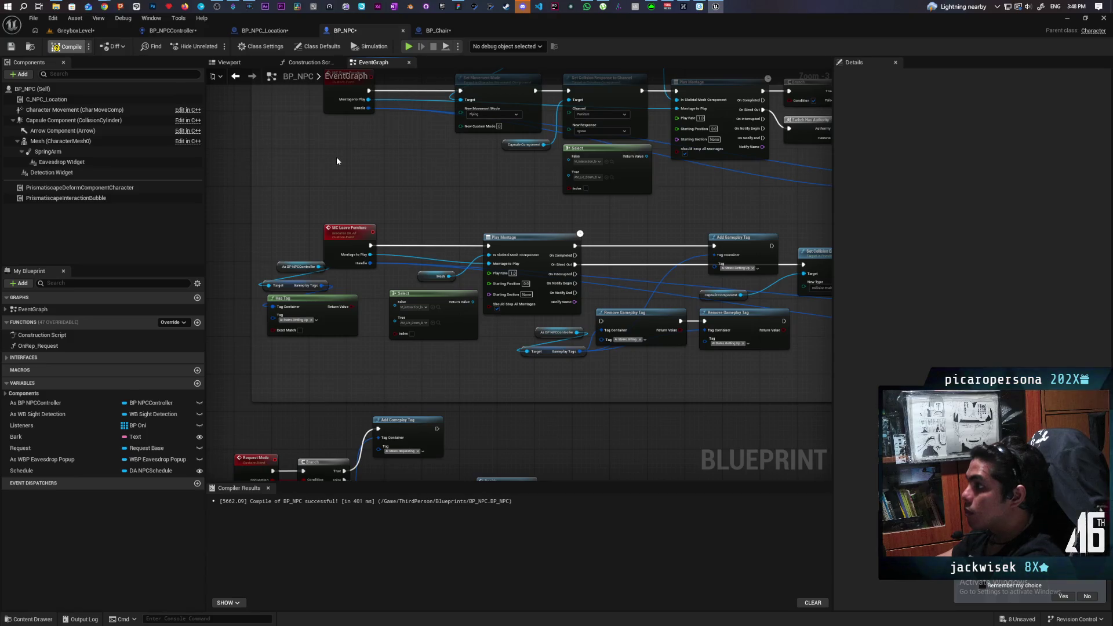
pyautogui.hotkey('ctrl', 'shift', 's')
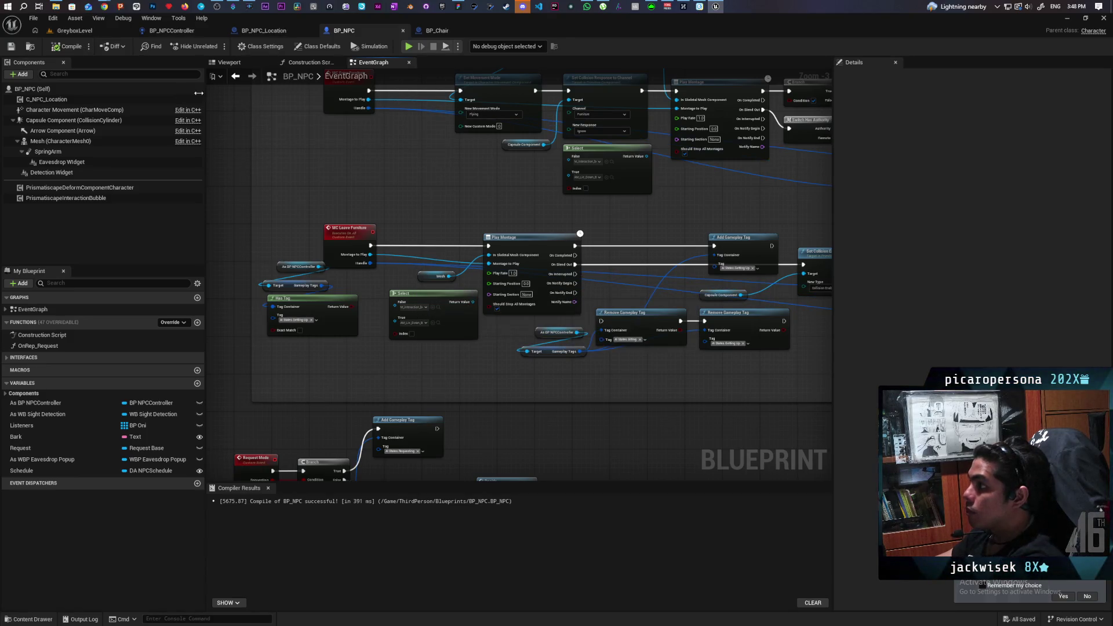
pyautogui.click(99, 30)
# - Playtest the NPC in GreyboxLevel, then send the crash report and restart the editor
pyautogui.click(216, 46)
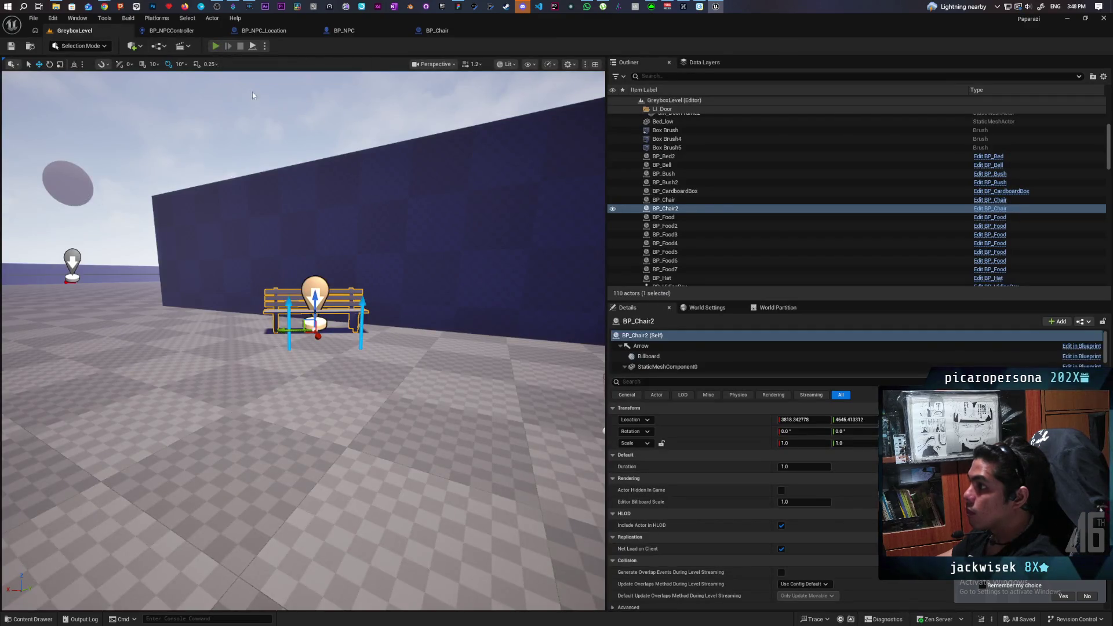
pyautogui.press('w')
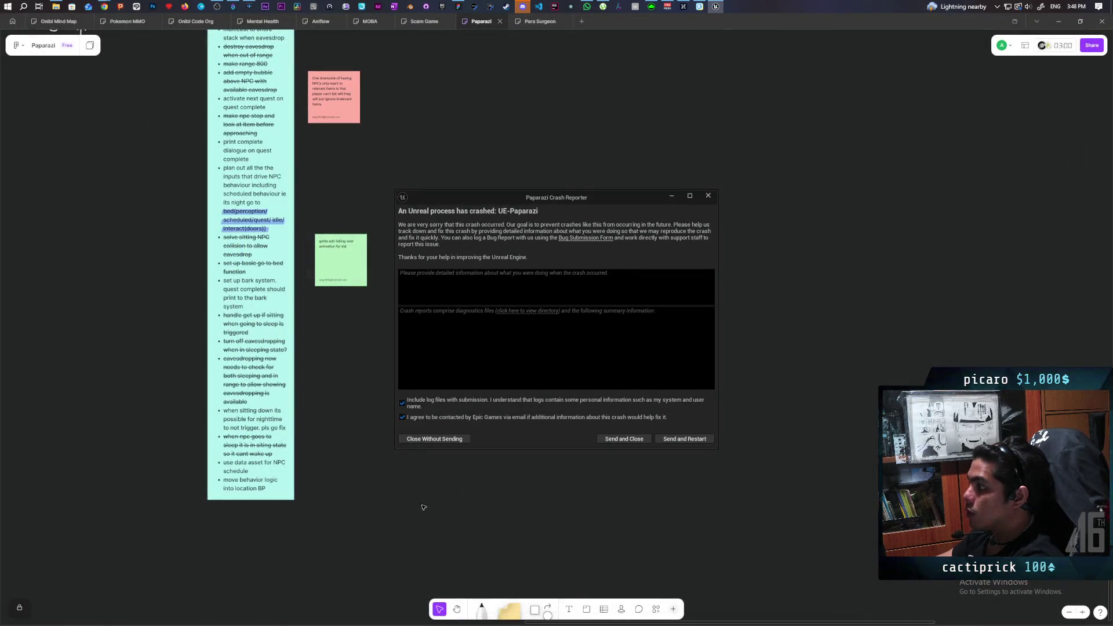
pyautogui.click(691, 441)
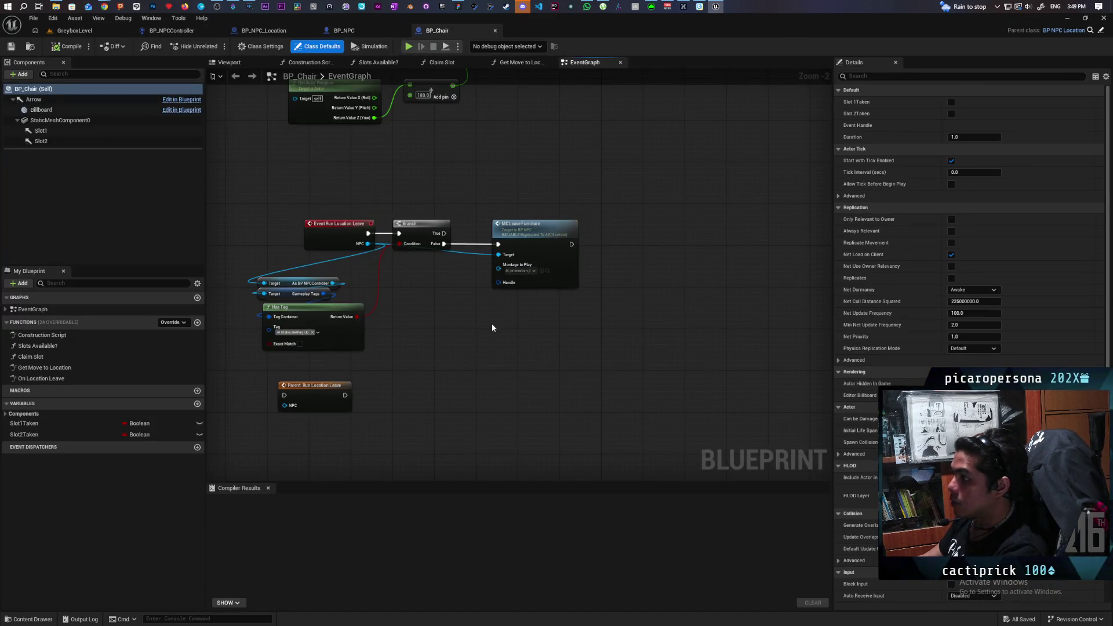
# - Copy the Set Timer by Event and Pause Timer by Handle nodes near the Location Leave event
pyautogui.scroll(-1, 478, 294)
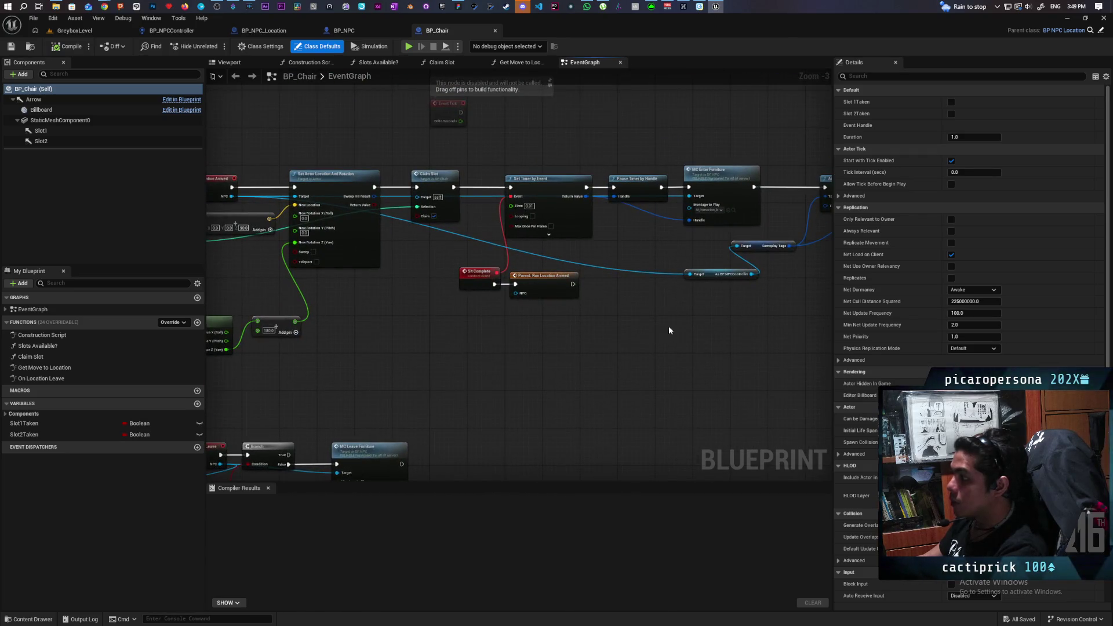
pyautogui.moveTo(670, 329)
pyautogui.mouseDown()
pyautogui.moveTo(581, 328)
pyautogui.moveTo(604, 322)
pyautogui.mouseUp()
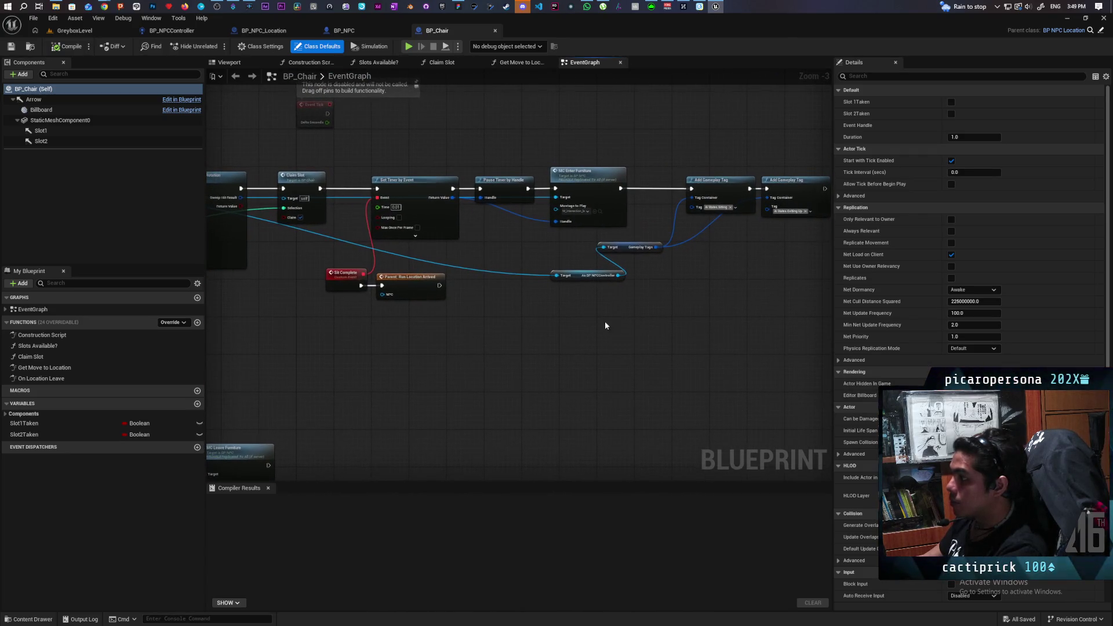
pyautogui.scroll(-1, 629, 315)
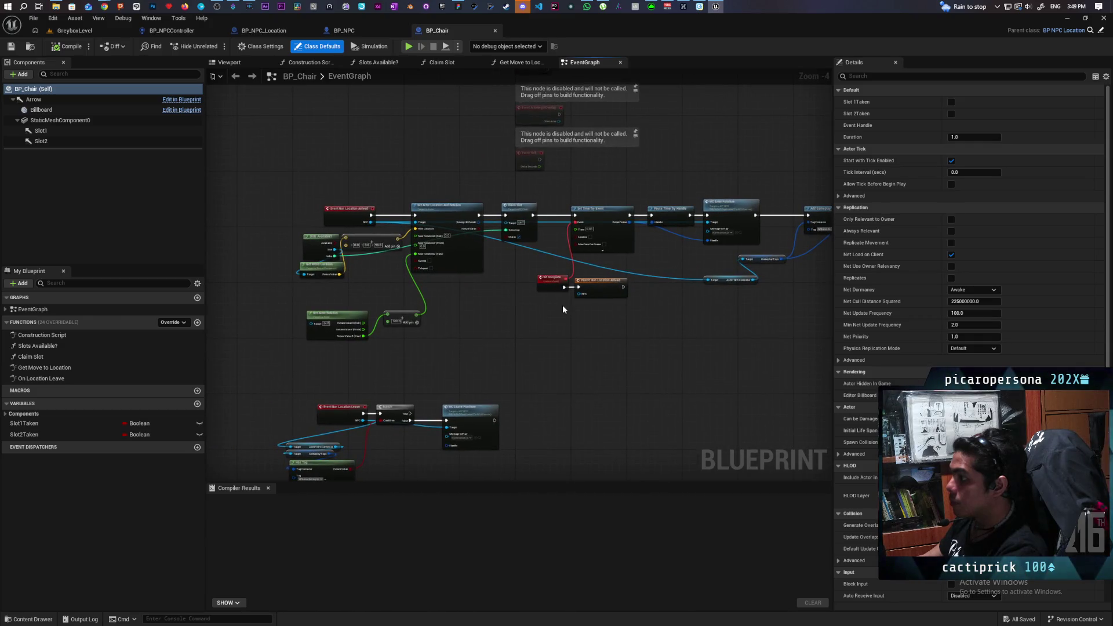
pyautogui.scroll(1, 562, 309)
pyautogui.scroll(1, 574, 341)
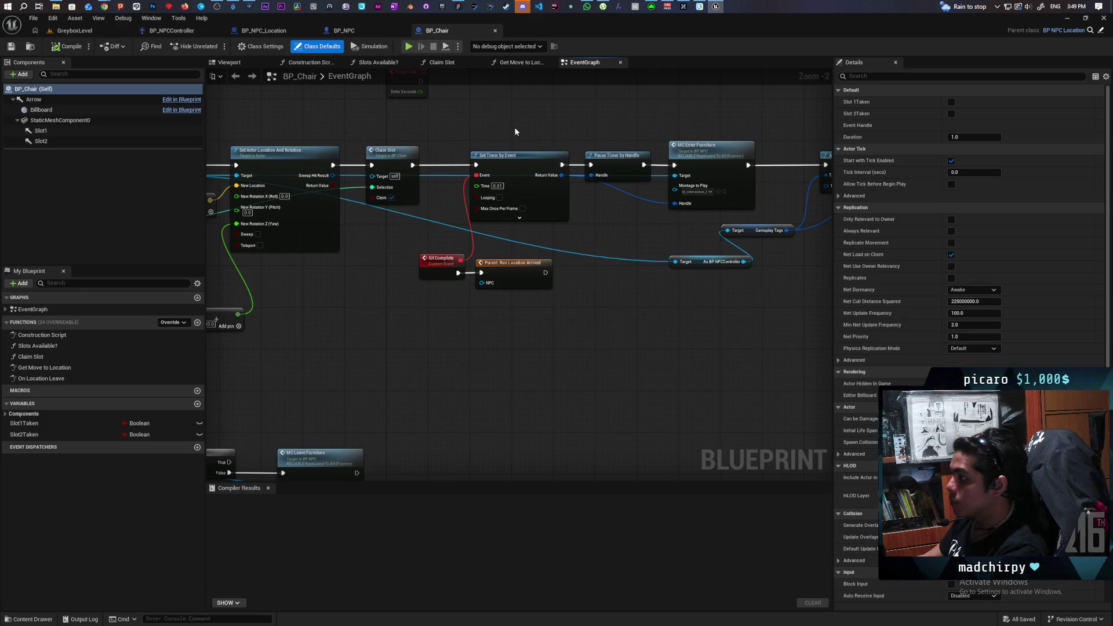
pyautogui.moveTo(515, 129); pyautogui.dragTo(613, 198)
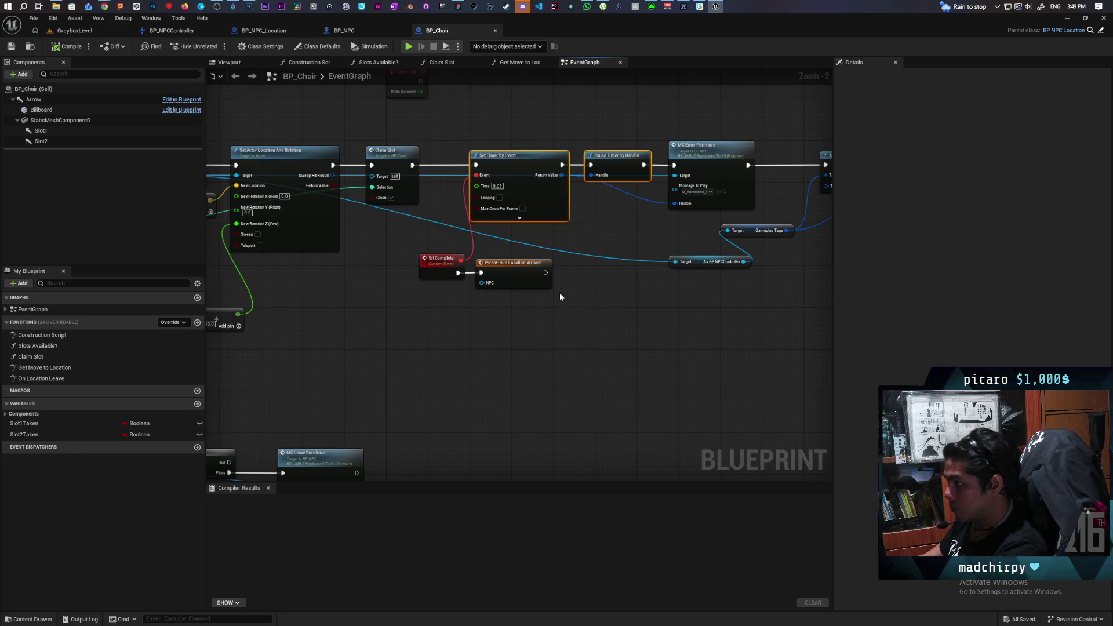
pyautogui.moveTo(559, 292)
pyautogui.mouseDown()
pyautogui.moveTo(580, 304)
pyautogui.moveTo(490, 316)
pyautogui.mouseUp()
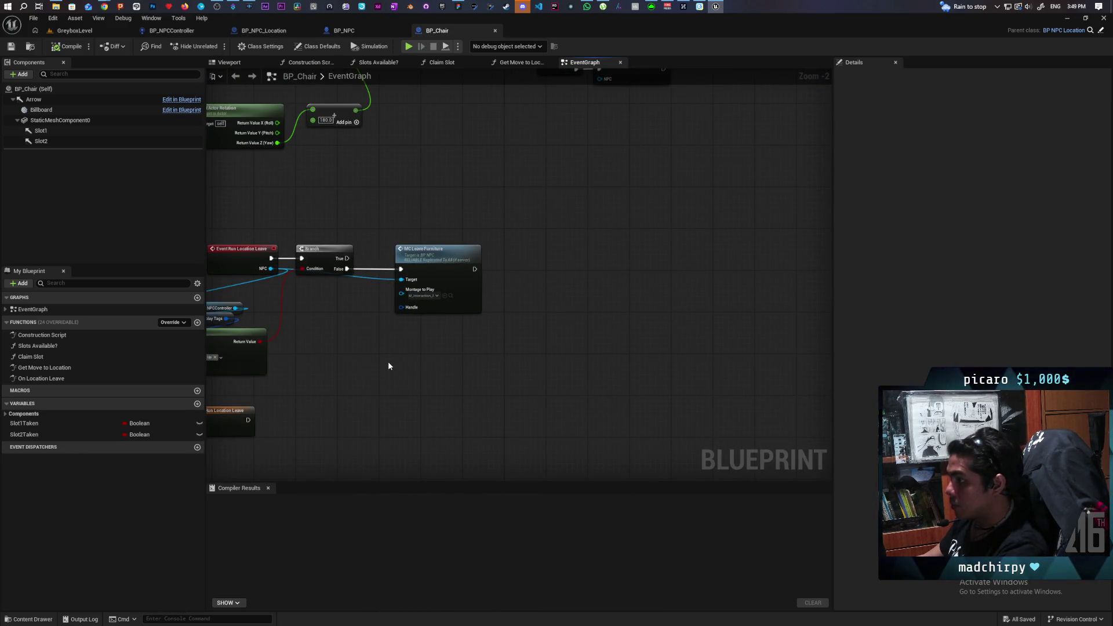
pyautogui.hotkey('ctrl', 'v')
# - Place the timer nodes between Branch and MC Leave Furniture, running MC Leave Furniture after Pause Timer
pyautogui.moveTo(446, 268)
pyautogui.mouseDown()
pyautogui.moveTo(541, 261)
pyautogui.moveTo(597, 272)
pyautogui.mouseUp()
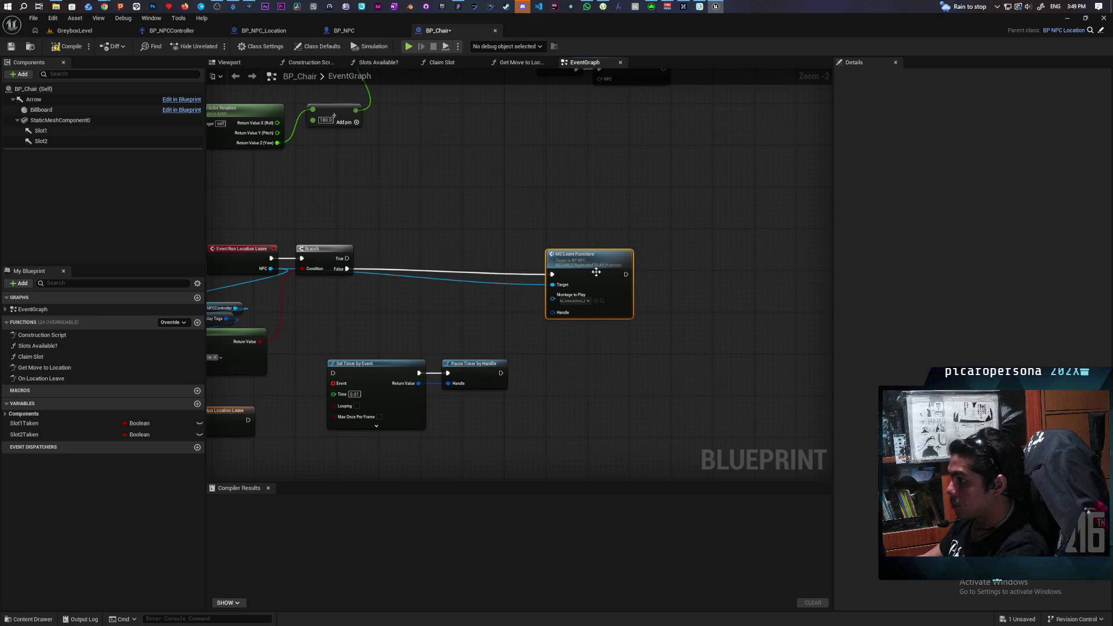
pyautogui.moveTo(521, 345); pyautogui.dragTo(322, 435)
pyautogui.moveTo(385, 378); pyautogui.dragTo(417, 273)
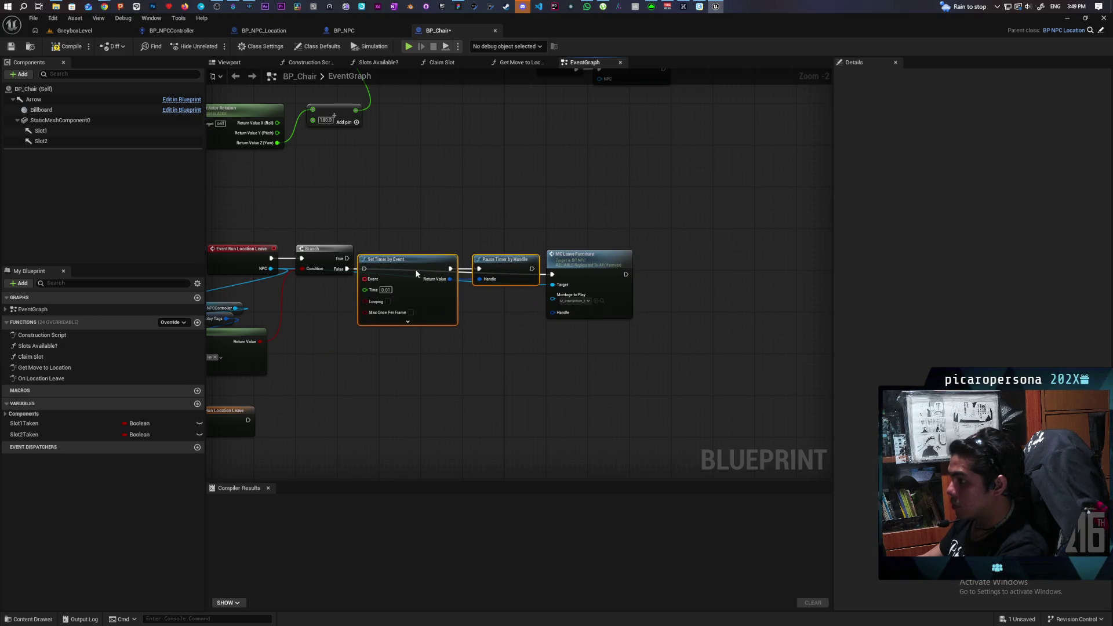
pyautogui.scroll(-1, 380, 272)
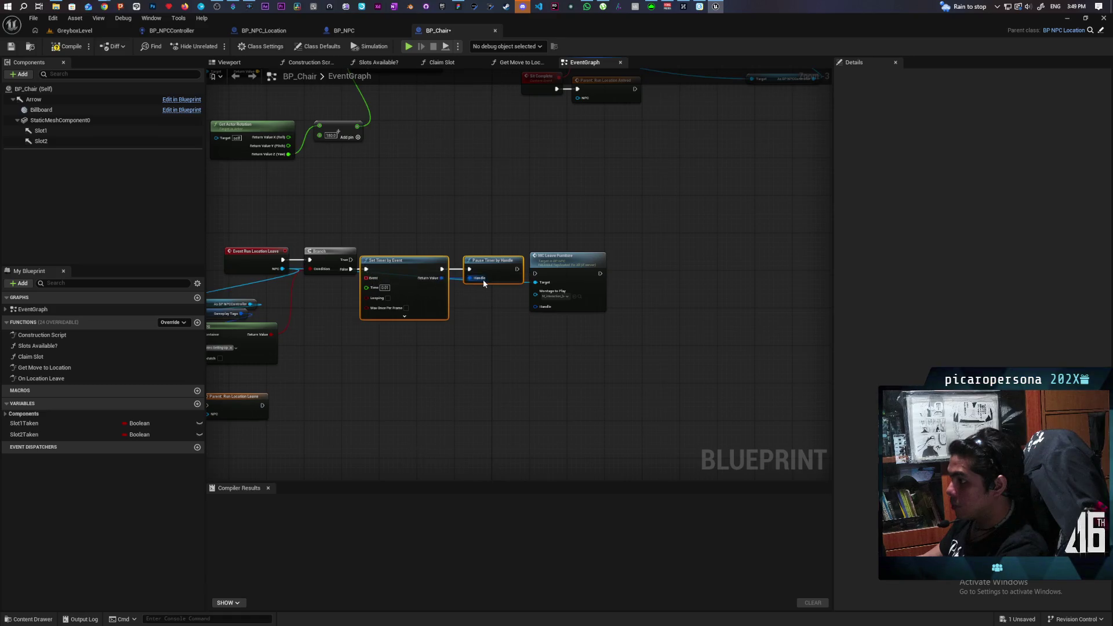
pyautogui.scroll(3, 484, 283)
pyautogui.moveTo(530, 267); pyautogui.dragTo(611, 269)
# - Line up the three chained nodes and feed the timer's Return Value into MC Leave Furniture's Handle
pyautogui.moveTo(368, 231); pyautogui.dragTo(696, 331)
pyautogui.moveTo(377, 250); pyautogui.dragTo(411, 250)
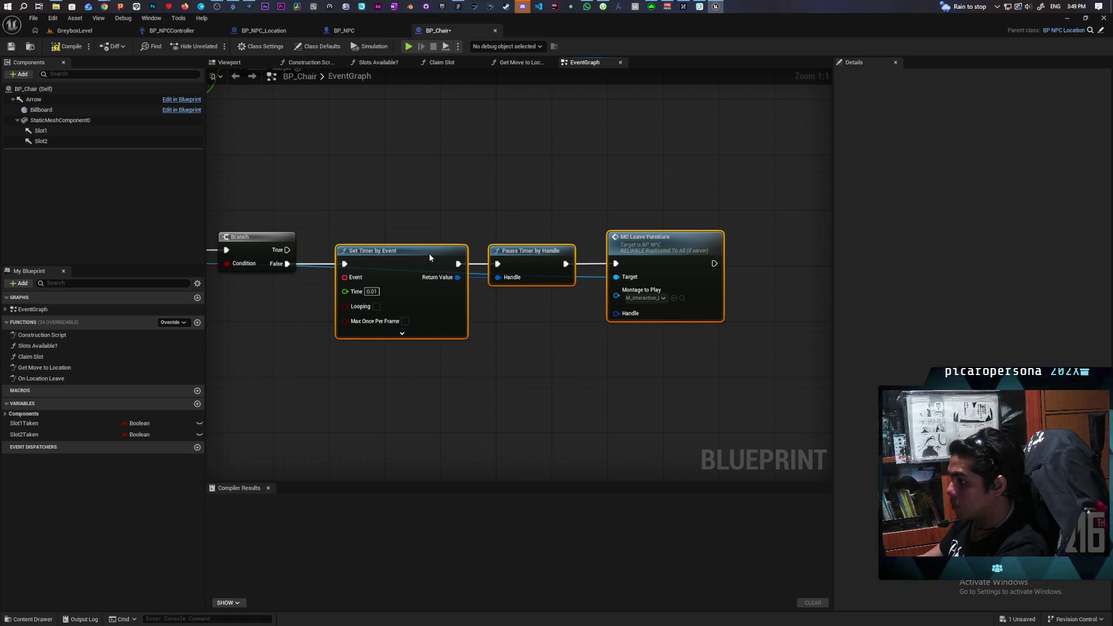
pyautogui.click(458, 371)
pyautogui.moveTo(460, 277); pyautogui.dragTo(617, 314)
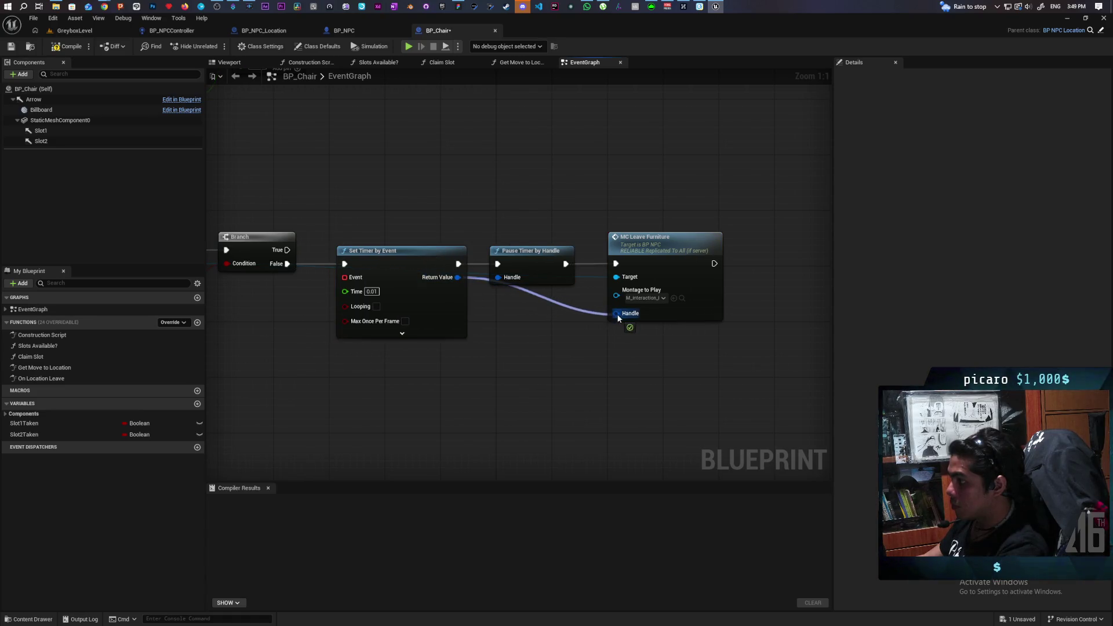
pyautogui.moveTo(514, 386)
pyautogui.mouseDown()
pyautogui.moveTo(572, 365)
pyautogui.moveTo(520, 352)
pyautogui.mouseUp()
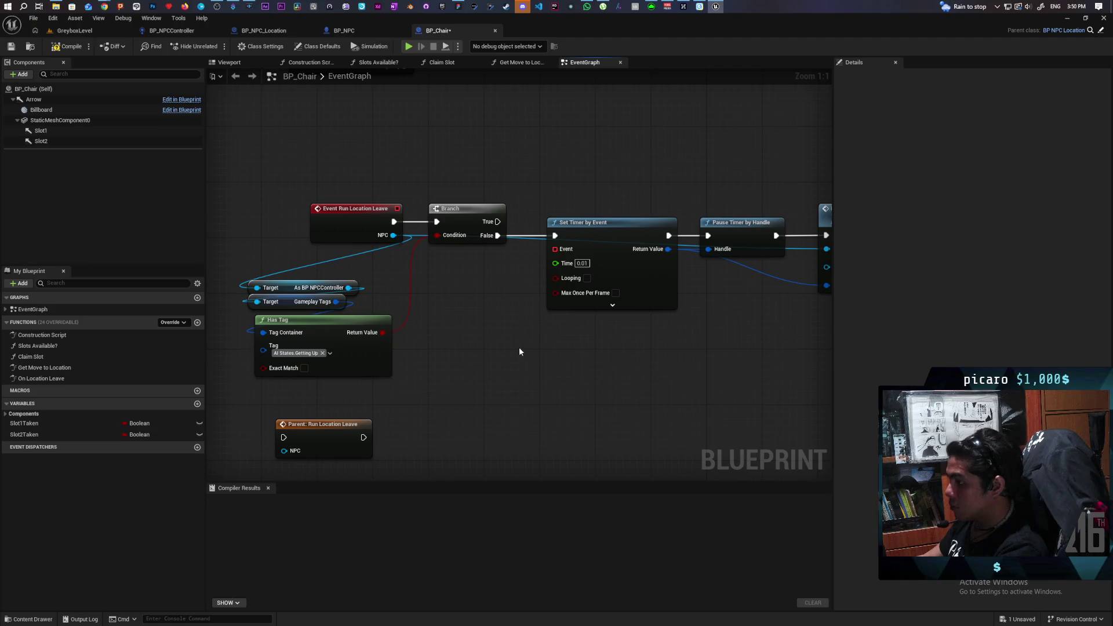
# - Add a custom event named 'Get Up Complete' and bind it to Set Timer's Event pin
pyautogui.rightClick(493, 351)
pyautogui.write('Get Up')
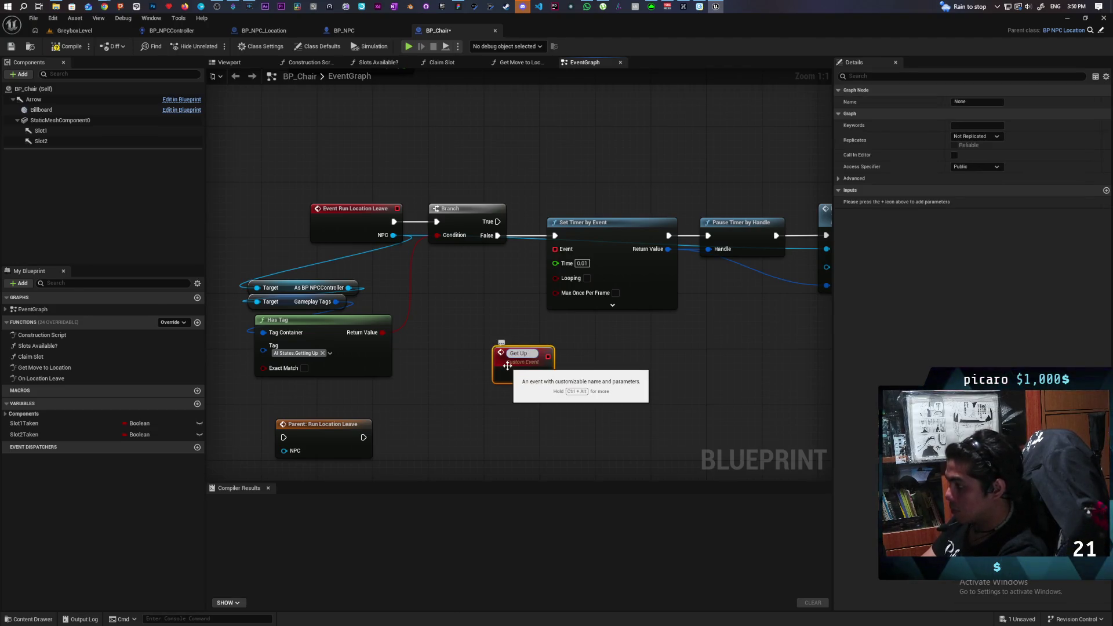
pyautogui.write(' Comp')
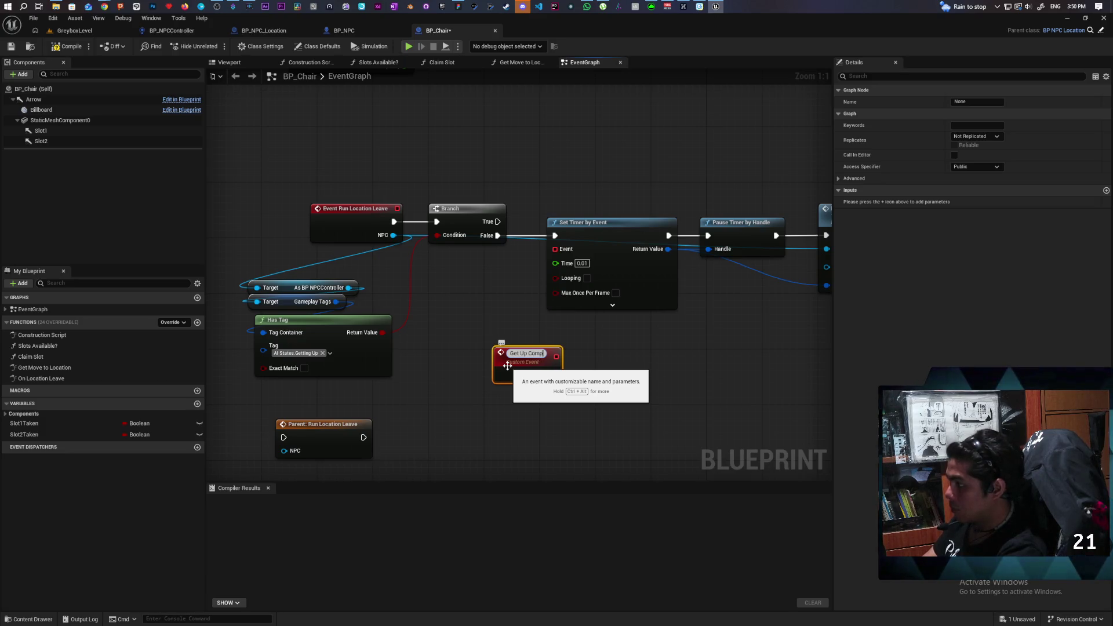
pyautogui.write('lete')
pyautogui.click(580, 380)
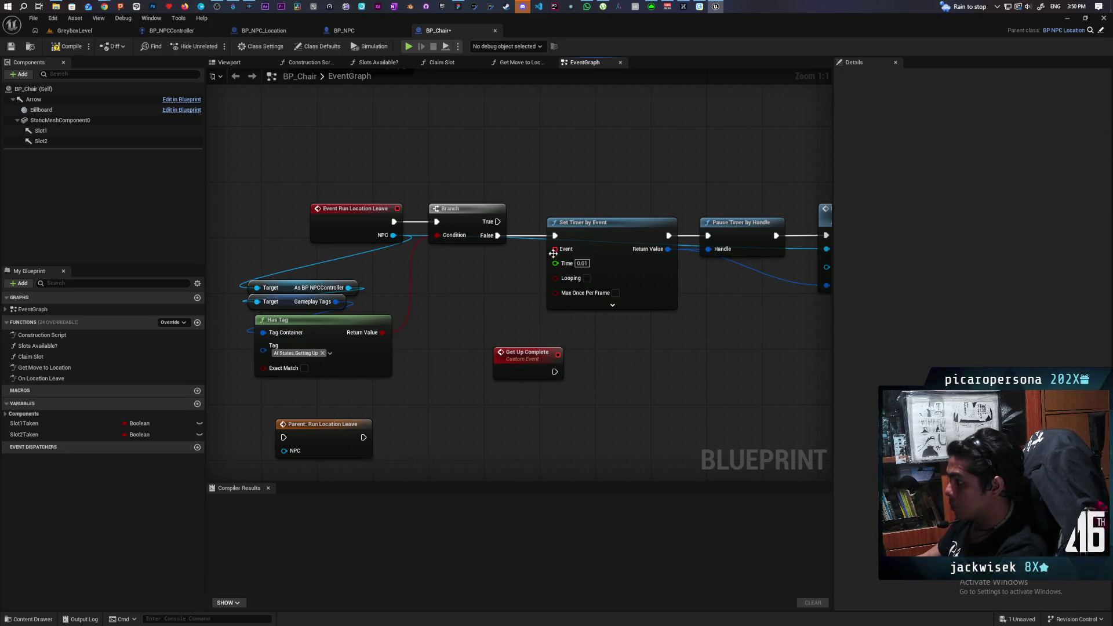
pyautogui.moveTo(553, 250); pyautogui.dragTo(558, 354)
# - Make Get Up Complete call Parent: Run Location Leave and arrange the nodes beside it
pyautogui.moveTo(323, 424); pyautogui.dragTo(657, 347)
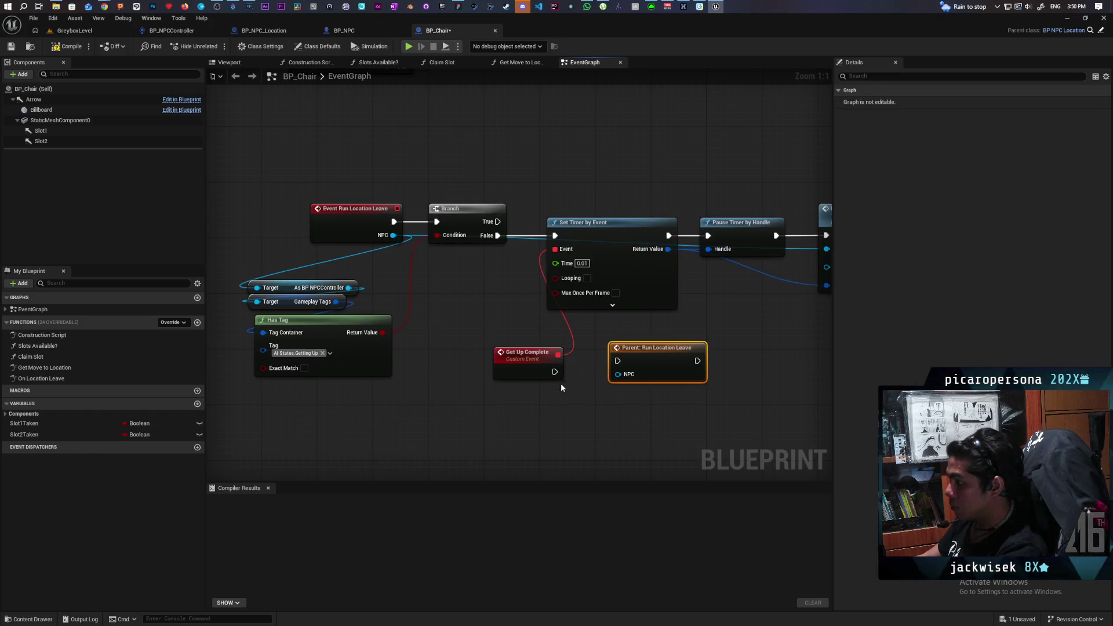
pyautogui.moveTo(555, 371)
pyautogui.mouseDown()
pyautogui.moveTo(596, 385)
pyautogui.moveTo(617, 360)
pyautogui.moveTo(499, 359)
pyautogui.mouseUp()
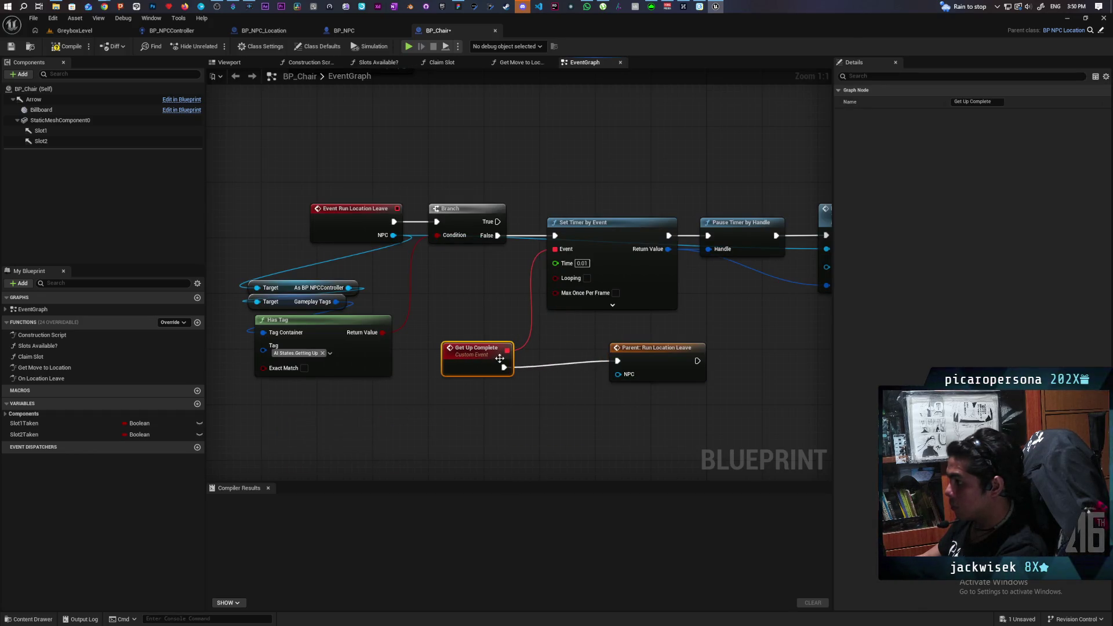
pyautogui.moveTo(659, 366); pyautogui.dragTo(600, 366)
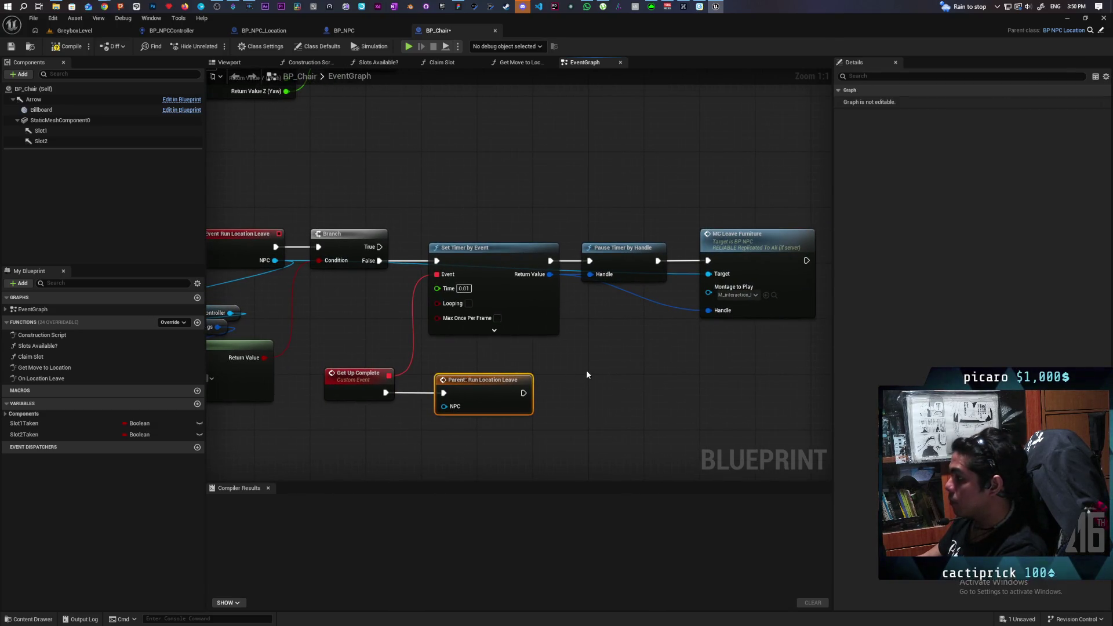
pyautogui.scroll(-1, 587, 370)
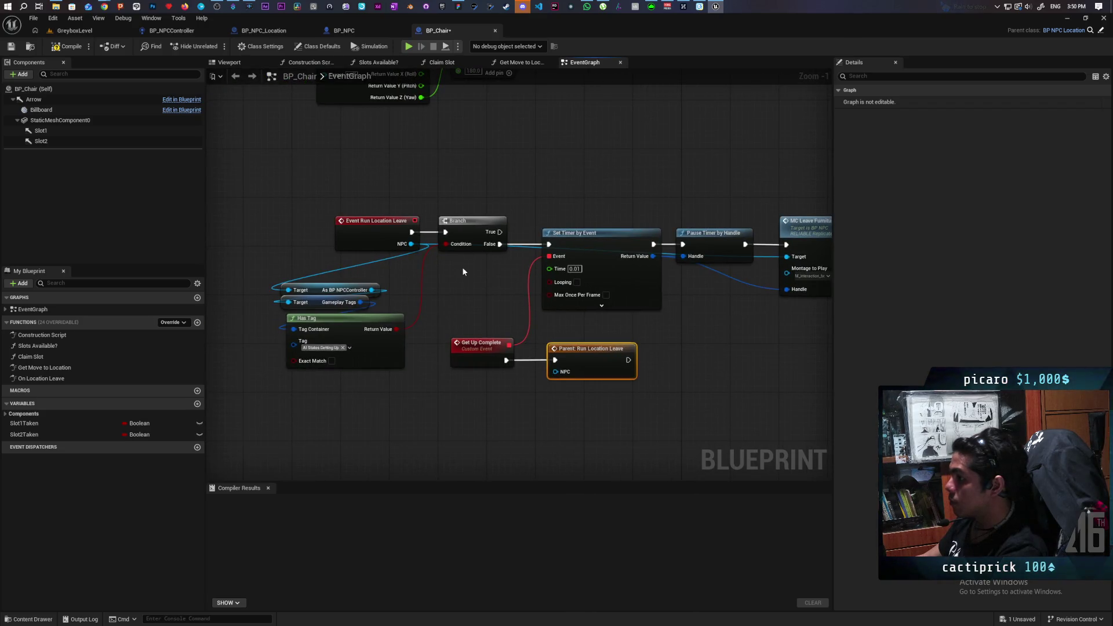
pyautogui.moveTo(463, 271); pyautogui.dragTo(358, 291)
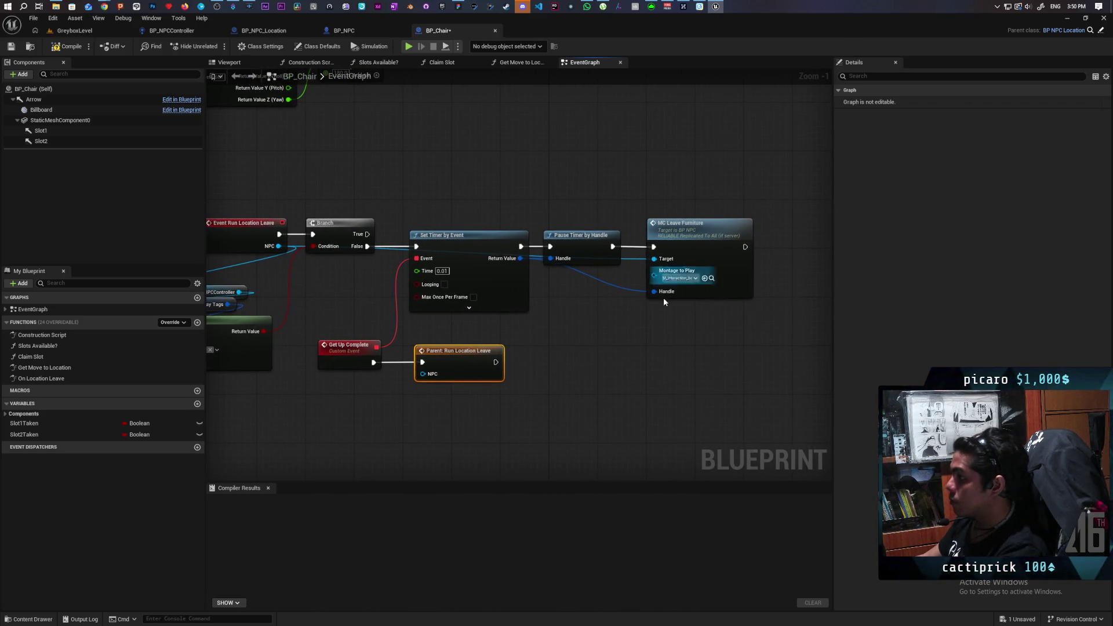
pyautogui.moveTo(468, 363); pyautogui.dragTo(649, 369)
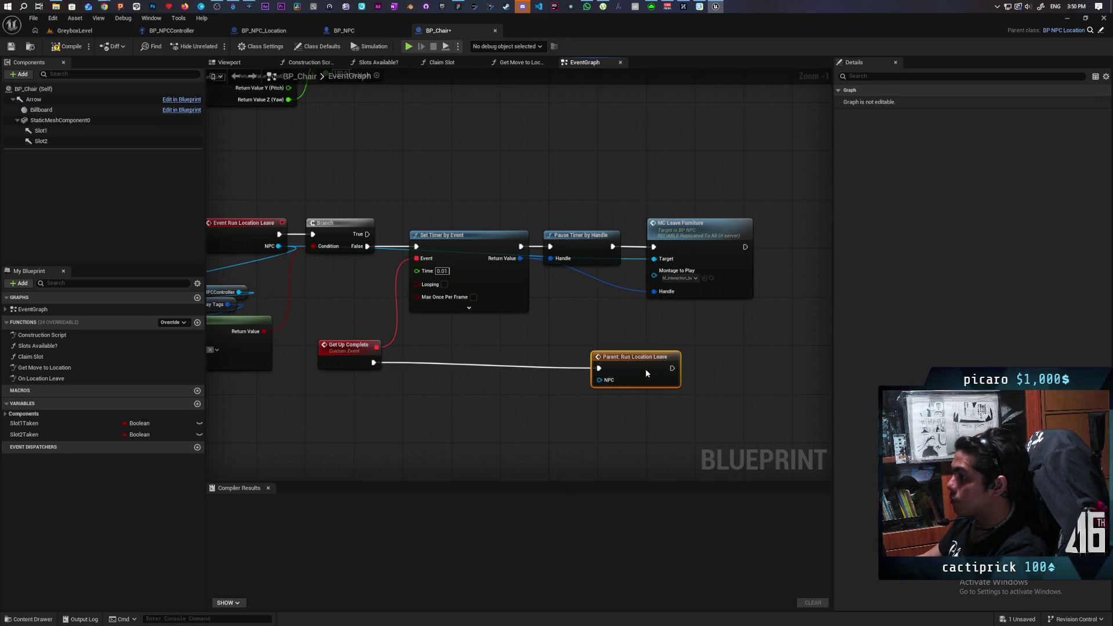
pyautogui.click(359, 31)
# - In BP_NPC, select the Add Gameplay Tag, both Remove Gameplay Tag and Gameplay Tags nodes, then return to BP_Chair
pyautogui.moveTo(495, 187); pyautogui.dragTo(408, 209)
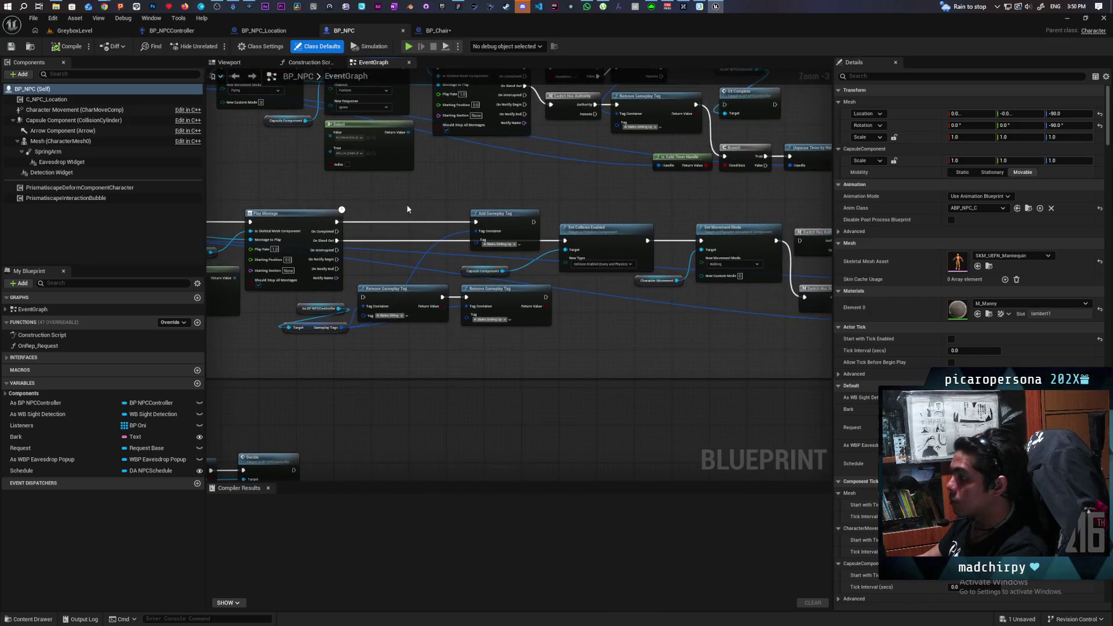
pyautogui.moveTo(338, 349)
pyautogui.mouseDown()
pyautogui.moveTo(486, 321)
pyautogui.moveTo(552, 286)
pyautogui.mouseUp()
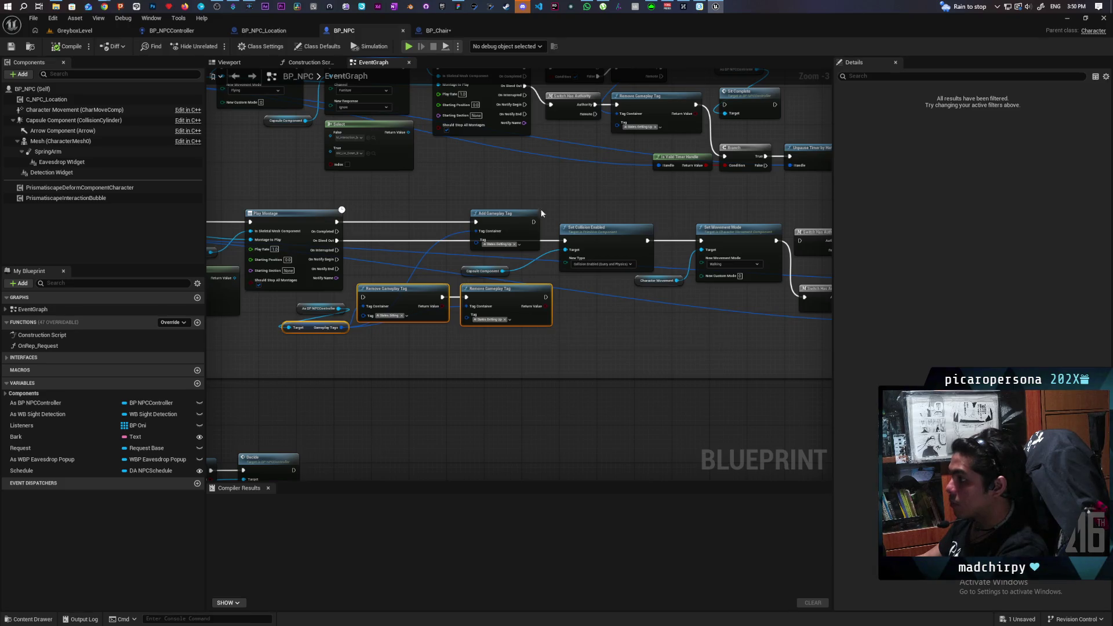
pyautogui.click(531, 312)
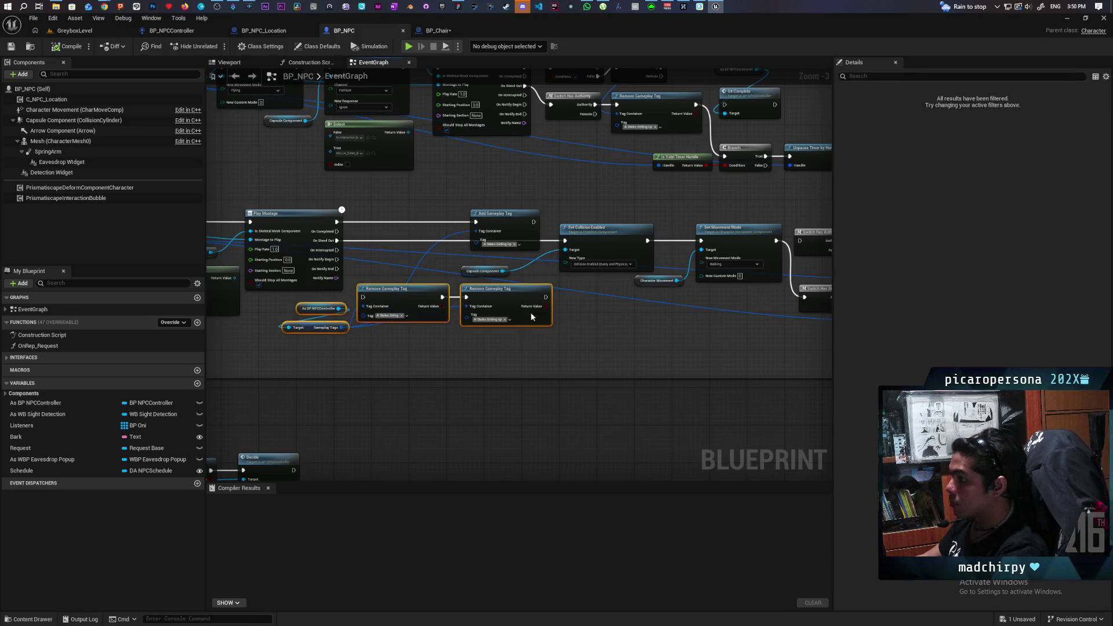
pyautogui.moveTo(448, 347); pyautogui.dragTo(283, 313)
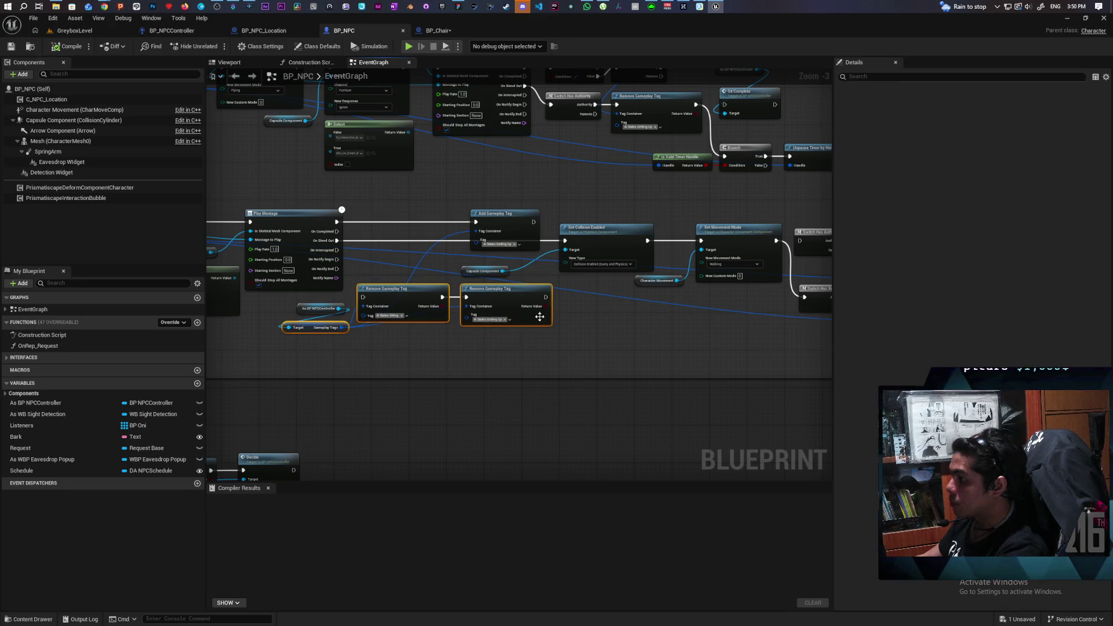
pyautogui.keyDown('ctrl'); pyautogui.click(500, 212); pyautogui.keyUp('ctrl')
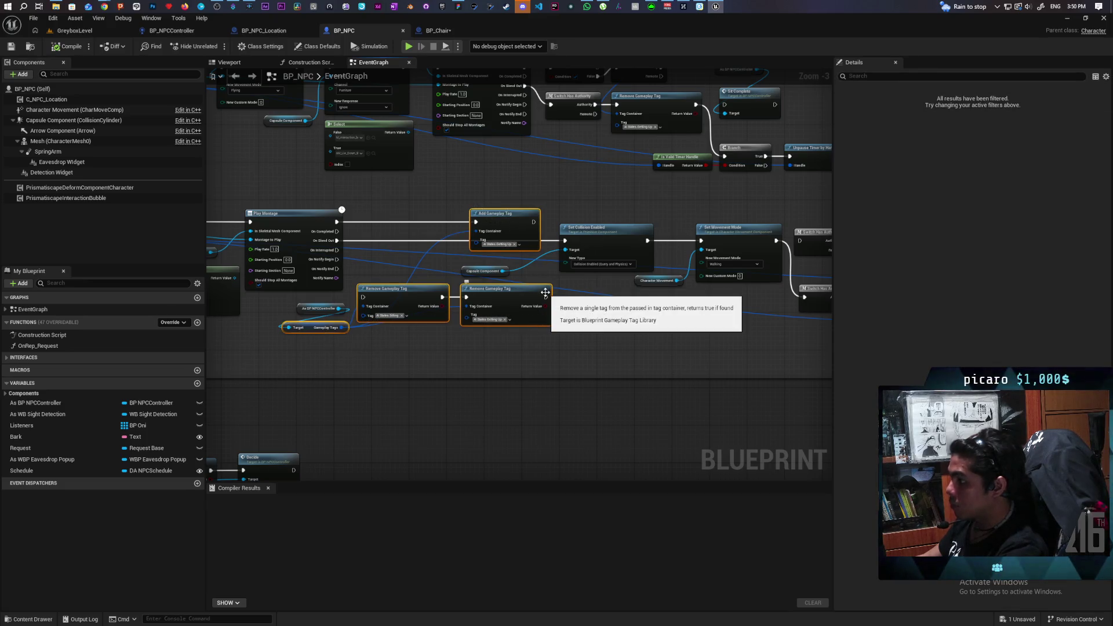
pyautogui.click(435, 30)
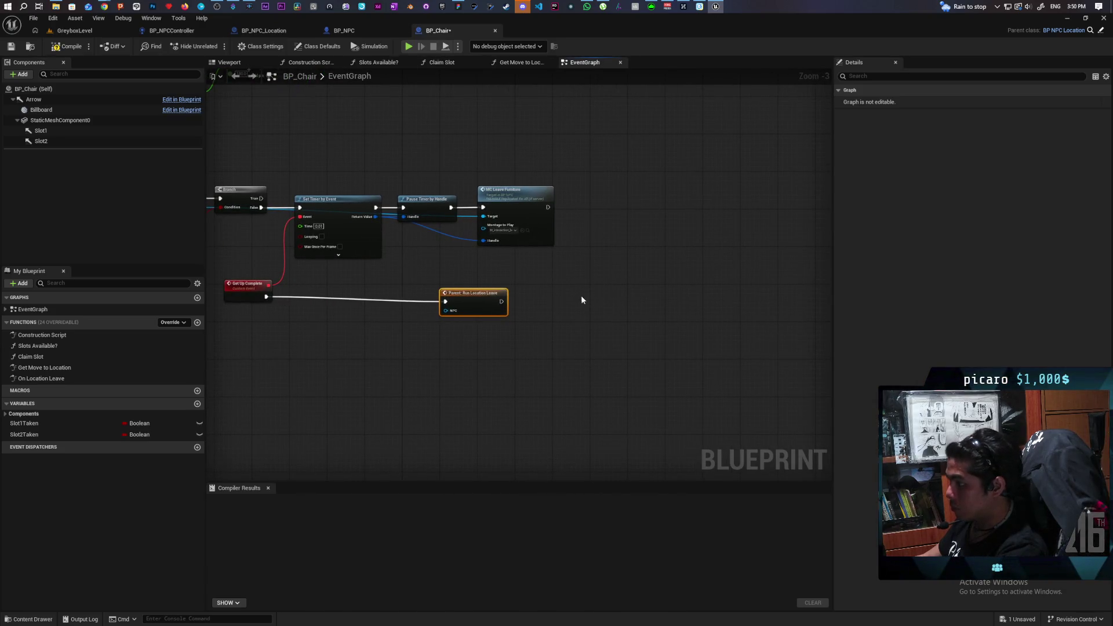
# - Paste the tag nodes and run Add Gameplay Tag right after MC Leave Furniture
pyautogui.hotkey('ctrl', 'v')
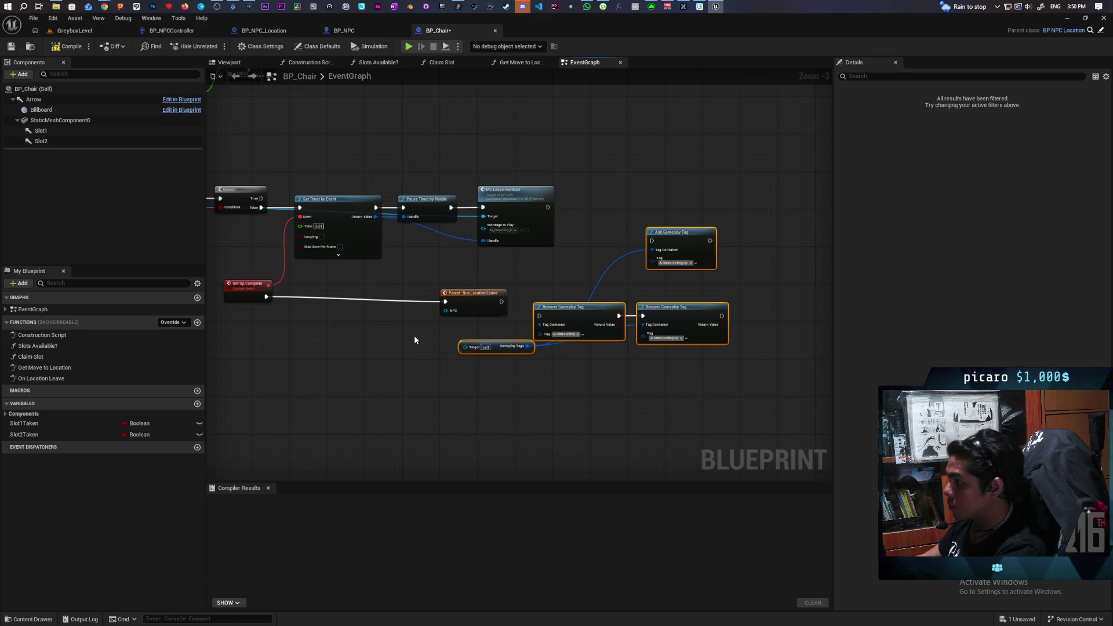
pyautogui.click(499, 347)
pyautogui.moveTo(498, 347); pyautogui.dragTo(420, 337)
pyautogui.moveTo(672, 232); pyautogui.dragTo(639, 194)
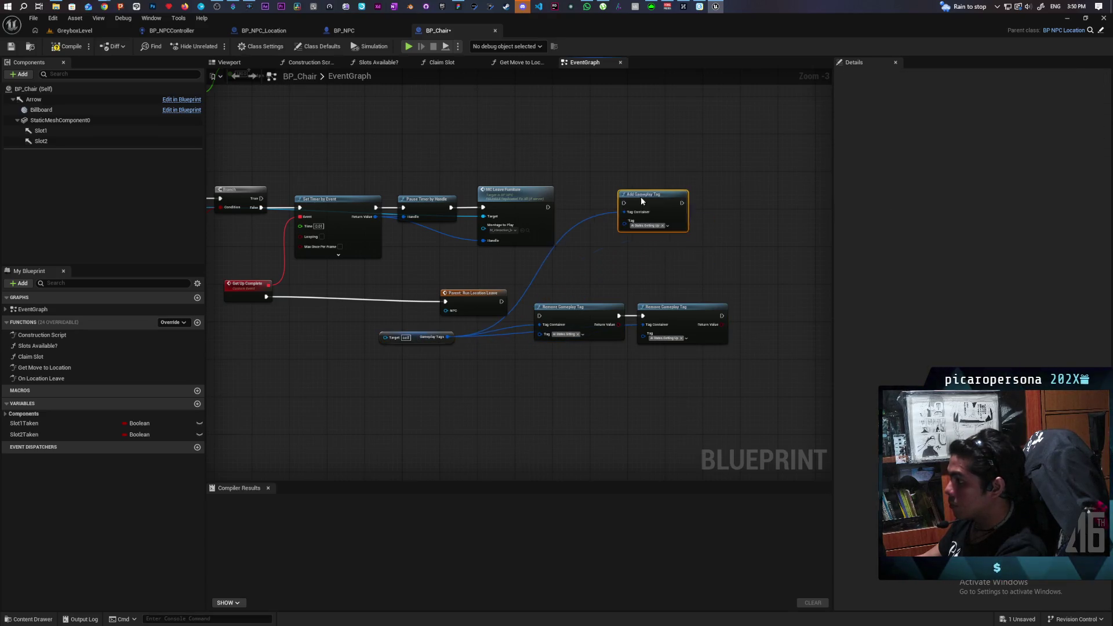
pyautogui.moveTo(548, 207)
pyautogui.mouseDown()
pyautogui.moveTo(619, 203)
pyautogui.moveTo(613, 211)
pyautogui.mouseUp()
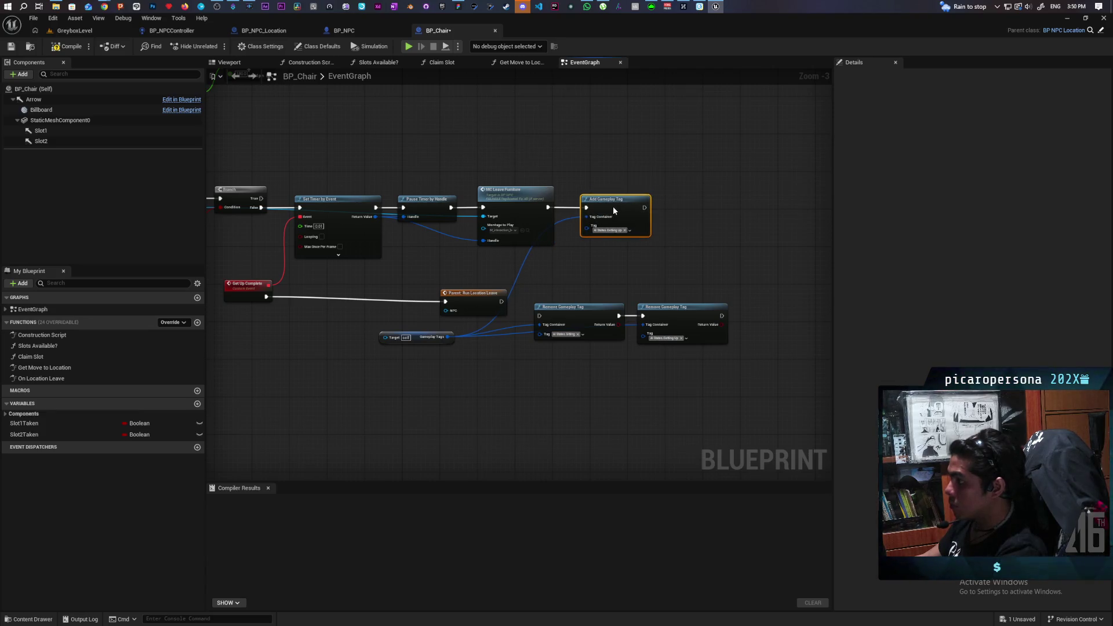
# - Insert both Remove Gameplay Tag nodes between Get Up Complete and Parent: Run Location Leave
pyautogui.moveTo(417, 338); pyautogui.dragTo(407, 274)
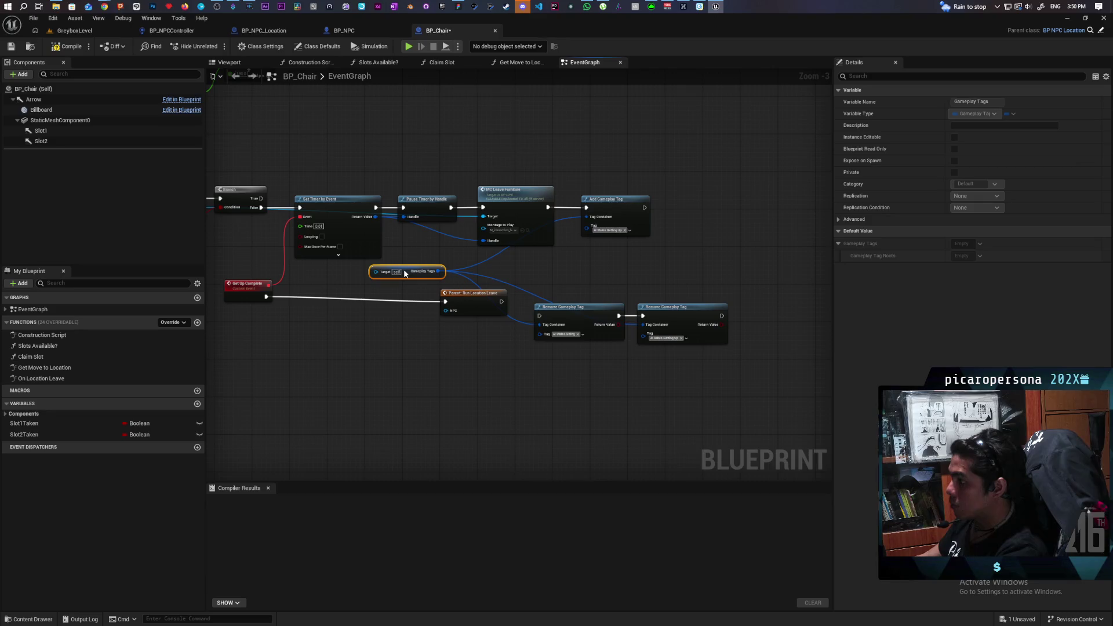
pyautogui.moveTo(561, 375)
pyautogui.mouseDown()
pyautogui.moveTo(725, 302)
pyautogui.moveTo(364, 302)
pyautogui.moveTo(403, 321)
pyautogui.mouseUp()
pyautogui.moveTo(474, 302); pyautogui.dragTo(595, 301)
pyautogui.moveTo(368, 356); pyautogui.dragTo(264, 313)
pyautogui.moveTo(287, 321)
pyautogui.mouseDown()
pyautogui.moveTo(324, 297)
pyautogui.moveTo(286, 309)
pyautogui.moveTo(313, 306)
pyautogui.mouseUp()
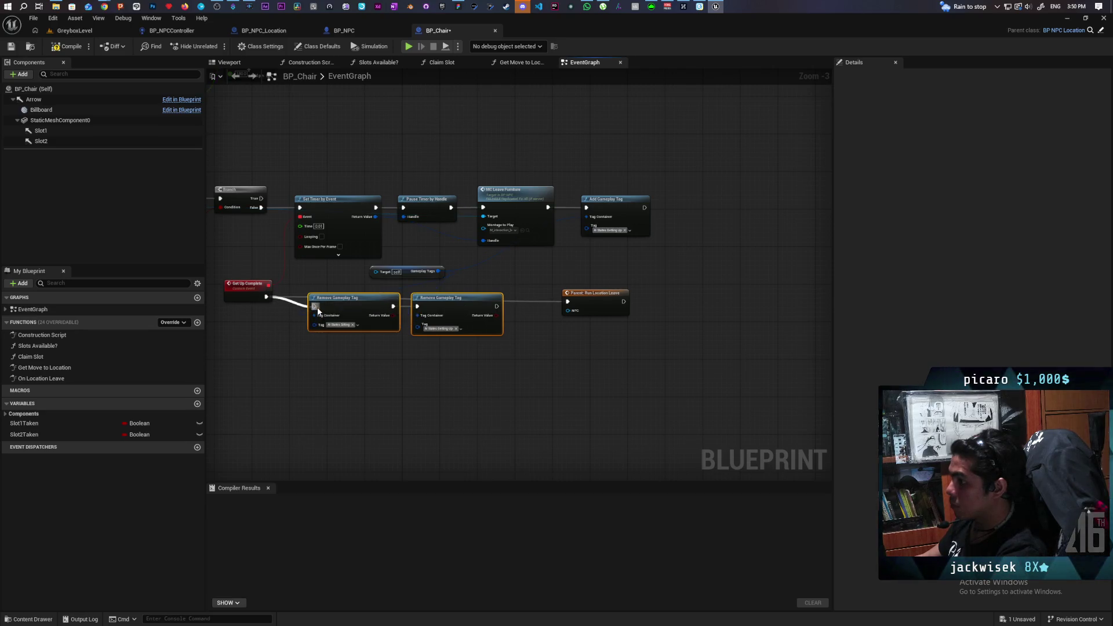
pyautogui.moveTo(496, 306); pyautogui.dragTo(568, 302)
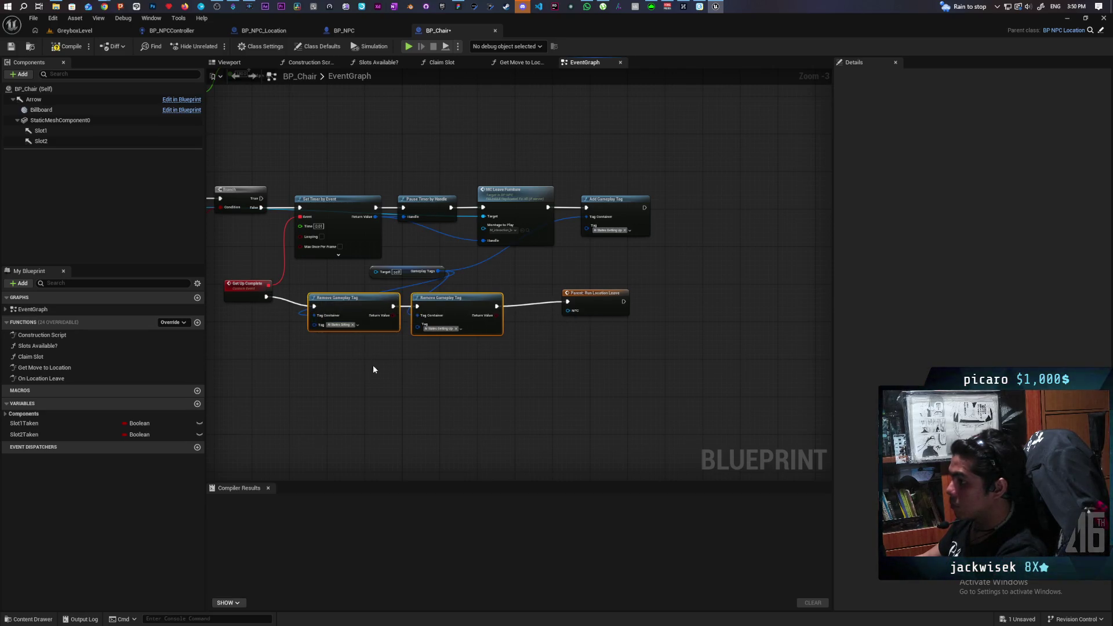
pyautogui.moveTo(459, 318); pyautogui.dragTo(472, 308)
pyautogui.moveTo(600, 307); pyautogui.dragTo(571, 302)
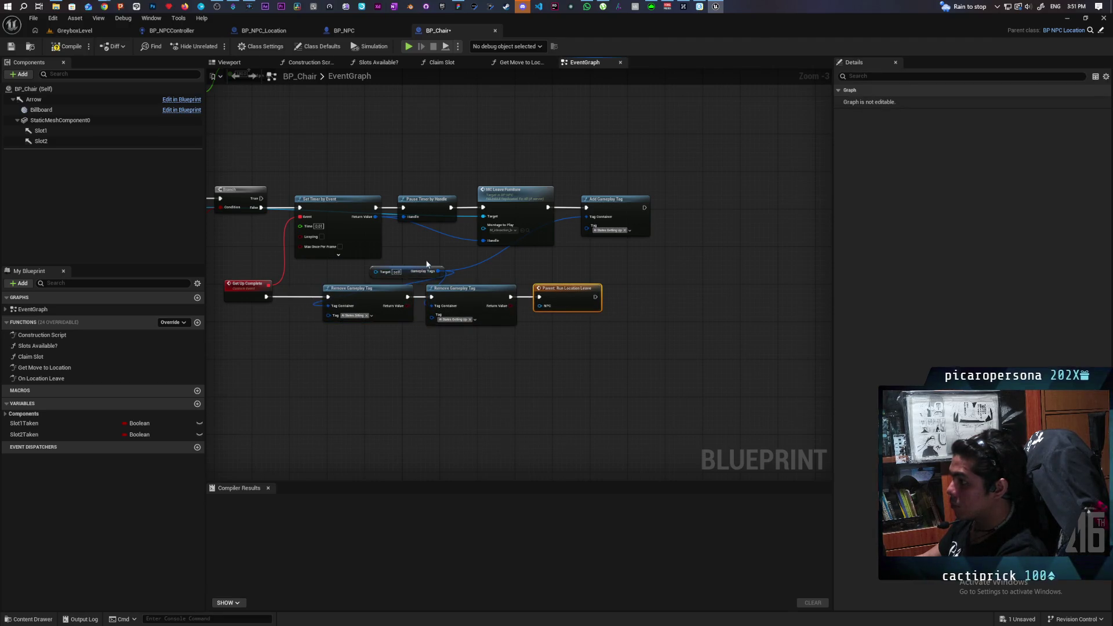
# - Target the Gameplay Tags getter at the NPC controller and compile BP_Chair
pyautogui.moveTo(438, 284); pyautogui.dragTo(471, 310)
pyautogui.moveTo(410, 214)
pyautogui.mouseDown()
pyautogui.moveTo(597, 290)
pyautogui.moveTo(591, 277)
pyautogui.mouseUp()
pyautogui.click(520, 276)
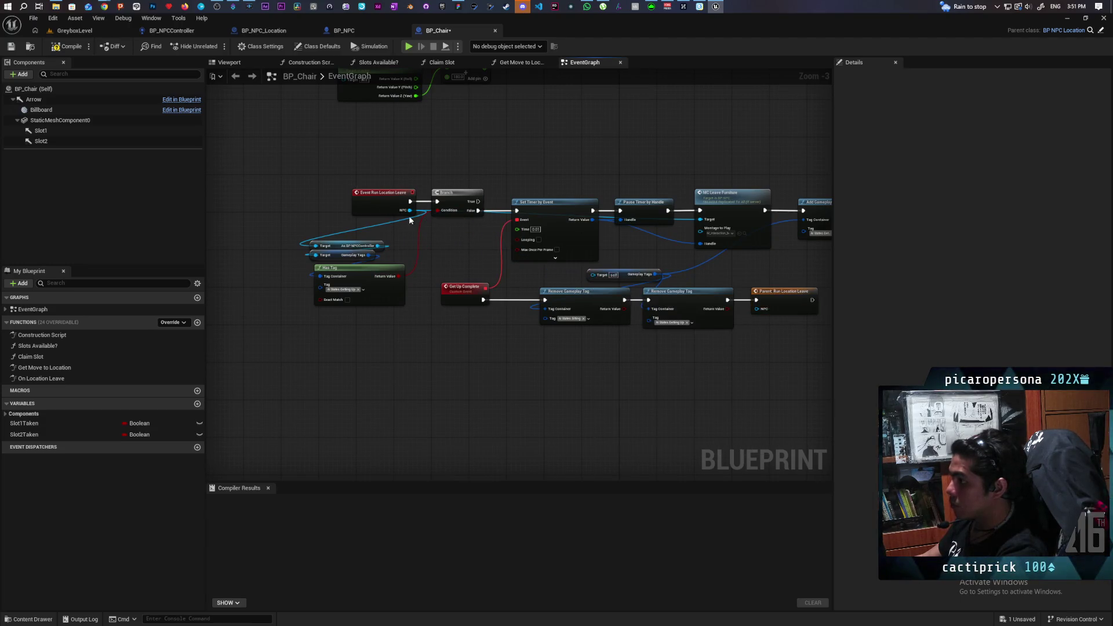
pyautogui.moveTo(380, 246)
pyautogui.mouseDown()
pyautogui.moveTo(608, 273)
pyautogui.moveTo(593, 275)
pyautogui.mouseUp()
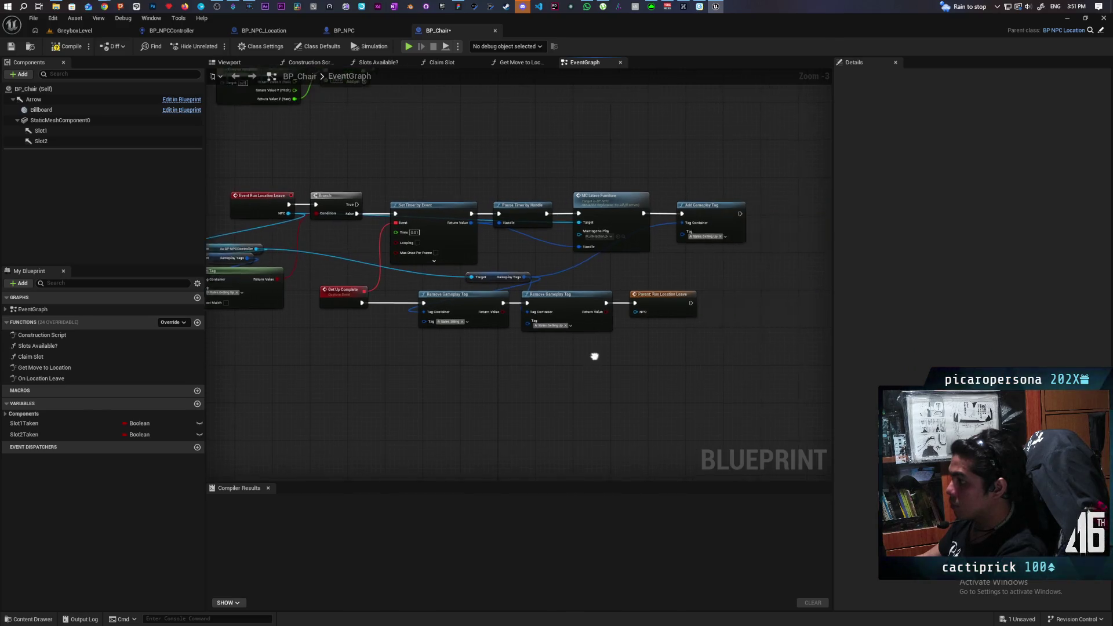
pyautogui.click(65, 50)
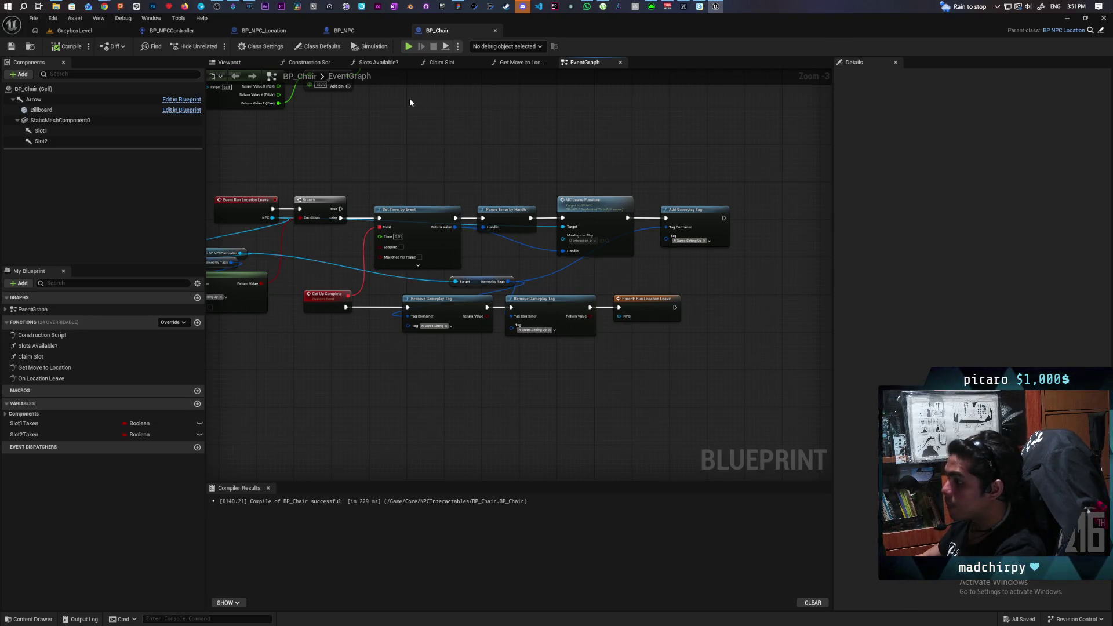
# - Attempt a playtest and open the blueprint that failed to compile, BP_NPCController
pyautogui.click(74, 31)
pyautogui.hotkey('alt', 'p')
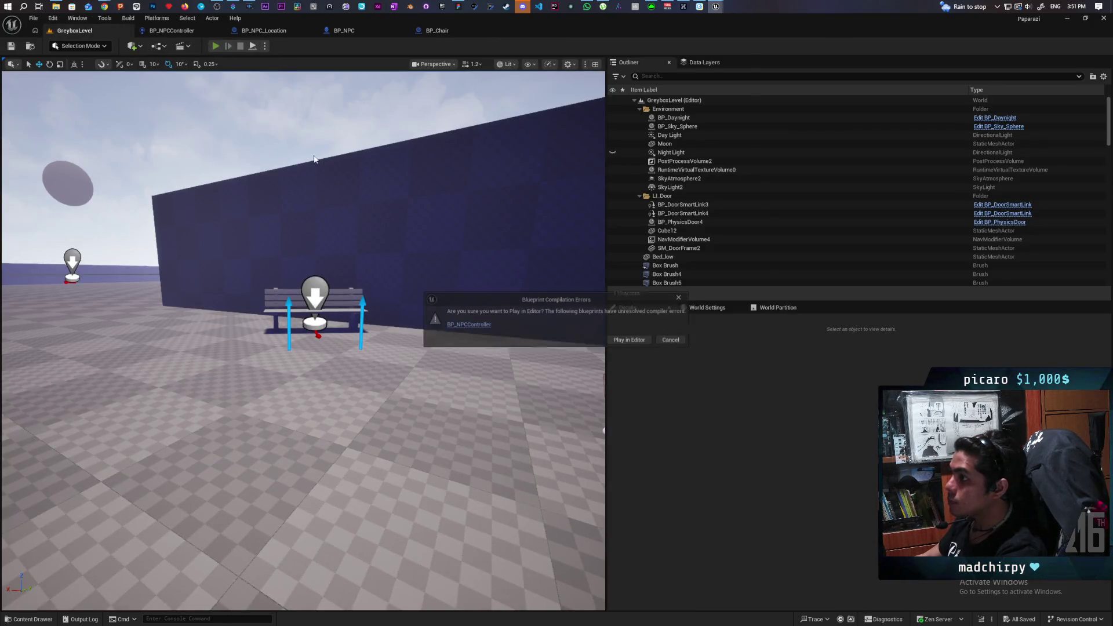
pyautogui.click(469, 324)
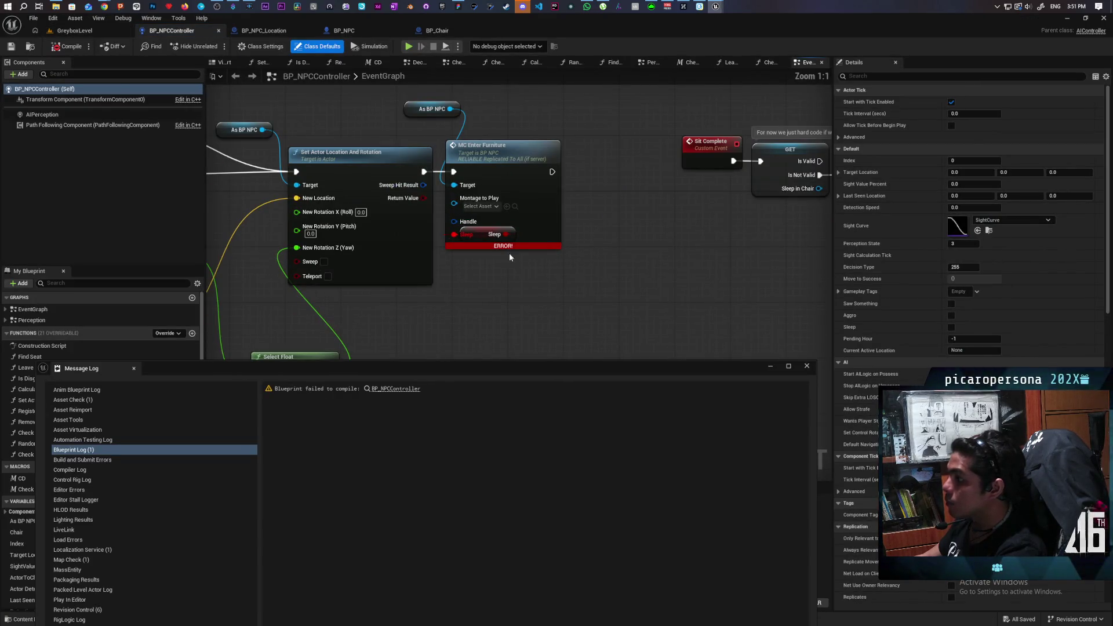
# - Detach the Sleep getter from MC Enter Furniture, compile and save BP_NPCController, and return to GreyboxLevel
pyautogui.moveTo(481, 231); pyautogui.dragTo(454, 306)
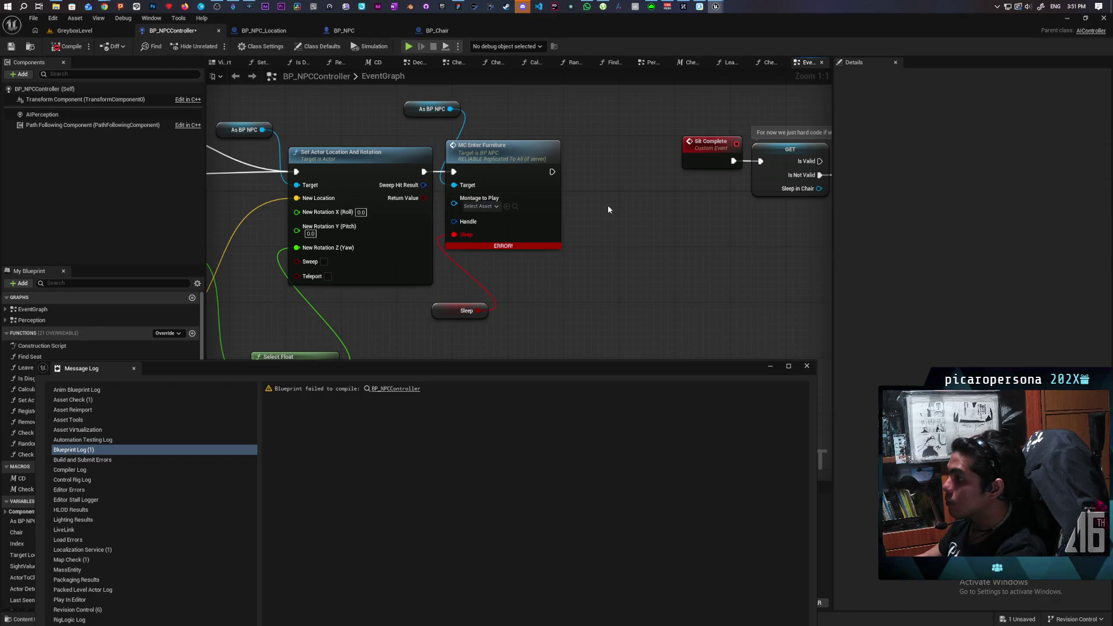
pyautogui.moveTo(502, 147)
pyautogui.mouseDown()
pyautogui.moveTo(577, 142)
pyautogui.moveTo(560, 157)
pyautogui.mouseUp()
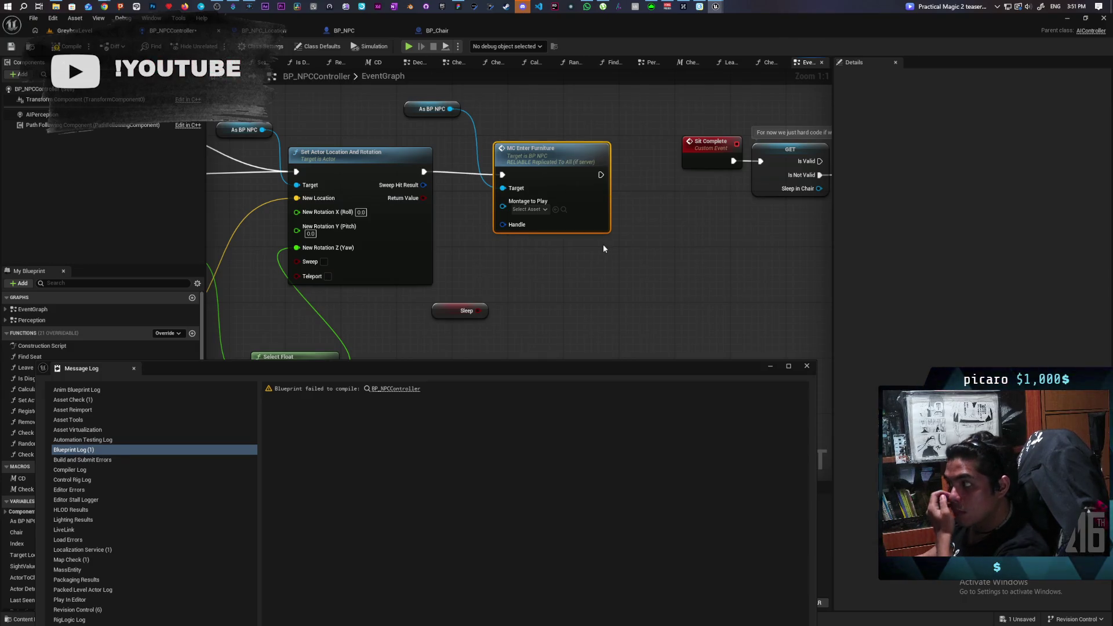
pyautogui.scroll(-5, 603, 245)
pyautogui.scroll(3, 581, 242)
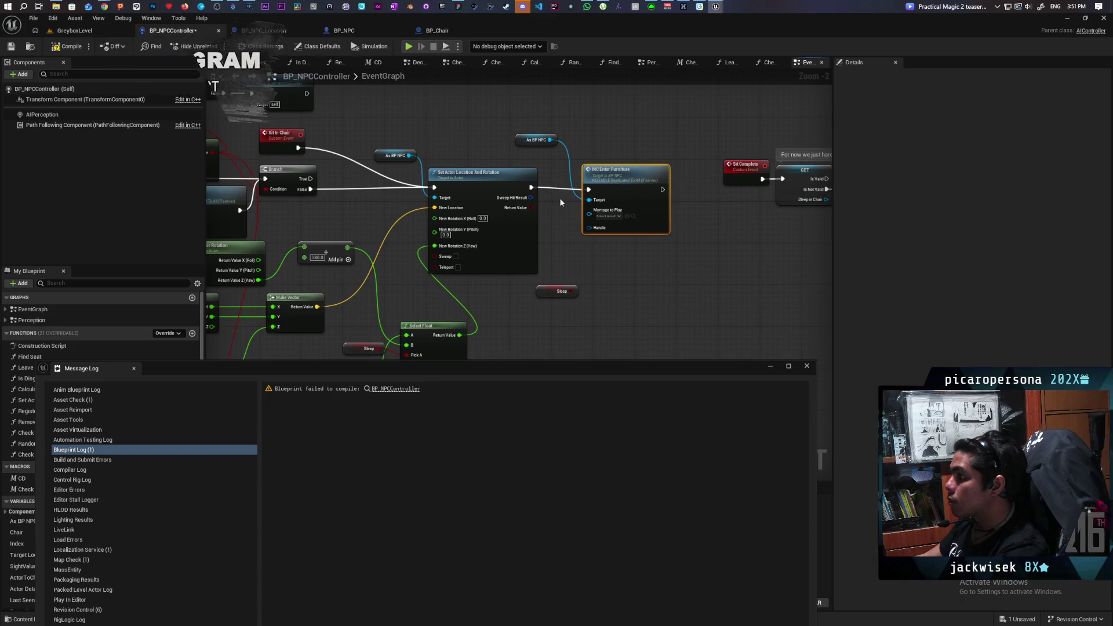
pyautogui.keyDown('alt'); pyautogui.click(531, 187); pyautogui.keyUp('alt')
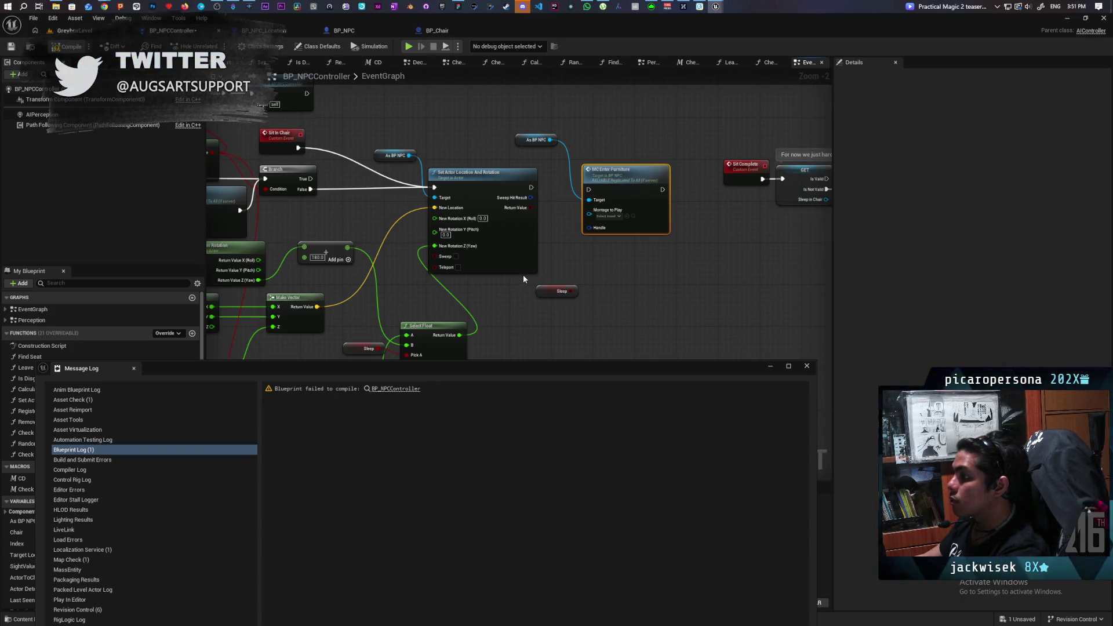
pyautogui.press('F7')
pyautogui.hotkey('ctrl', 's')
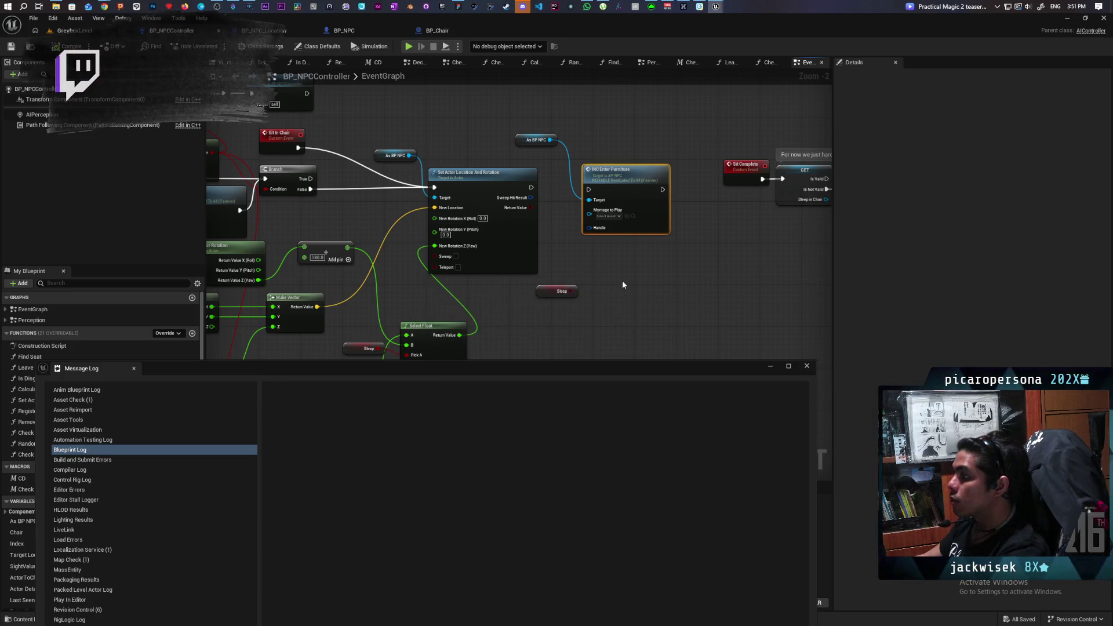
pyautogui.click(87, 32)
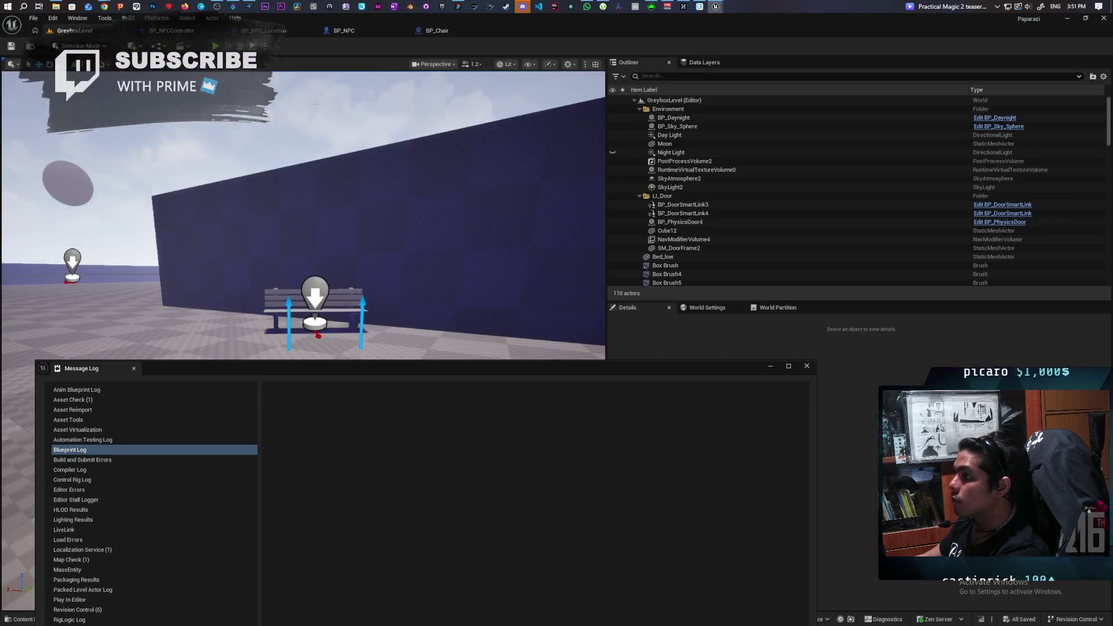
# - Playtest GreyboxLevel, walking toward the NPCs, until the Accessed None error reading Bed appears
pyautogui.click(807, 368)
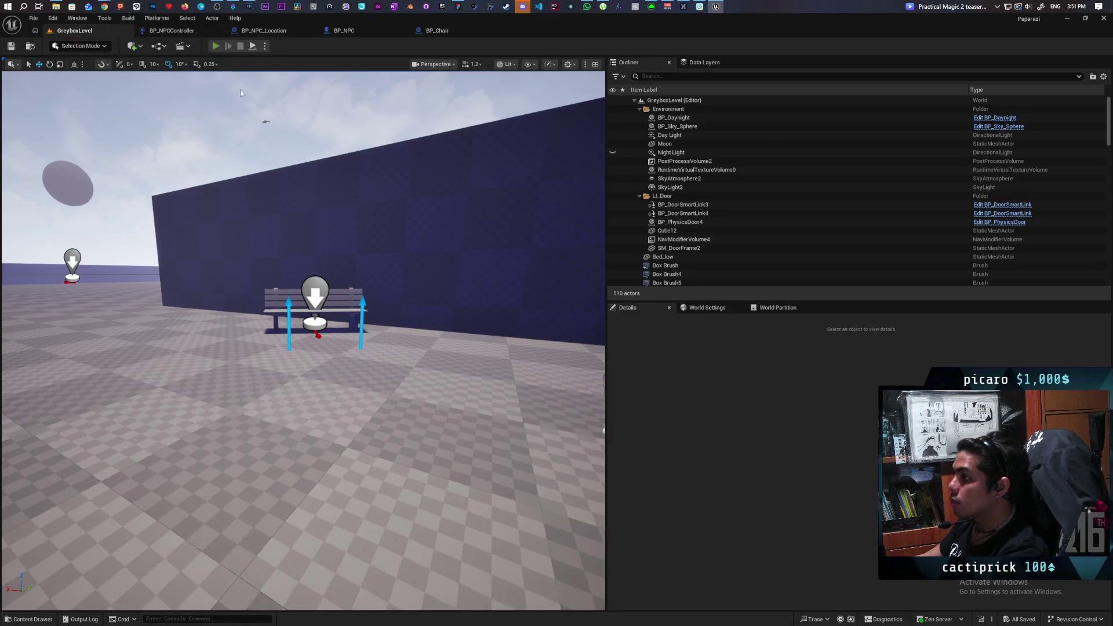
pyautogui.hotkey('alt', 'p')
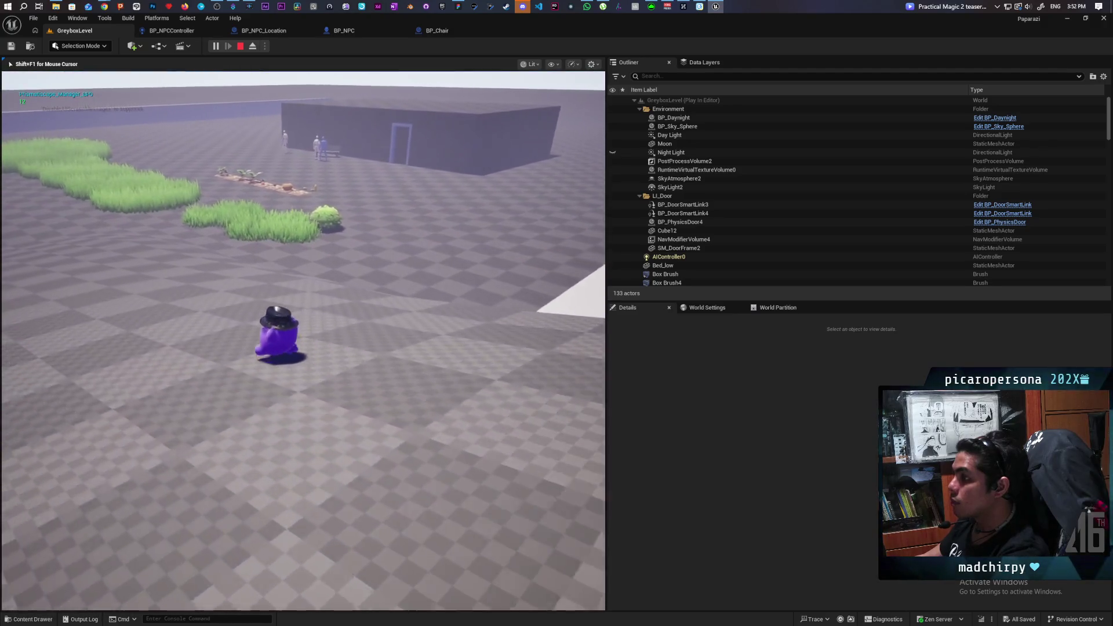
pyautogui.press('w')
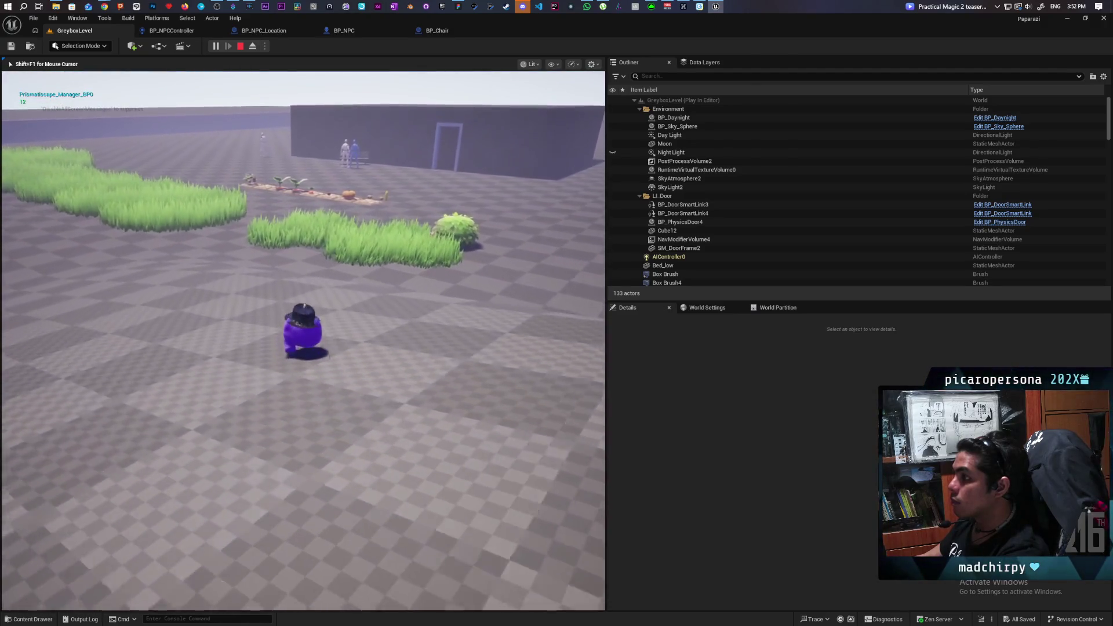
pyautogui.press('w')
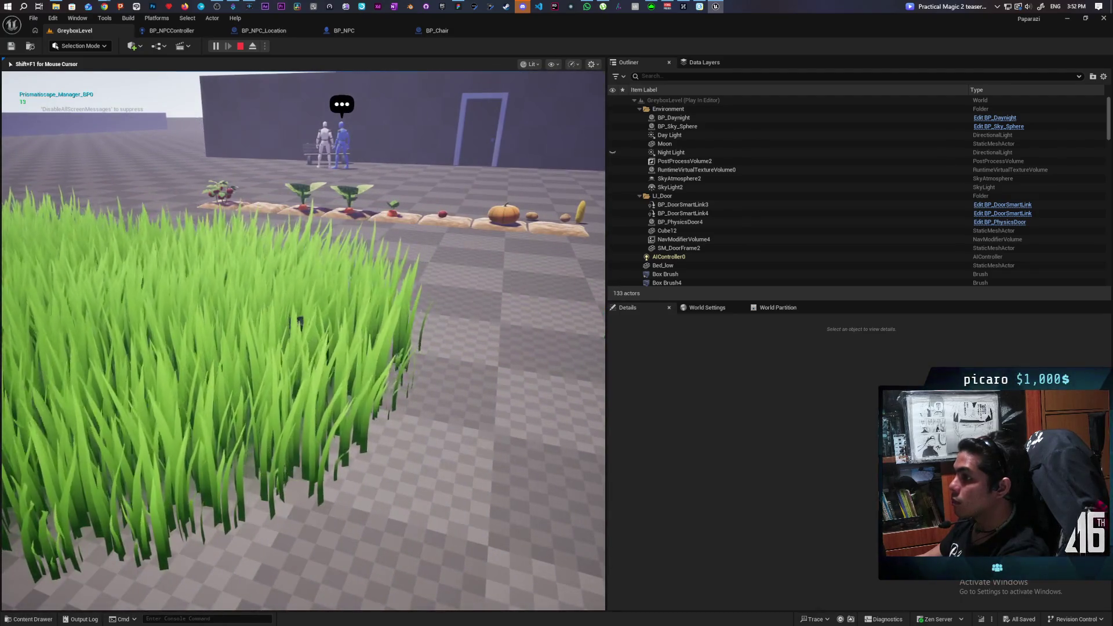
pyautogui.press('Escape')
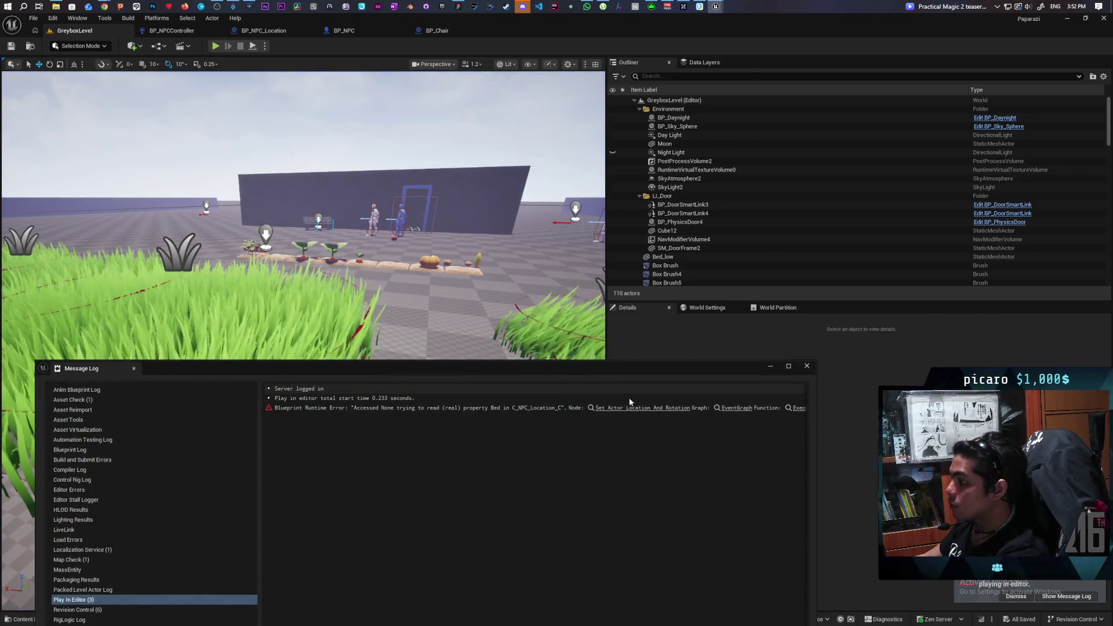
# - Follow the error link to Set Actor Location And Rotation in BP_NPCController, save, and switch to BP_Chair
pyautogui.click(635, 411)
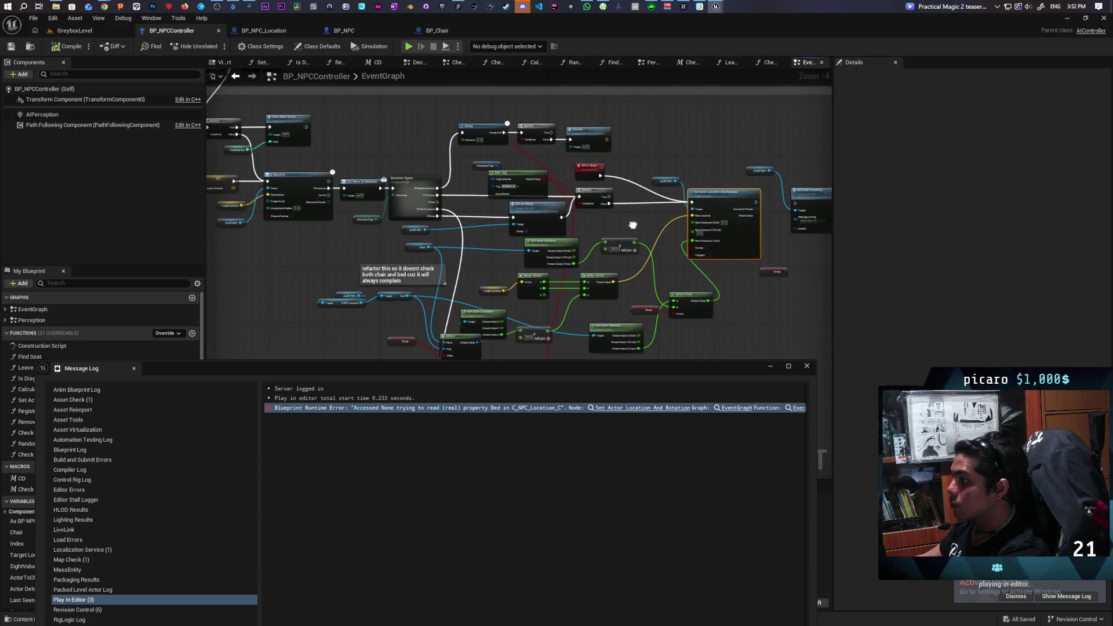
pyautogui.scroll(1, 479, 215)
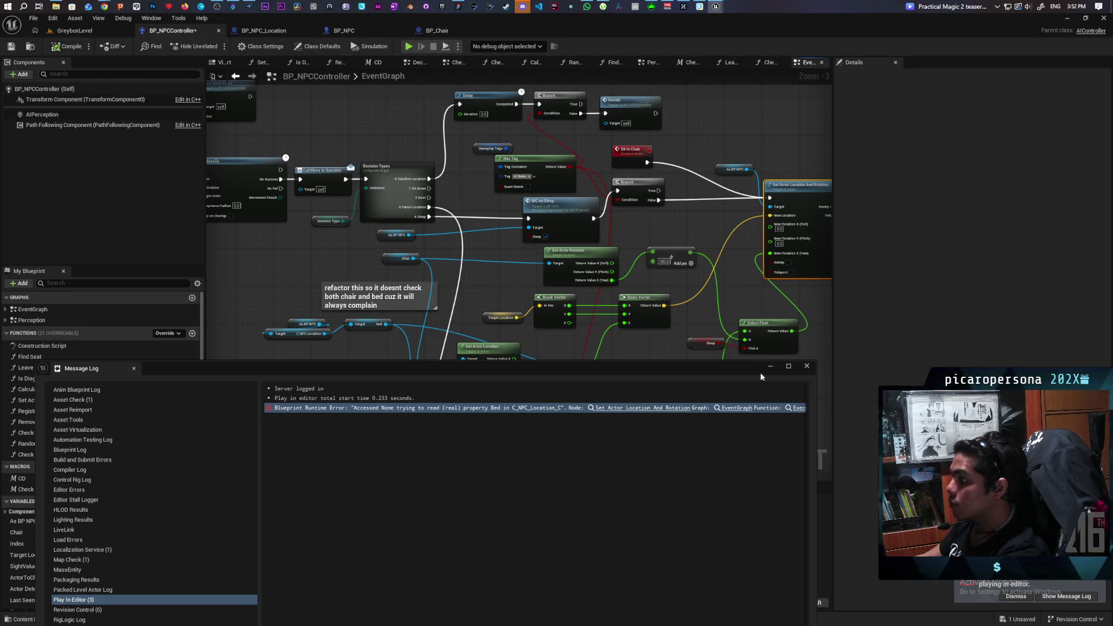
pyautogui.click(807, 366)
pyautogui.hotkey('ctrl', 's')
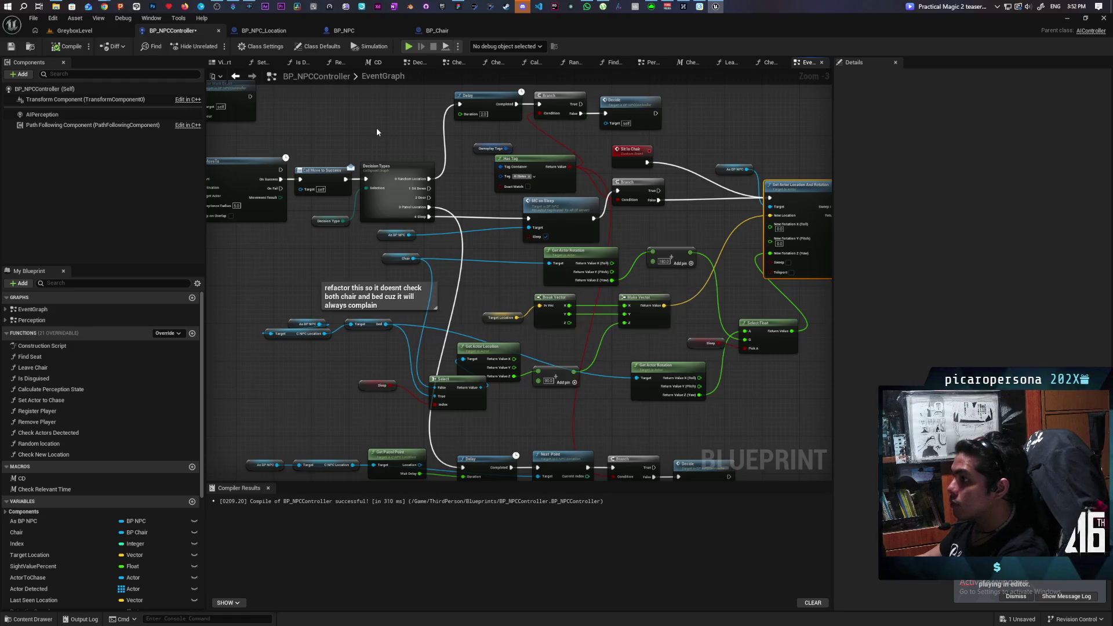
pyautogui.click(437, 30)
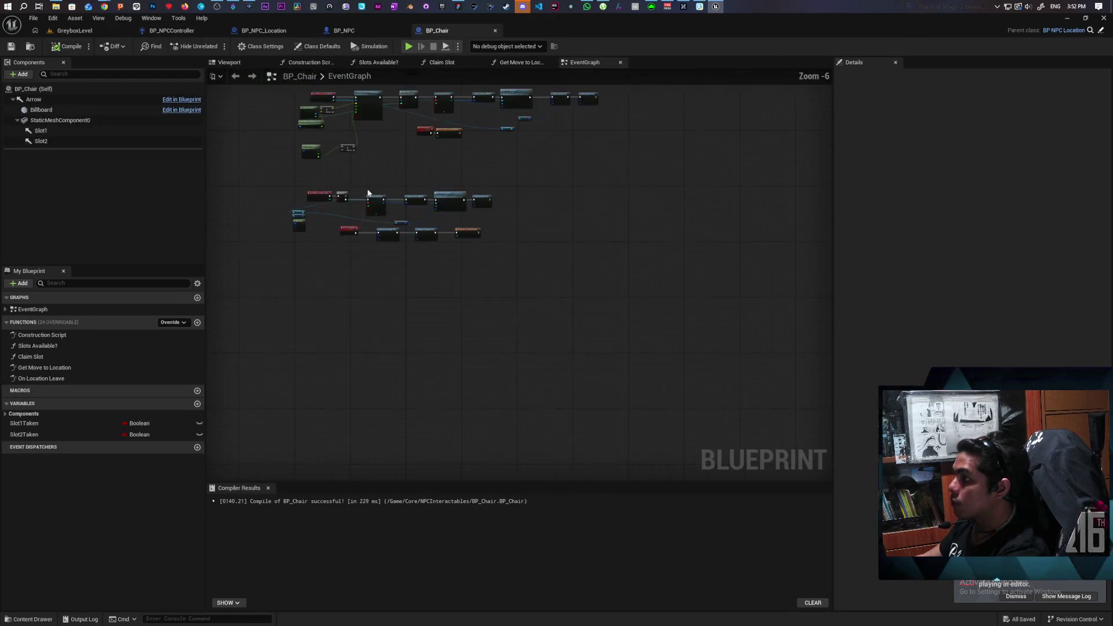
pyautogui.scroll(-1, 504, 176)
pyautogui.moveTo(504, 176)
pyautogui.mouseDown()
pyautogui.moveTo(400, 315)
pyautogui.moveTo(398, 251)
pyautogui.moveTo(421, 390)
pyautogui.moveTo(385, 429)
pyautogui.mouseUp()
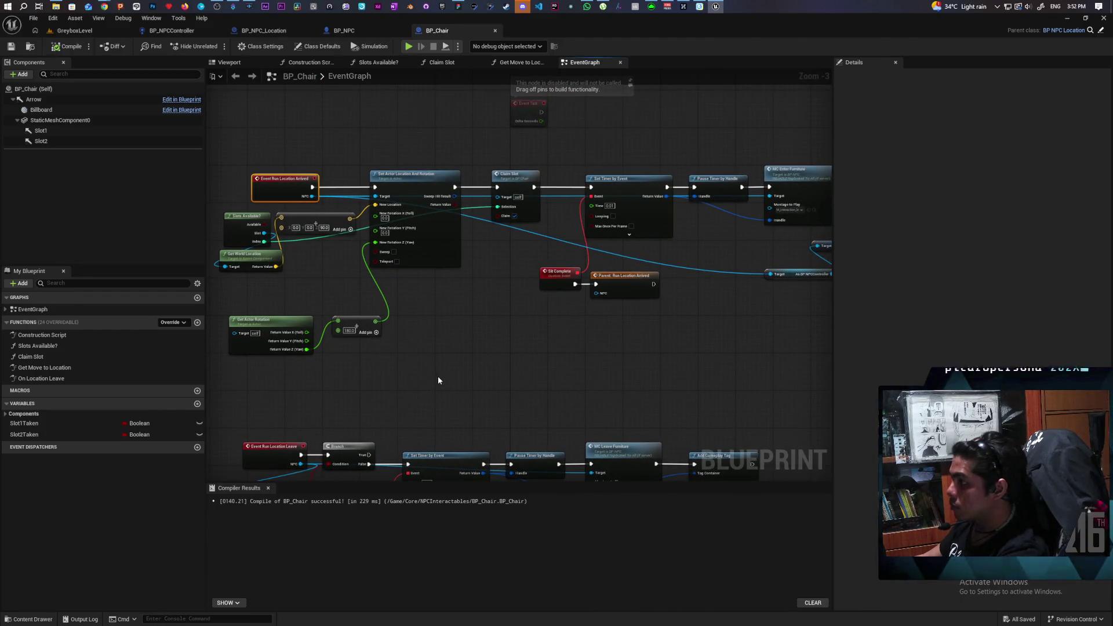
pyautogui.moveTo(442, 381); pyautogui.dragTo(425, 390)
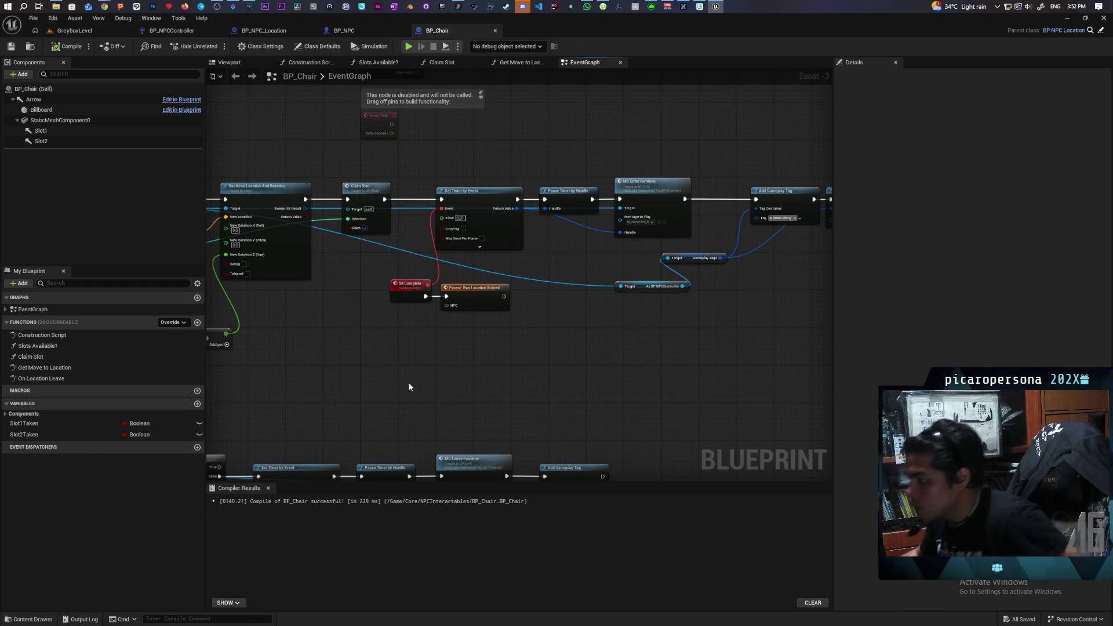
pyautogui.moveTo(408, 381)
pyautogui.mouseDown()
pyautogui.moveTo(682, 287)
pyautogui.moveTo(674, 247)
pyautogui.moveTo(605, 222)
pyautogui.mouseUp()
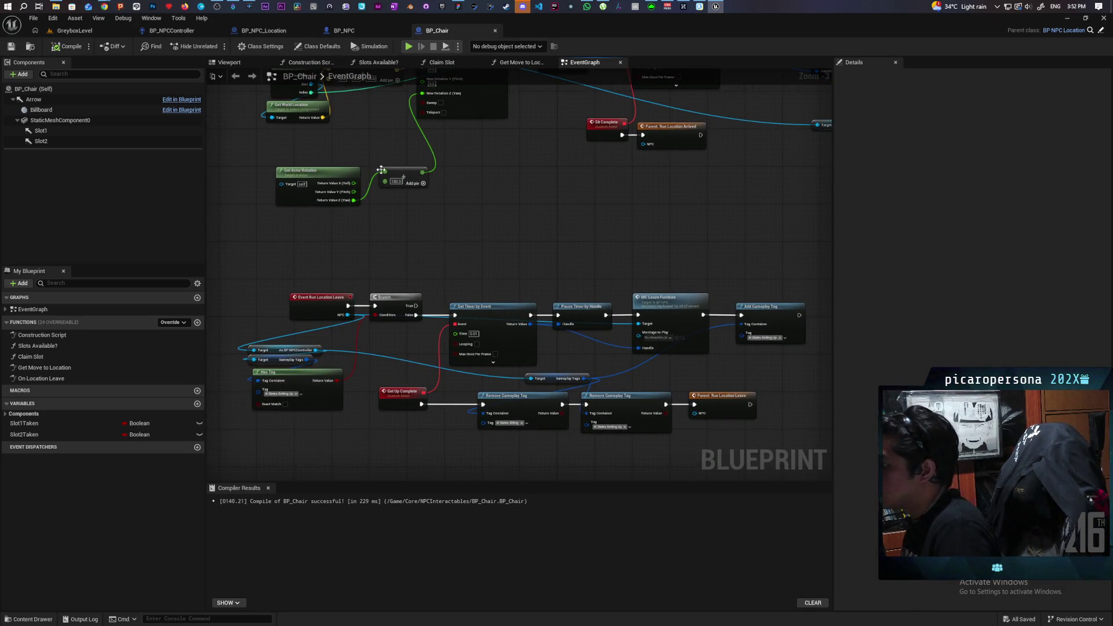
pyautogui.moveTo(515, 254)
pyautogui.mouseDown()
pyautogui.moveTo(480, 355)
pyautogui.moveTo(437, 373)
pyautogui.moveTo(437, 343)
pyautogui.moveTo(479, 269)
pyautogui.moveTo(501, 256)
pyautogui.mouseUp()
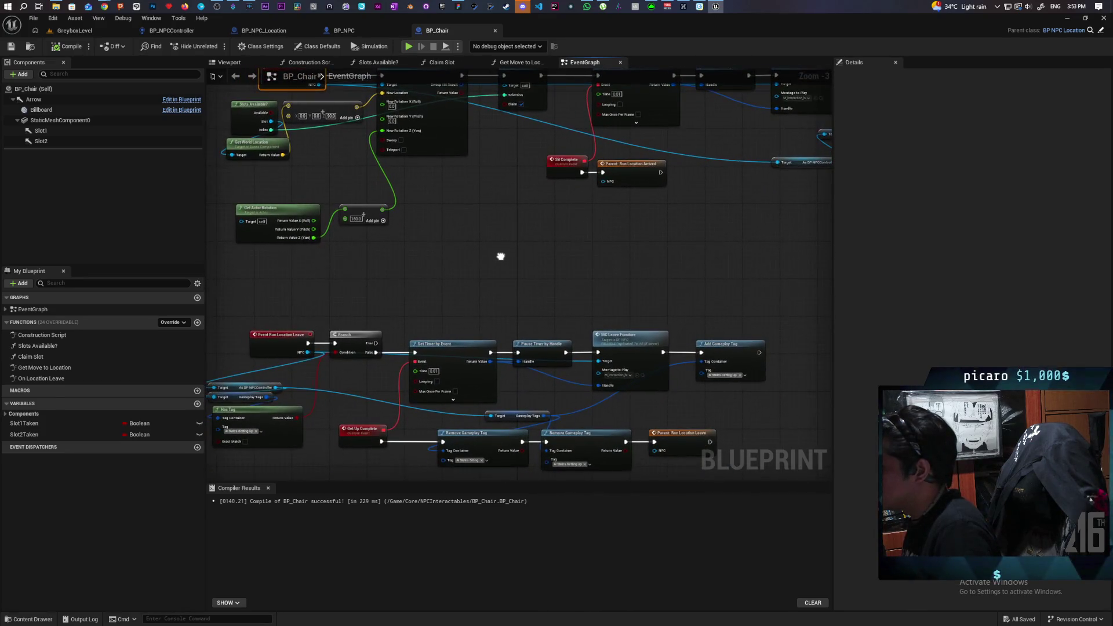
pyautogui.click(345, 31)
# - Add an NPC input to On Location Leave from Check New Location and compile BP_NPC_Location
pyautogui.click(174, 31)
pyautogui.scroll(-7, 517, 211)
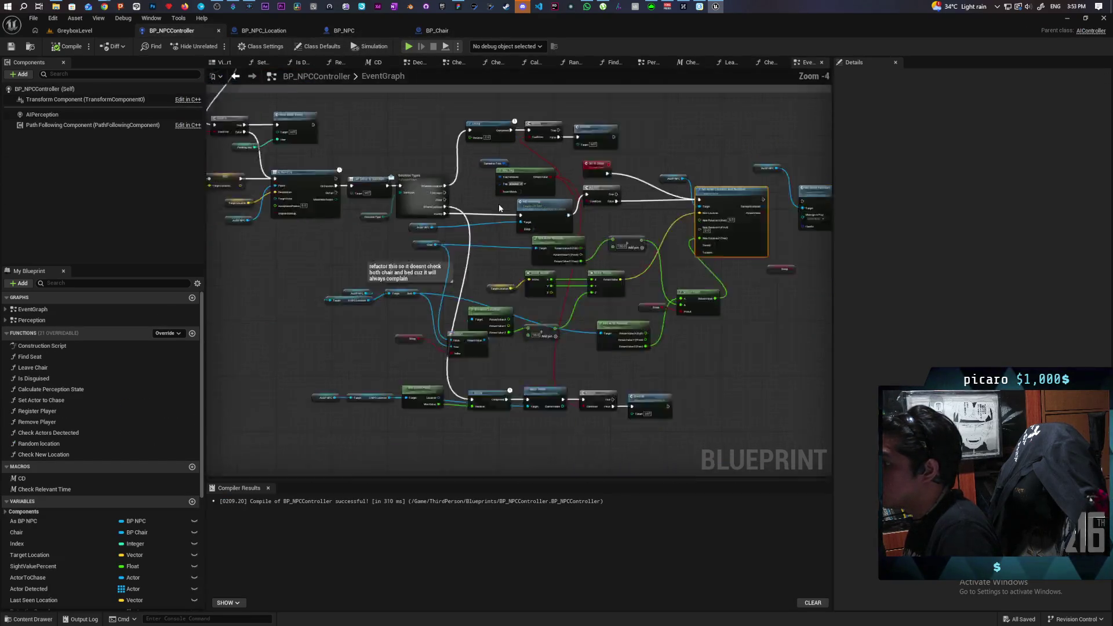
pyautogui.scroll(8, 518, 210)
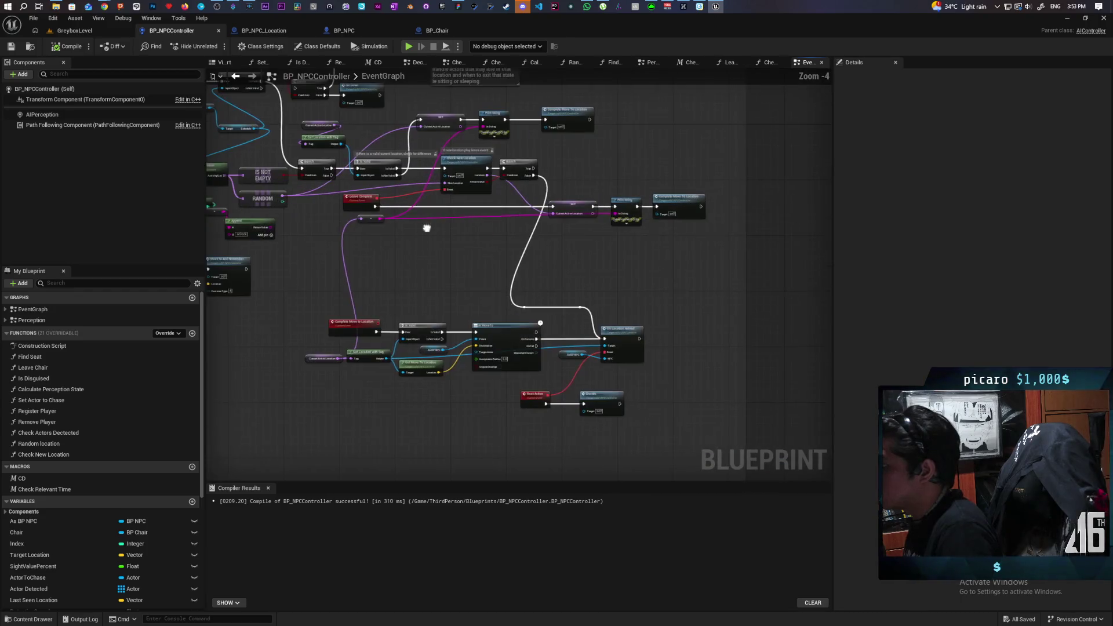
pyautogui.doubleClick(538, 151)
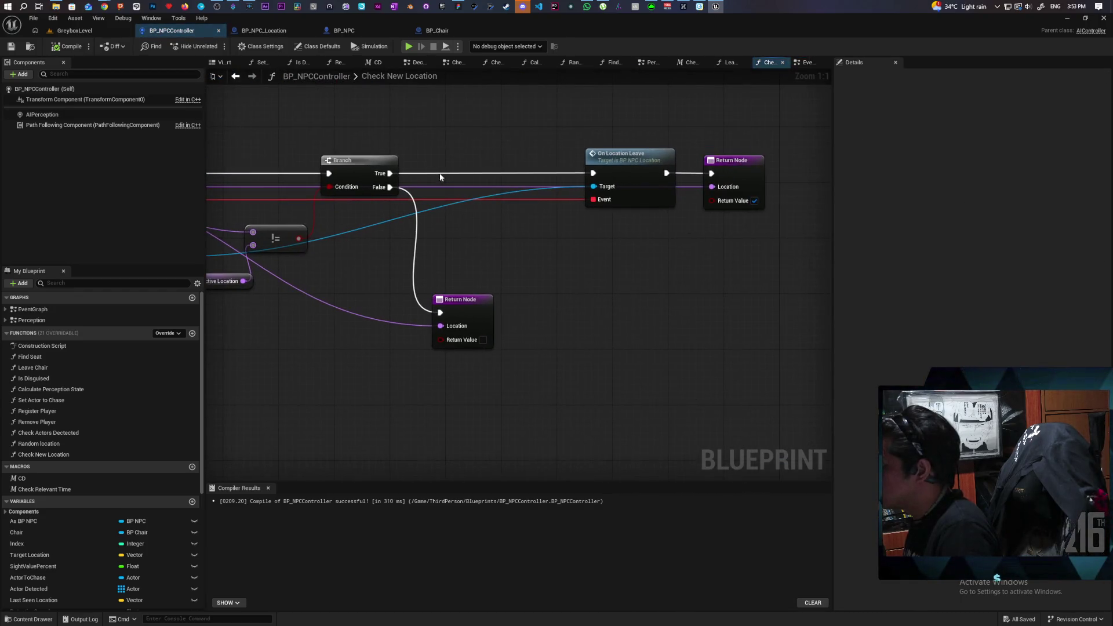
pyautogui.moveTo(683, 231); pyautogui.dragTo(557, 226)
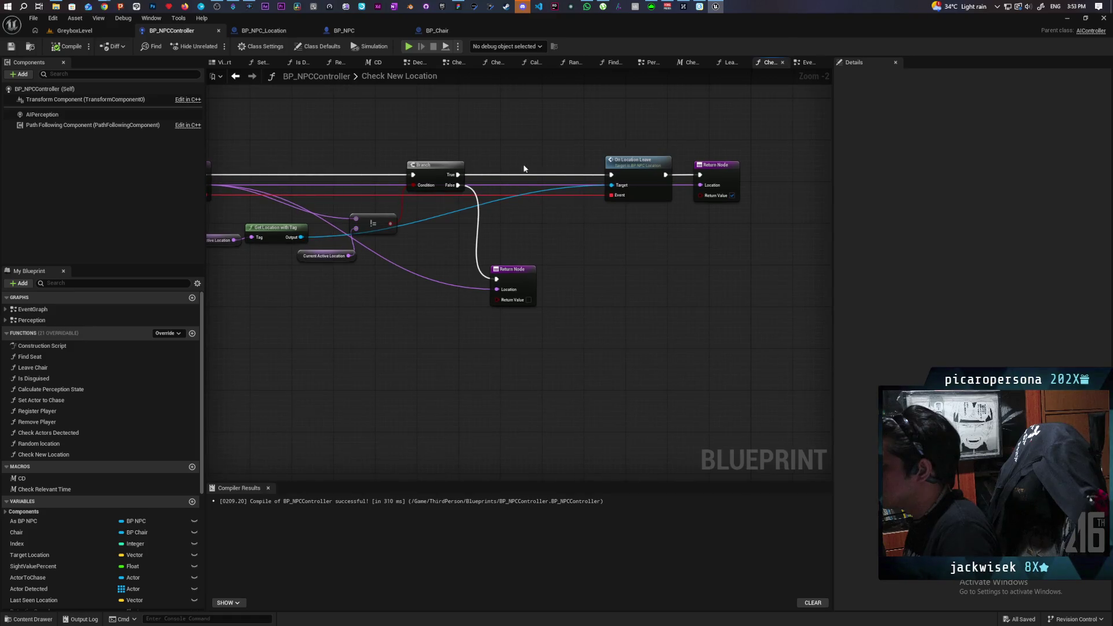
pyautogui.moveTo(527, 166); pyautogui.dragTo(591, 173)
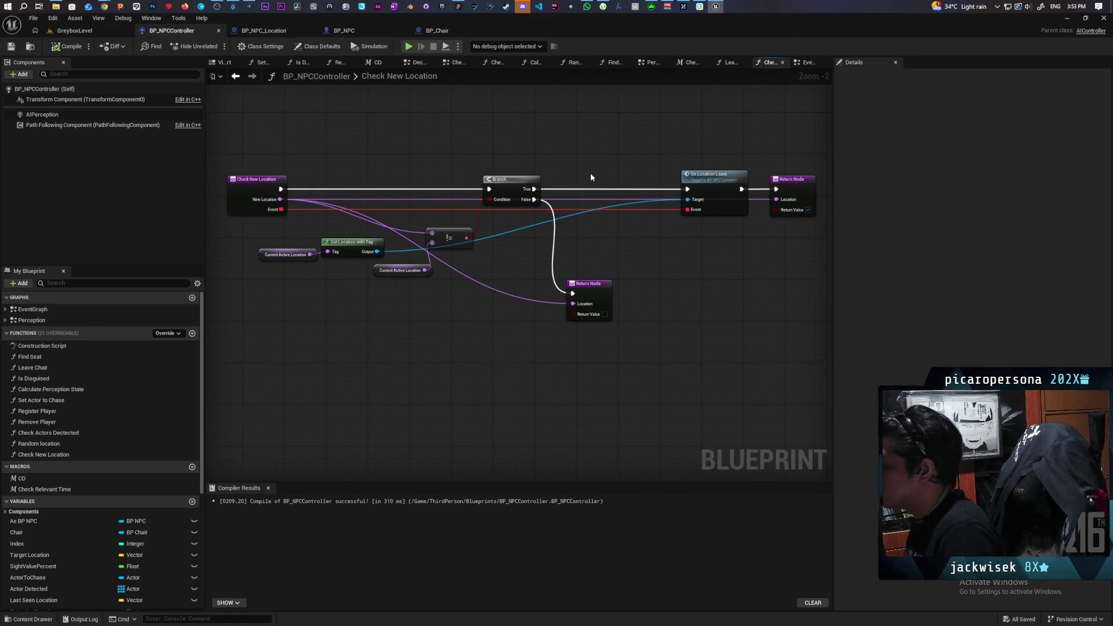
pyautogui.click(711, 183)
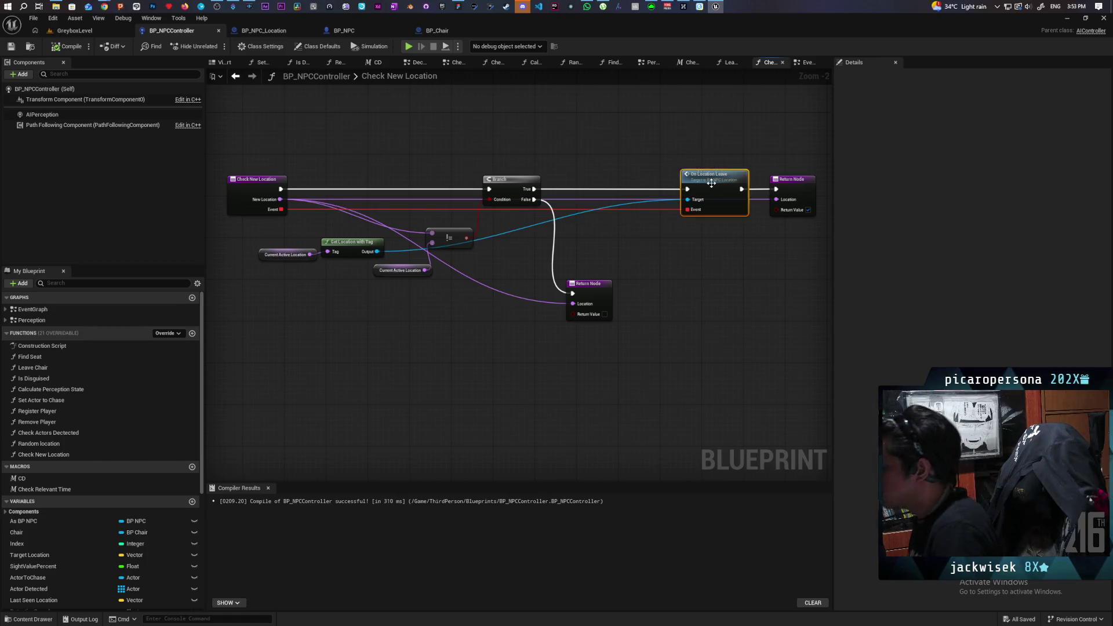
pyautogui.doubleClick(712, 183)
pyautogui.moveTo(651, 253); pyautogui.dragTo(327, 239)
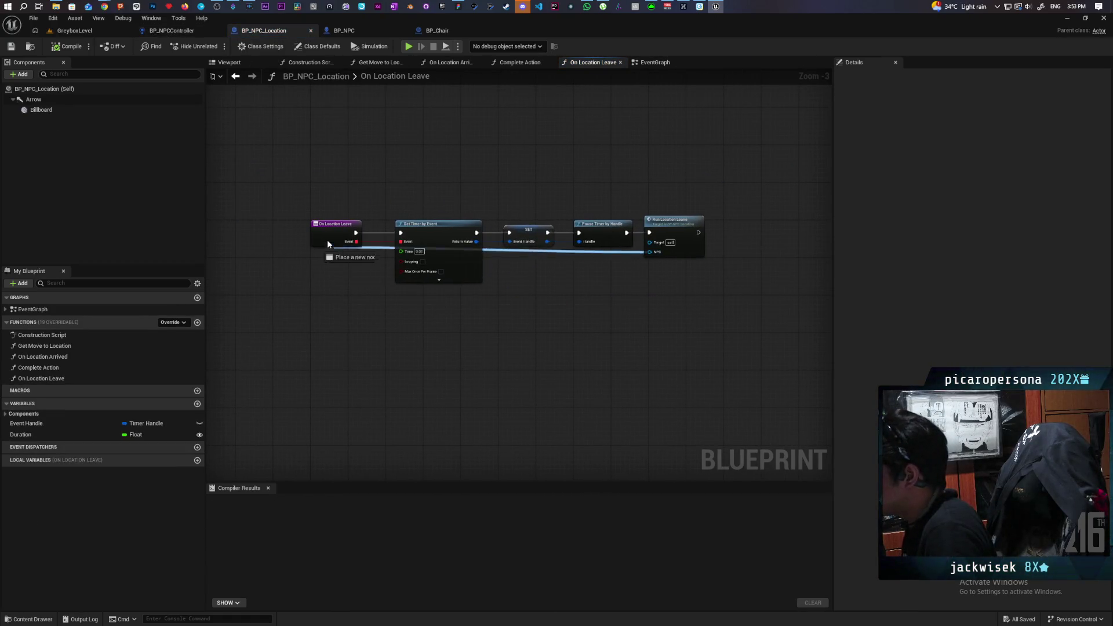
pyautogui.click(69, 51)
# - Feed an As BP NPC getter into On Location Leave's NPC pin, compile BP_NPCController, and playtest
pyautogui.click(213, 33)
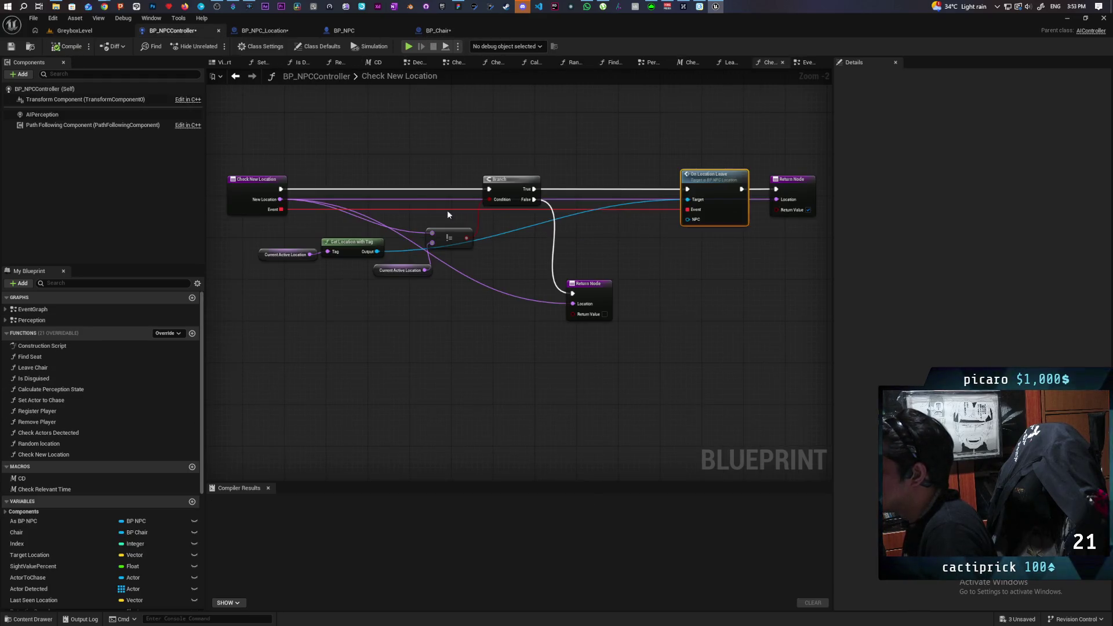
pyautogui.hotkey('ctrl', 's')
pyautogui.moveTo(23, 522); pyautogui.dragTo(670, 268)
pyautogui.moveTo(688, 220); pyautogui.dragTo(689, 220)
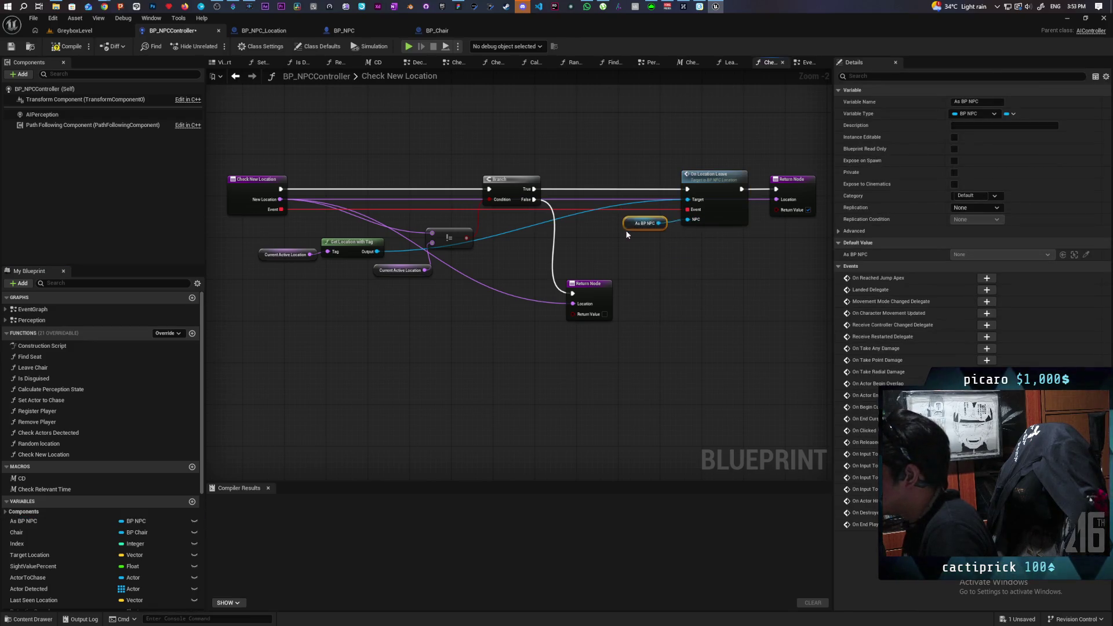
pyautogui.click(69, 47)
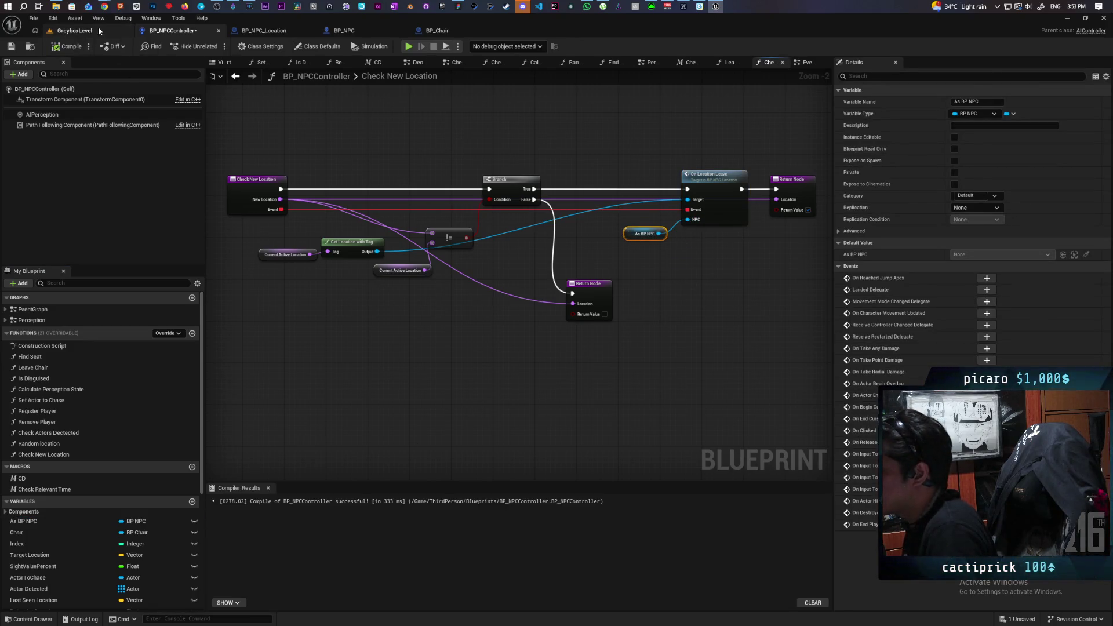
pyautogui.click(99, 30)
pyautogui.click(217, 47)
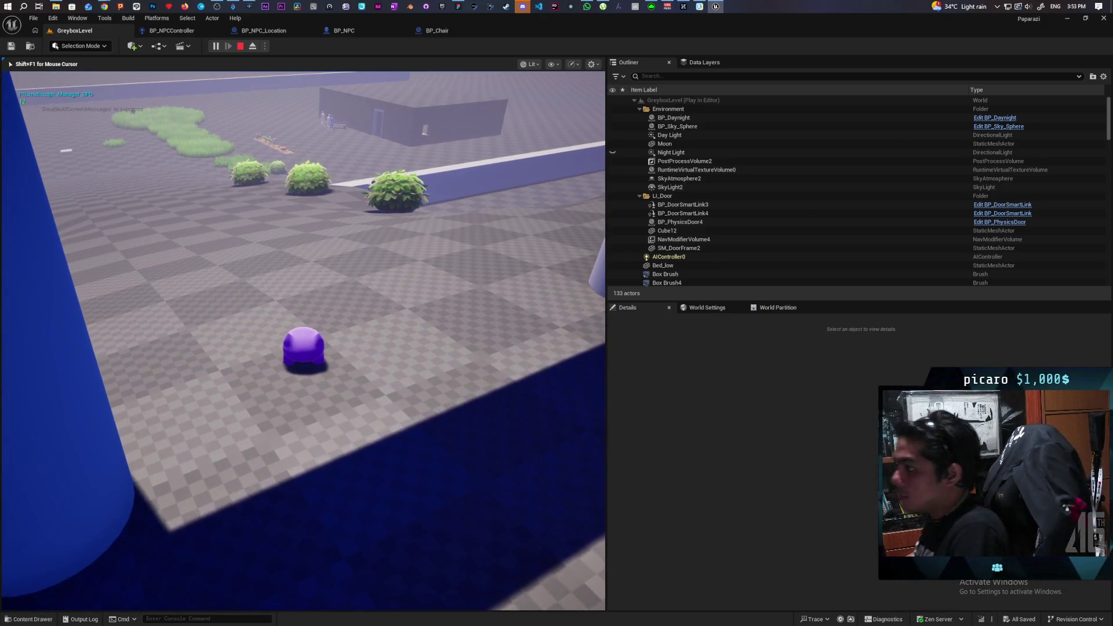
# - Stop the playtest, review BP_Chair's enter-furniture chain, and jump to MC Enter Furniture in BP_NPC
pyautogui.press('Escape')
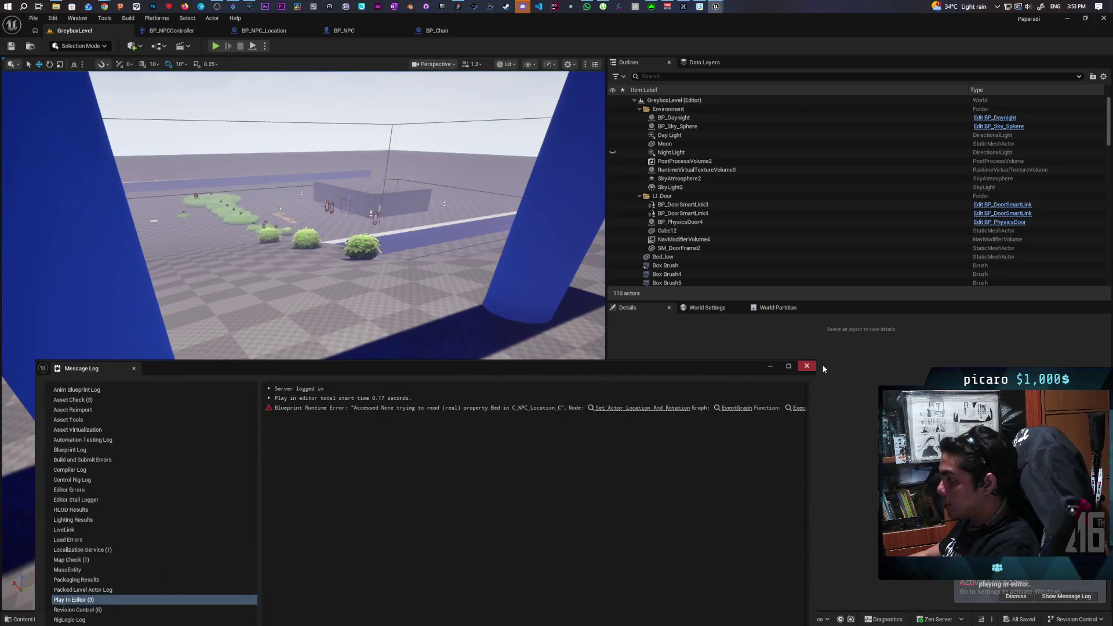
pyautogui.click(807, 366)
pyautogui.click(432, 32)
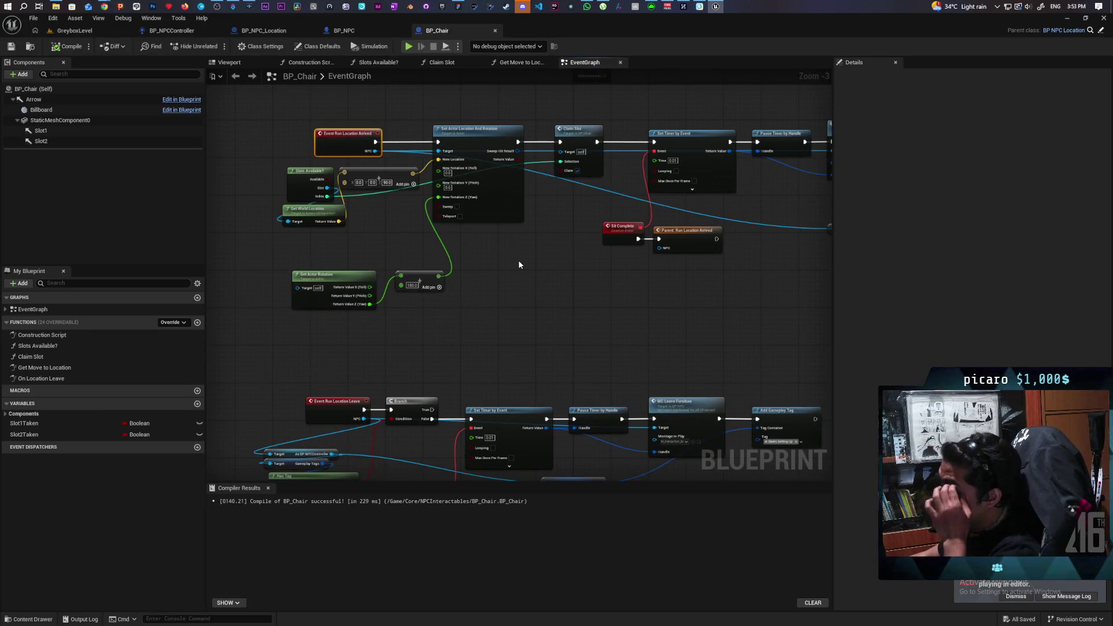
pyautogui.moveTo(518, 259); pyautogui.dragTo(457, 305)
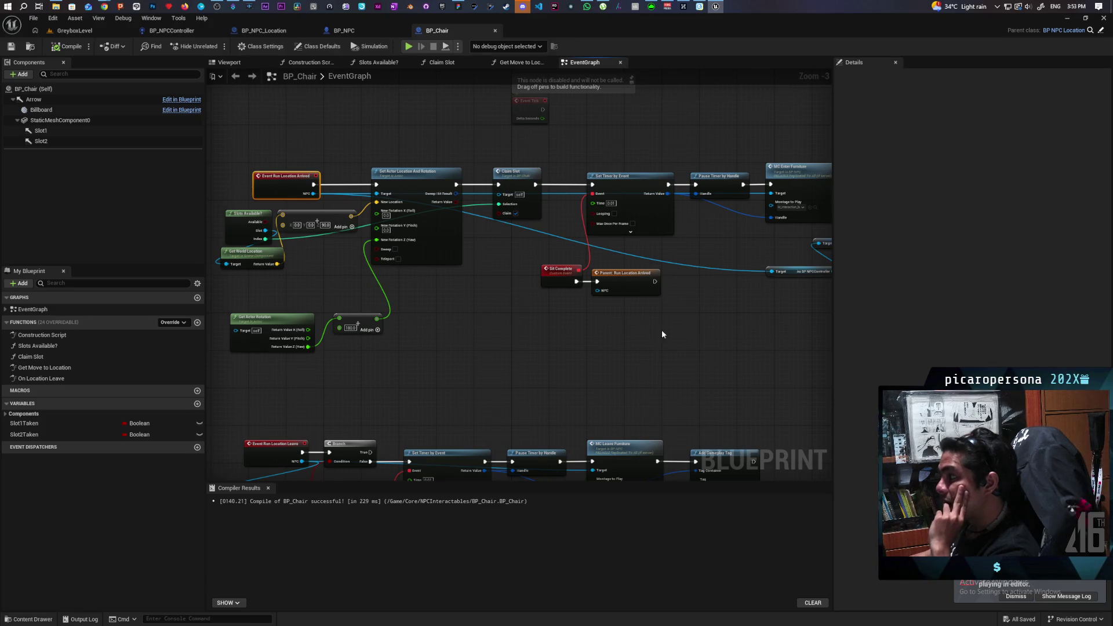
pyautogui.moveTo(662, 330)
pyautogui.mouseDown()
pyautogui.moveTo(592, 340)
pyautogui.moveTo(601, 259)
pyautogui.moveTo(614, 251)
pyautogui.moveTo(614, 293)
pyautogui.moveTo(551, 323)
pyautogui.moveTo(465, 329)
pyautogui.mouseUp()
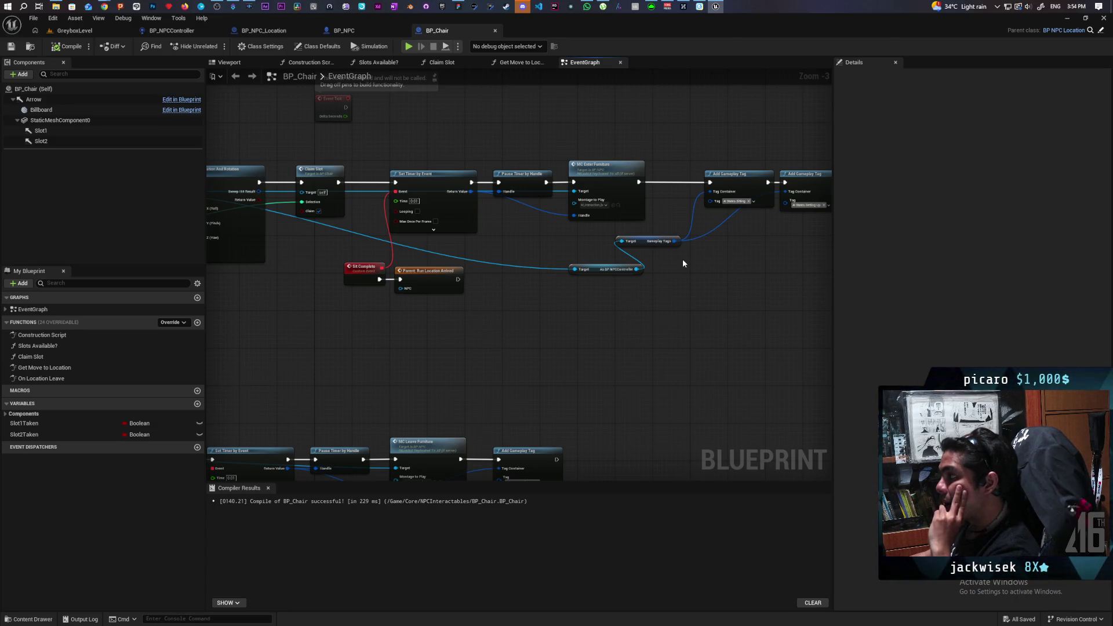
pyautogui.doubleClick(610, 175)
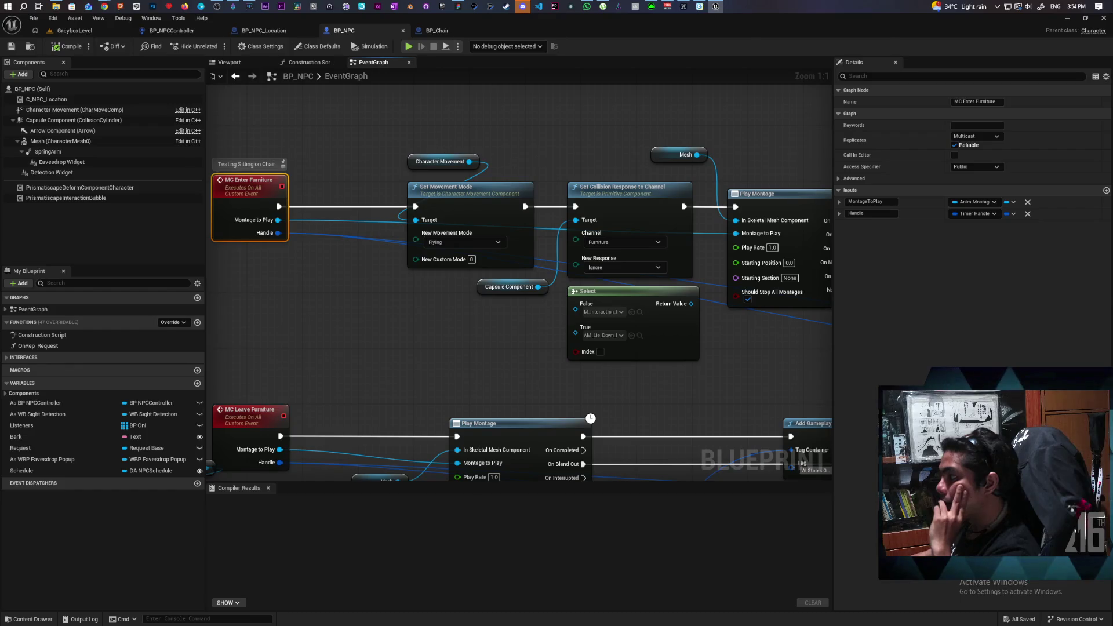
# - In MC Enter Furniture, wire a new Print String node to Play Montage's On Interrupted output
pyautogui.moveTo(538, 157); pyautogui.dragTo(439, 151)
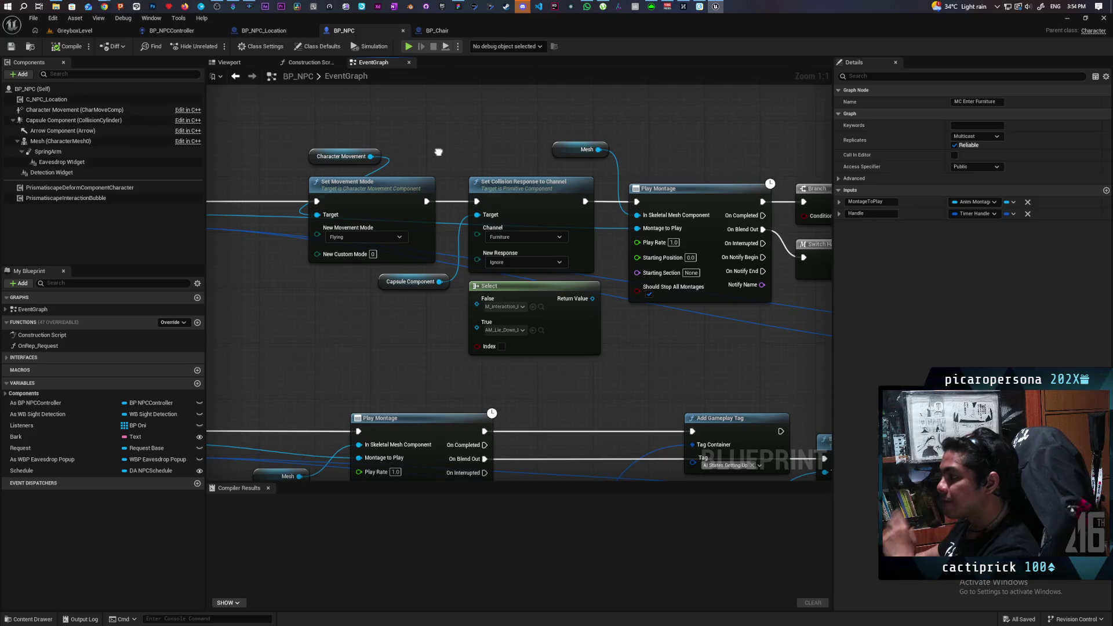
pyautogui.moveTo(439, 152); pyautogui.dragTo(475, 159)
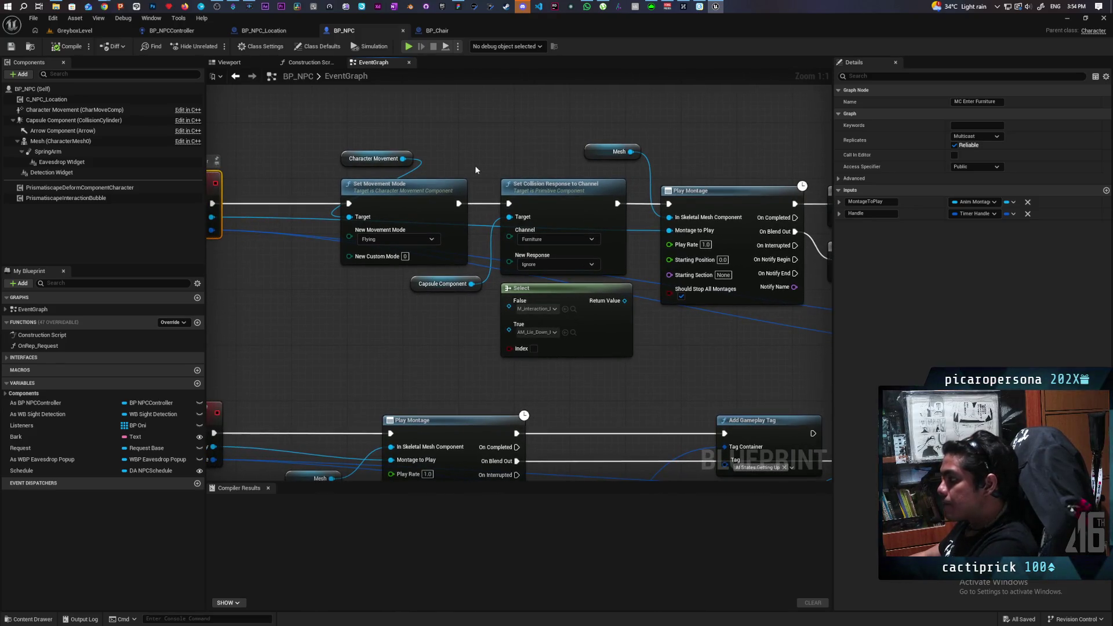
pyautogui.moveTo(775, 367); pyautogui.dragTo(611, 337)
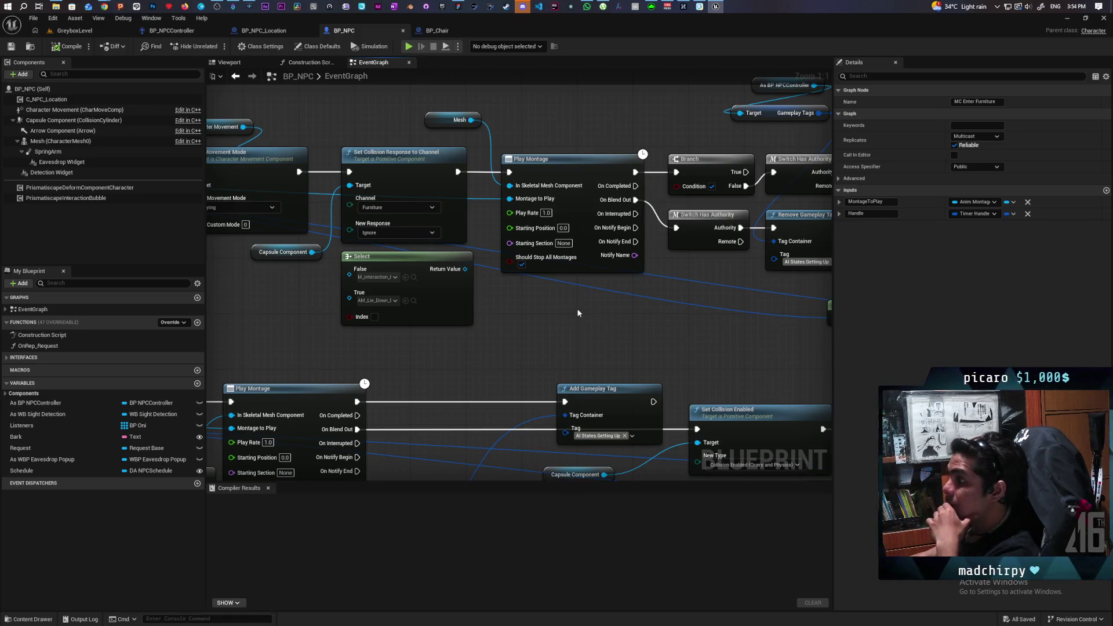
pyautogui.moveTo(578, 313)
pyautogui.mouseDown()
pyautogui.moveTo(703, 322)
pyautogui.moveTo(745, 338)
pyautogui.mouseUp()
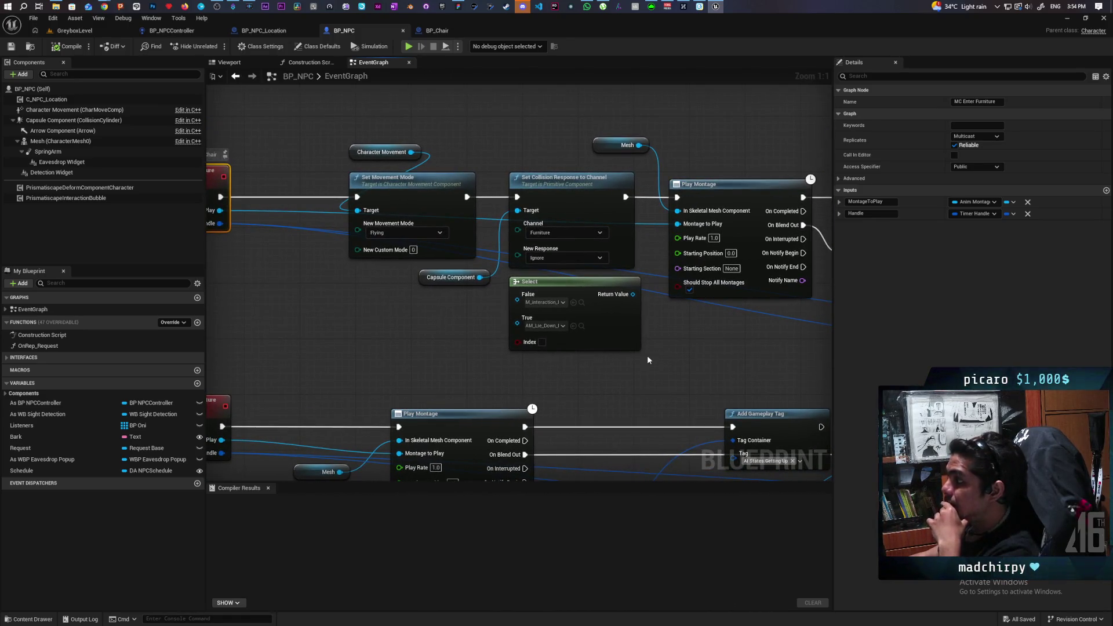
pyautogui.moveTo(647, 370)
pyautogui.mouseDown()
pyautogui.moveTo(746, 348)
pyautogui.moveTo(634, 341)
pyautogui.mouseUp()
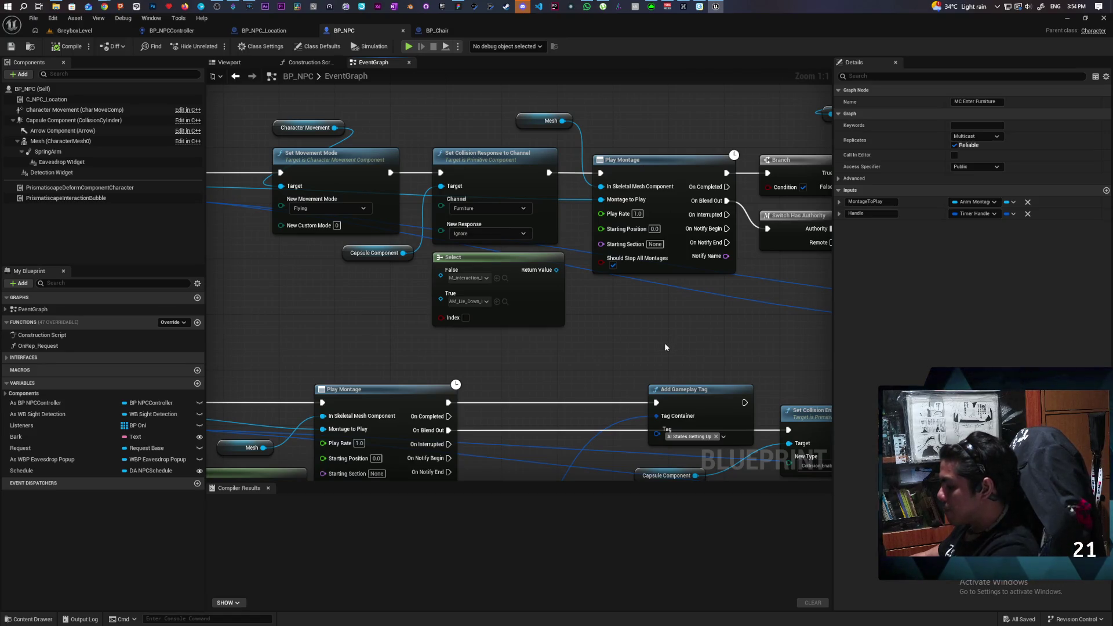
pyautogui.click(642, 310)
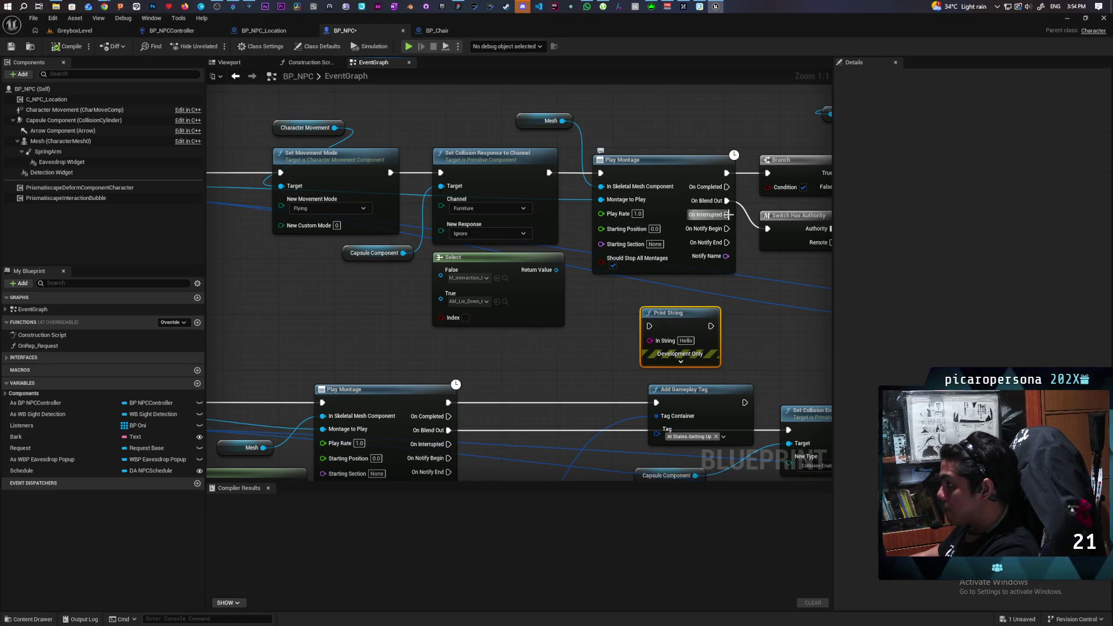
pyautogui.moveTo(726, 214); pyautogui.dragTo(649, 326)
pyautogui.write('Interrupted')
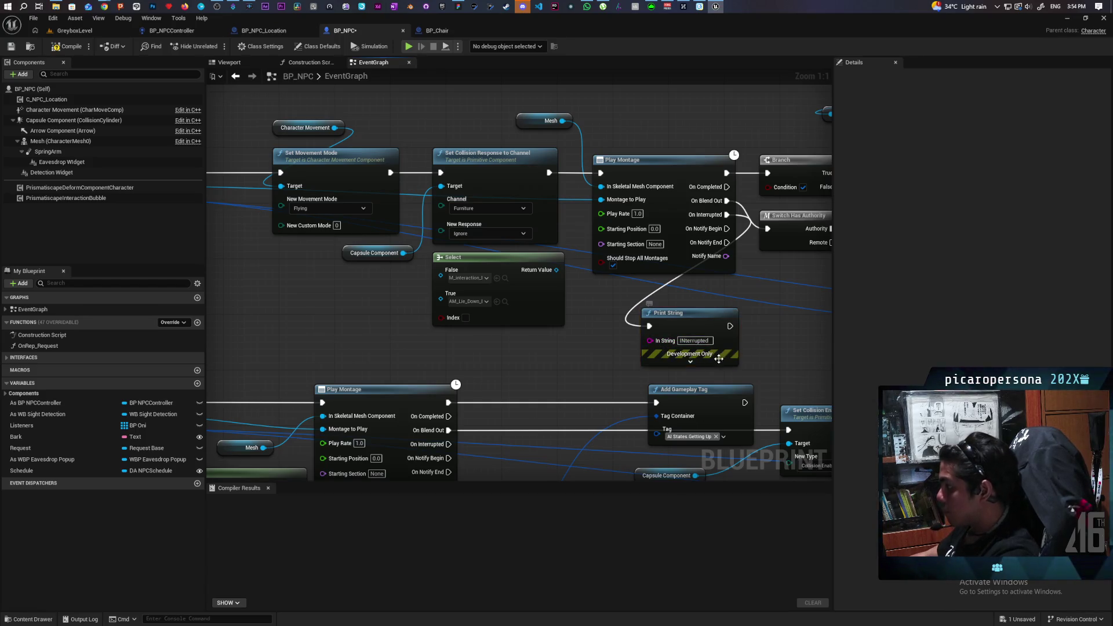
# - Make the Interrupted message print in red with a 100-second duration
pyautogui.click(712, 363)
pyautogui.moveTo(693, 396); pyautogui.dragTo(741, 326)
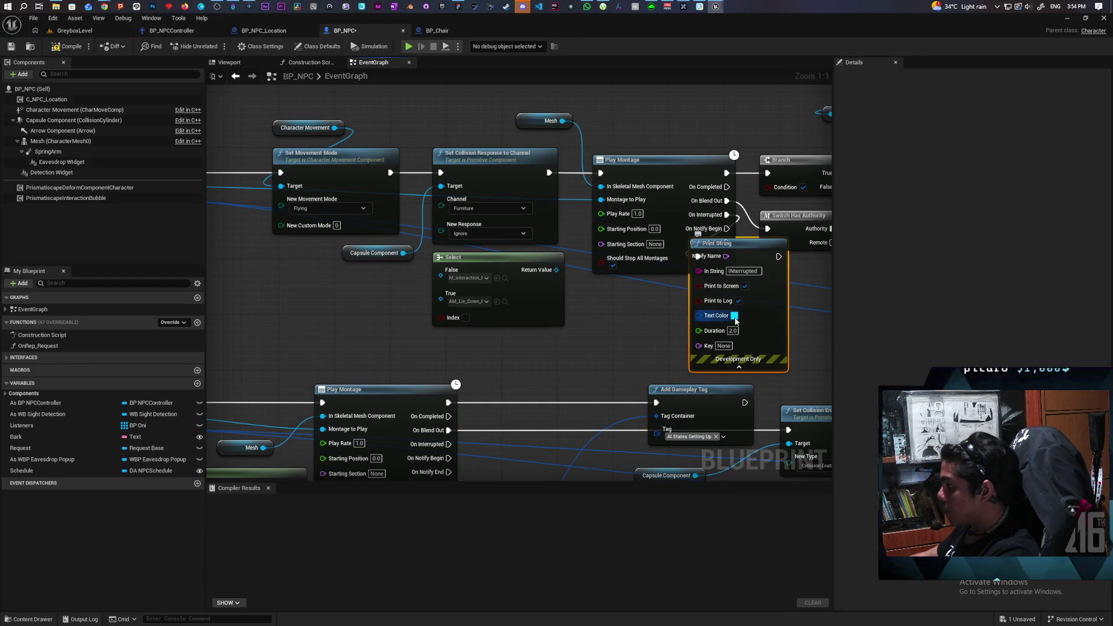
pyautogui.click(734, 316)
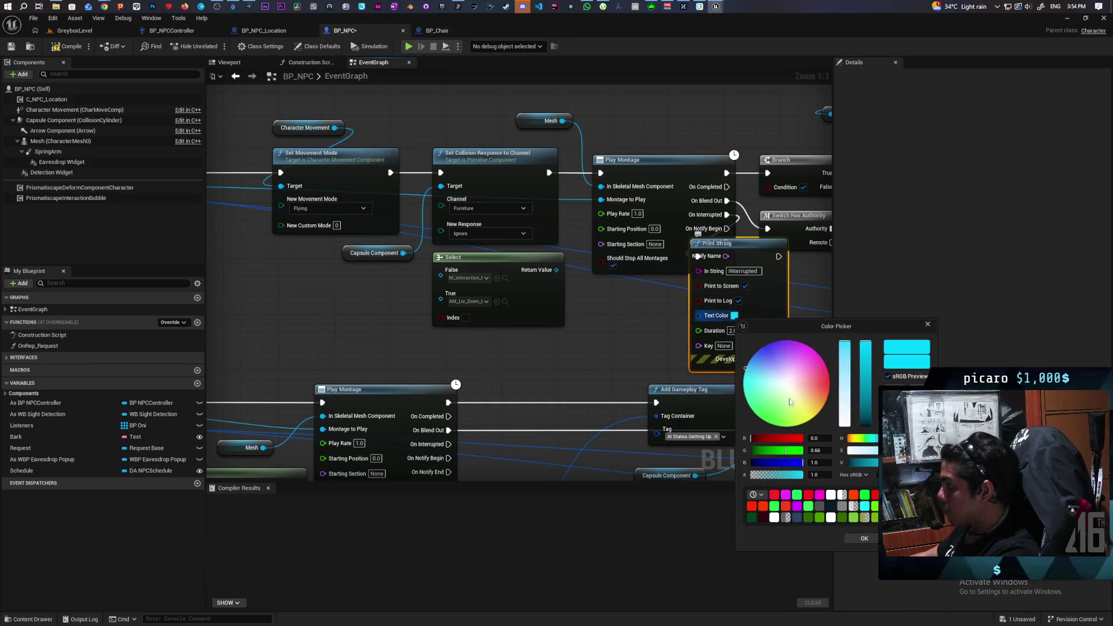
pyautogui.click(864, 539)
pyautogui.write('100')
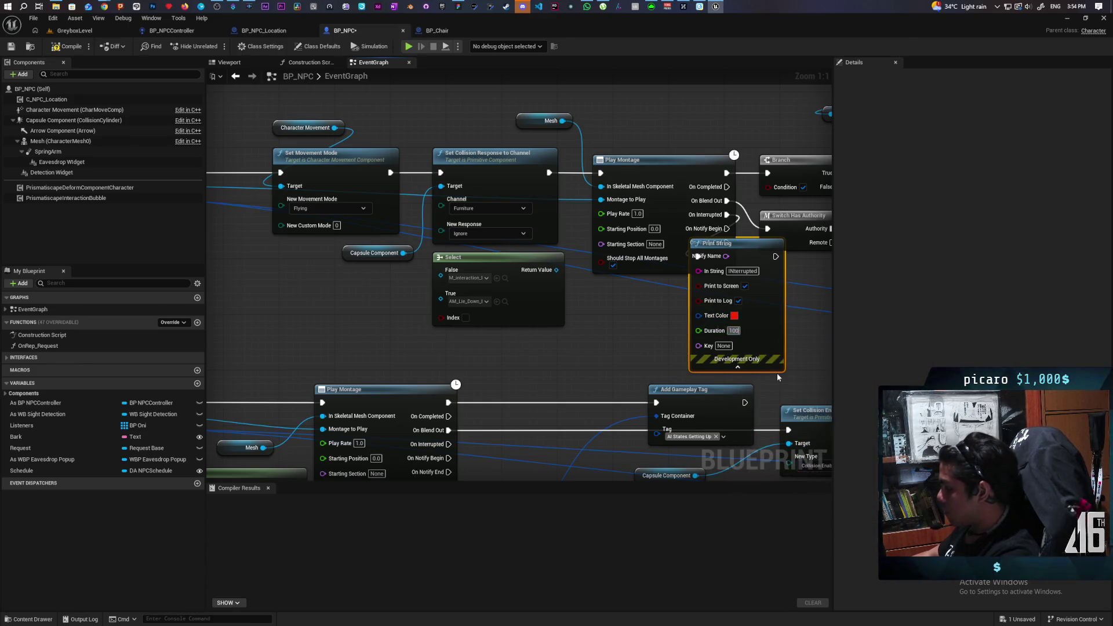
pyautogui.press('Return')
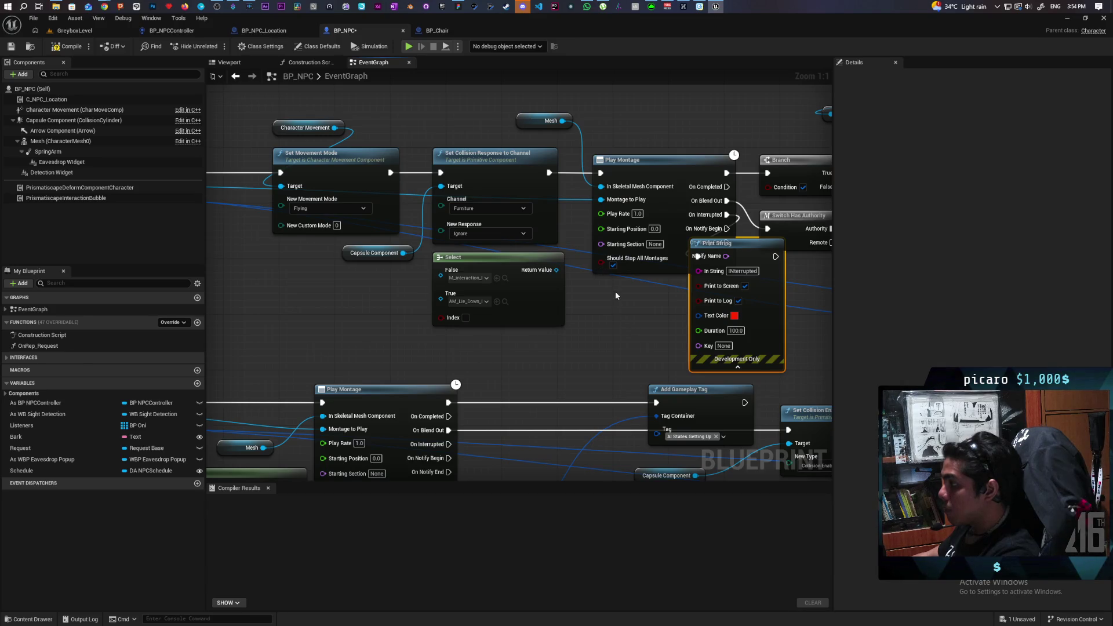
pyautogui.click(615, 291)
pyautogui.click(89, 35)
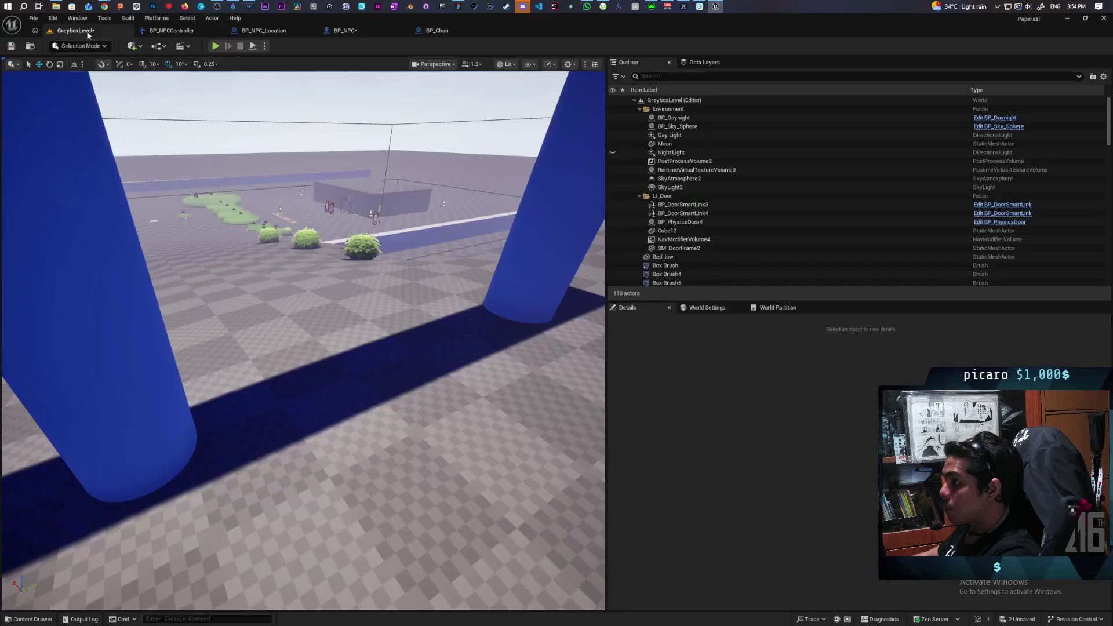
# - Playtest GreyboxLevel, stop it, dismiss the error log, and return to BP_Chair's graph
pyautogui.hotkey('alt', 'p')
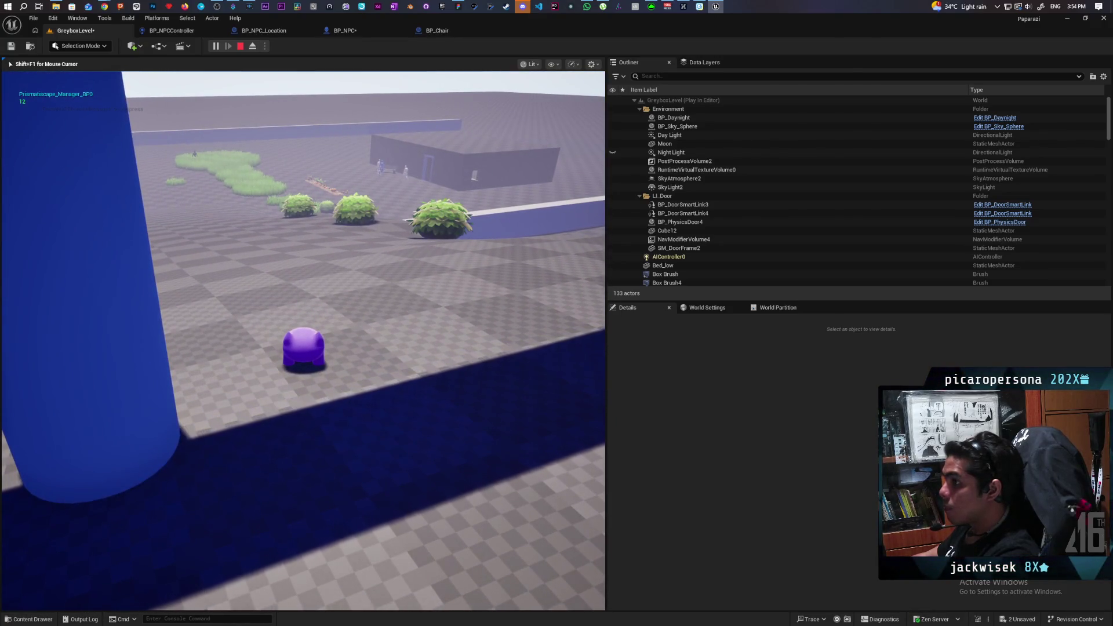
pyautogui.press('Escape')
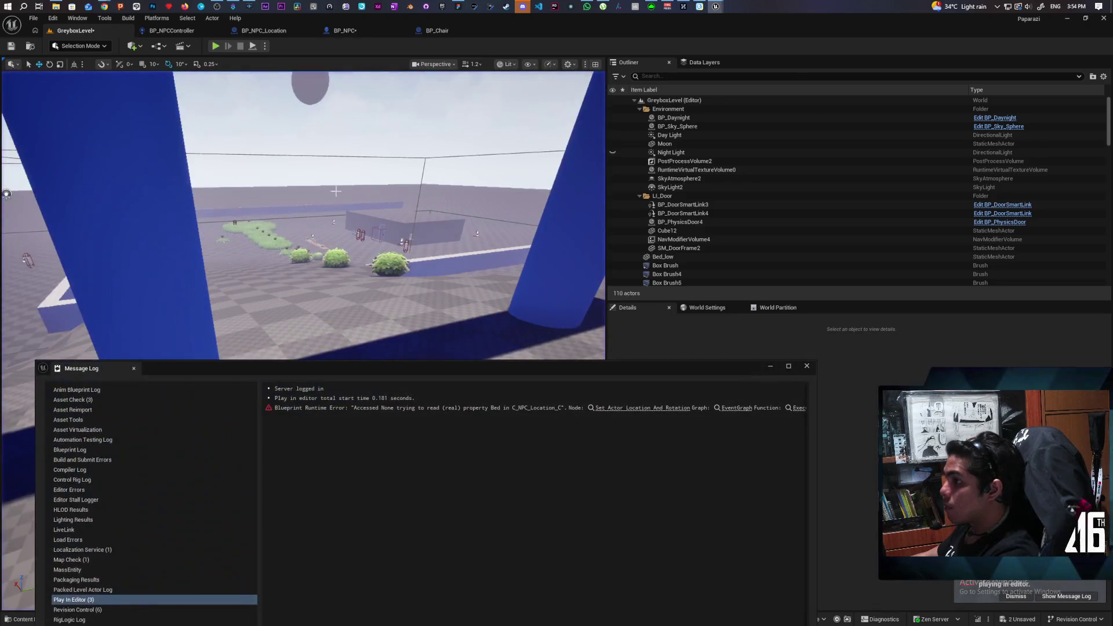
pyautogui.click(807, 366)
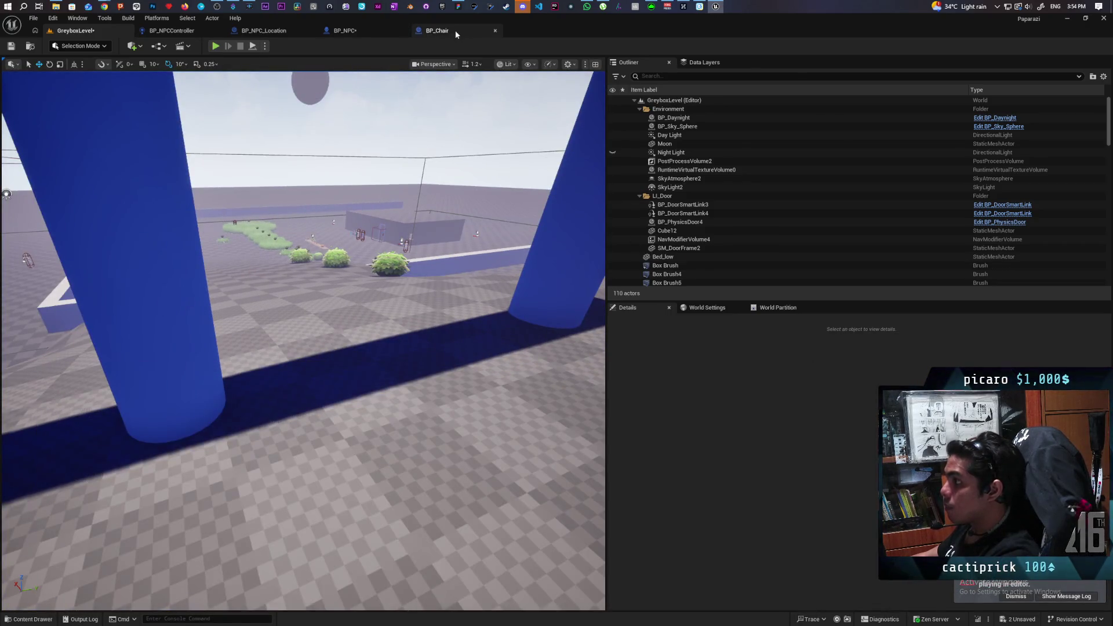
pyautogui.click(455, 30)
pyautogui.scroll(-2, 539, 290)
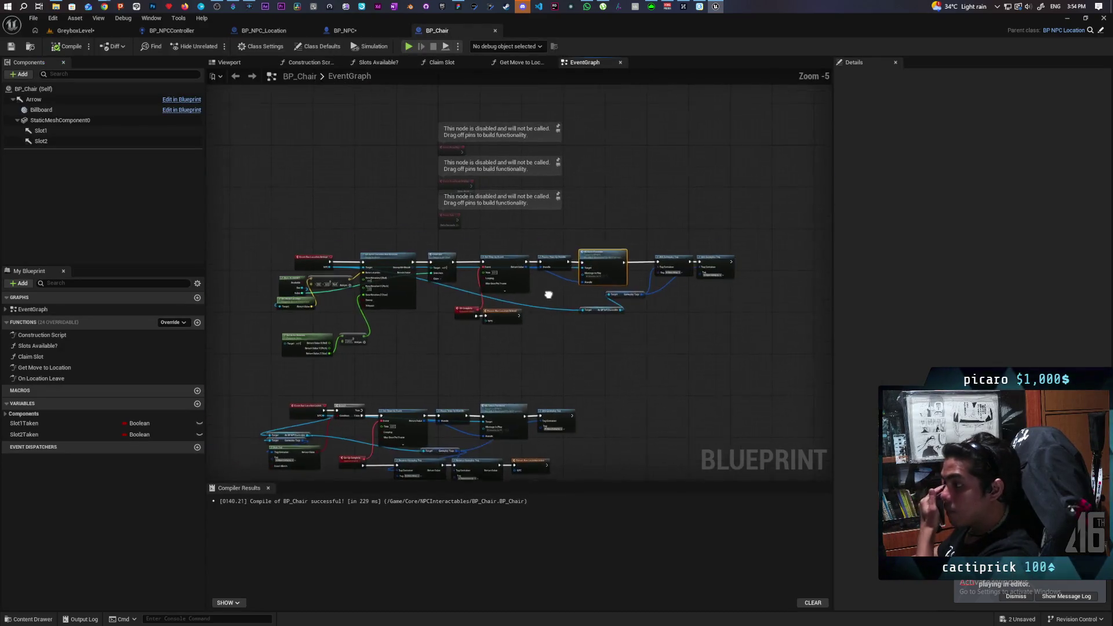
# - In BP_NPC, reposition the Print String node beside the Play Montage node
pyautogui.click(355, 32)
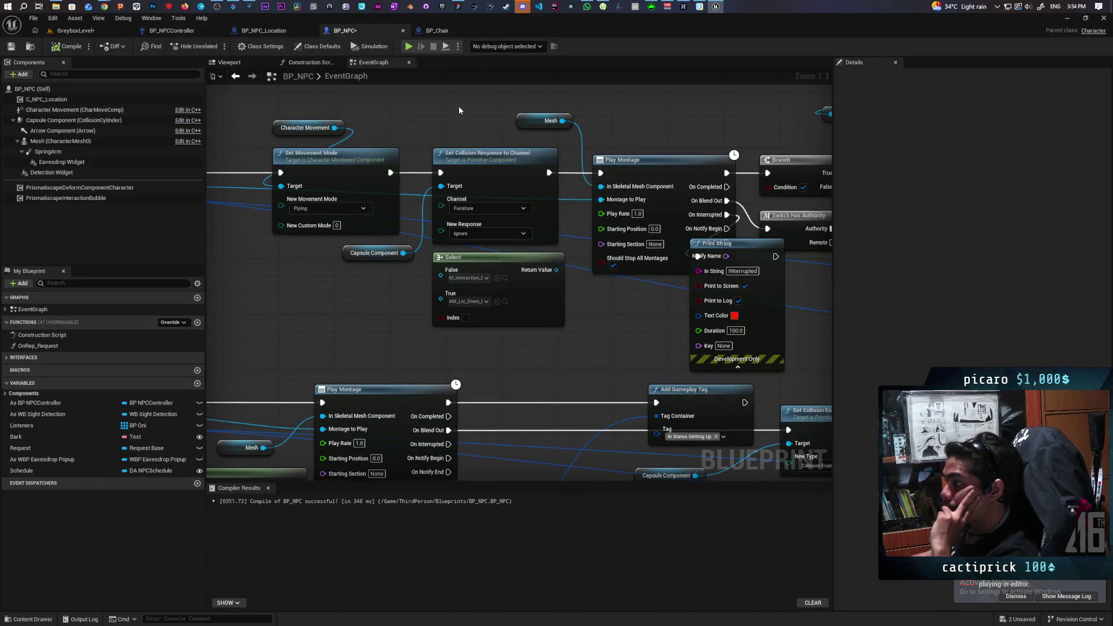
pyautogui.moveTo(458, 106)
pyautogui.mouseDown()
pyautogui.moveTo(561, 124)
pyautogui.moveTo(539, 120)
pyautogui.moveTo(587, 109)
pyautogui.moveTo(151, 134)
pyautogui.mouseUp()
pyautogui.moveTo(350, 138); pyautogui.dragTo(243, 154)
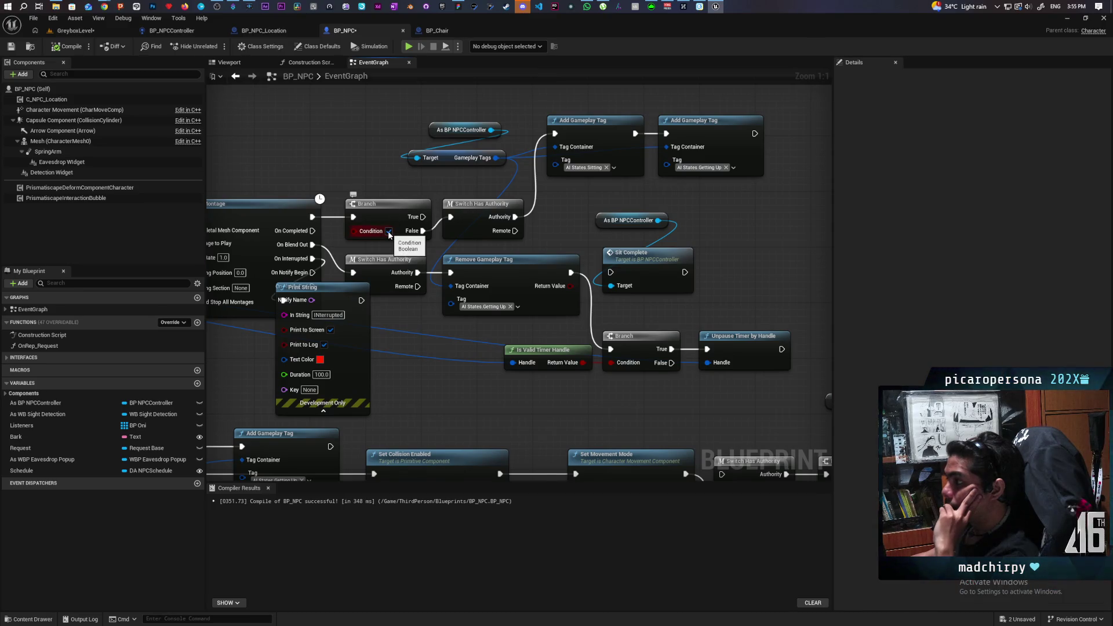
pyautogui.moveTo(416, 350)
pyautogui.mouseDown()
pyautogui.moveTo(574, 285)
pyautogui.moveTo(557, 342)
pyautogui.moveTo(539, 355)
pyautogui.mouseUp()
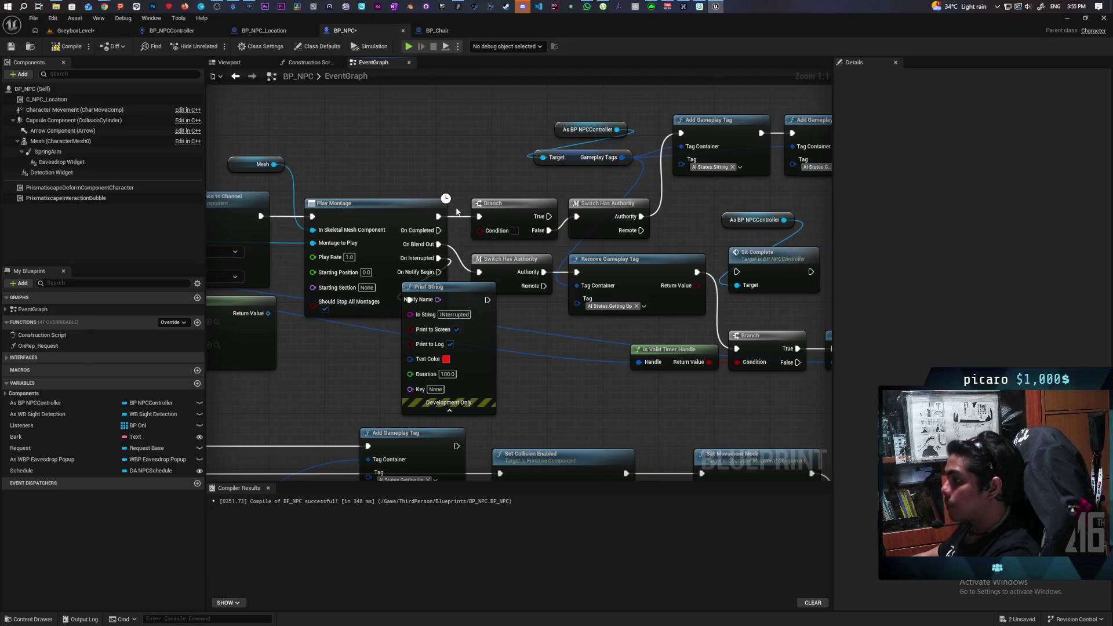
pyautogui.moveTo(461, 235); pyautogui.dragTo(465, 201)
pyautogui.moveTo(457, 259)
pyautogui.mouseDown()
pyautogui.moveTo(317, 344)
pyautogui.moveTo(678, 281)
pyautogui.moveTo(482, 309)
pyautogui.moveTo(469, 323)
pyautogui.moveTo(301, 340)
pyautogui.moveTo(532, 337)
pyautogui.moveTo(500, 335)
pyautogui.mouseUp()
# - Wire Switch Has Authority's Authority output into the Branch node
pyautogui.click(240, 151)
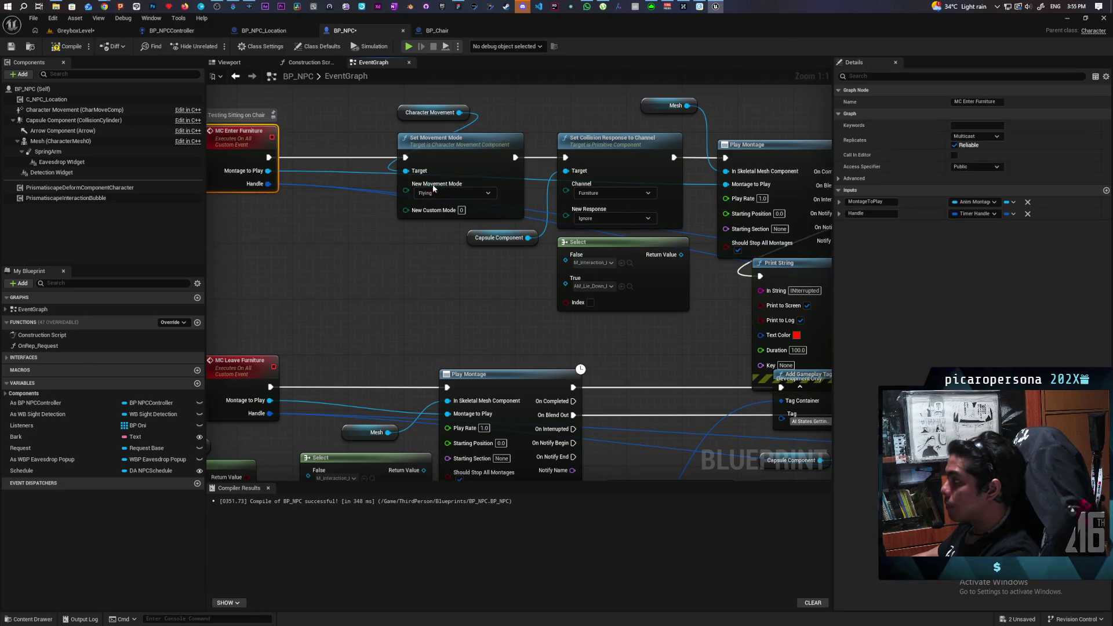
pyautogui.click(489, 288)
pyautogui.moveTo(488, 288)
pyautogui.mouseDown()
pyautogui.moveTo(551, 291)
pyautogui.moveTo(66, 287)
pyautogui.moveTo(37, 319)
pyautogui.moveTo(206, 322)
pyautogui.mouseUp()
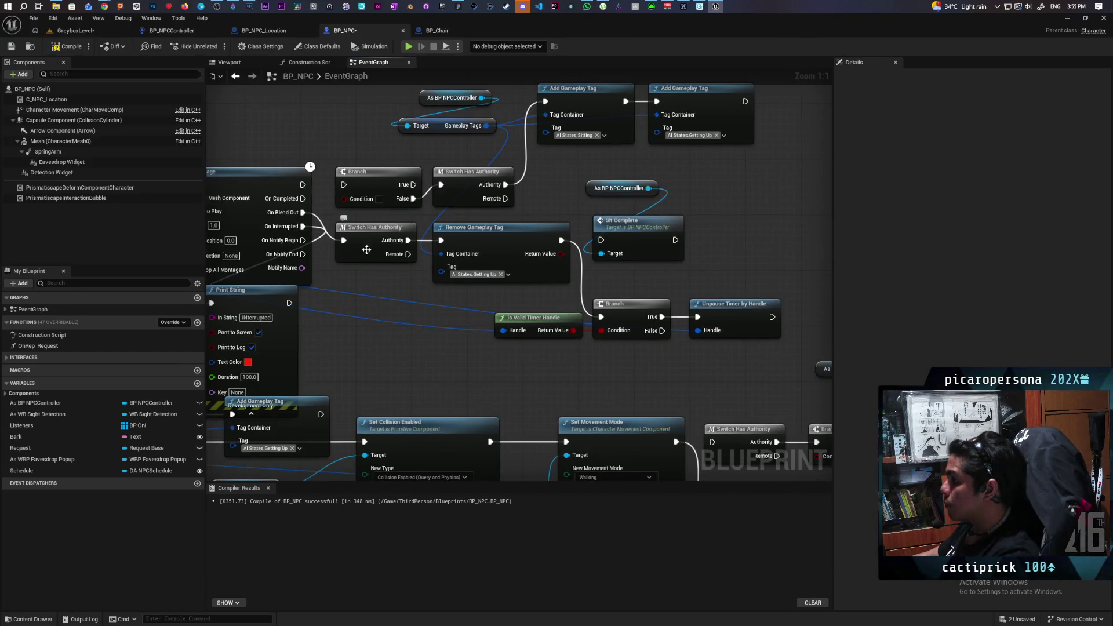
pyautogui.moveTo(408, 240); pyautogui.dragTo(601, 317)
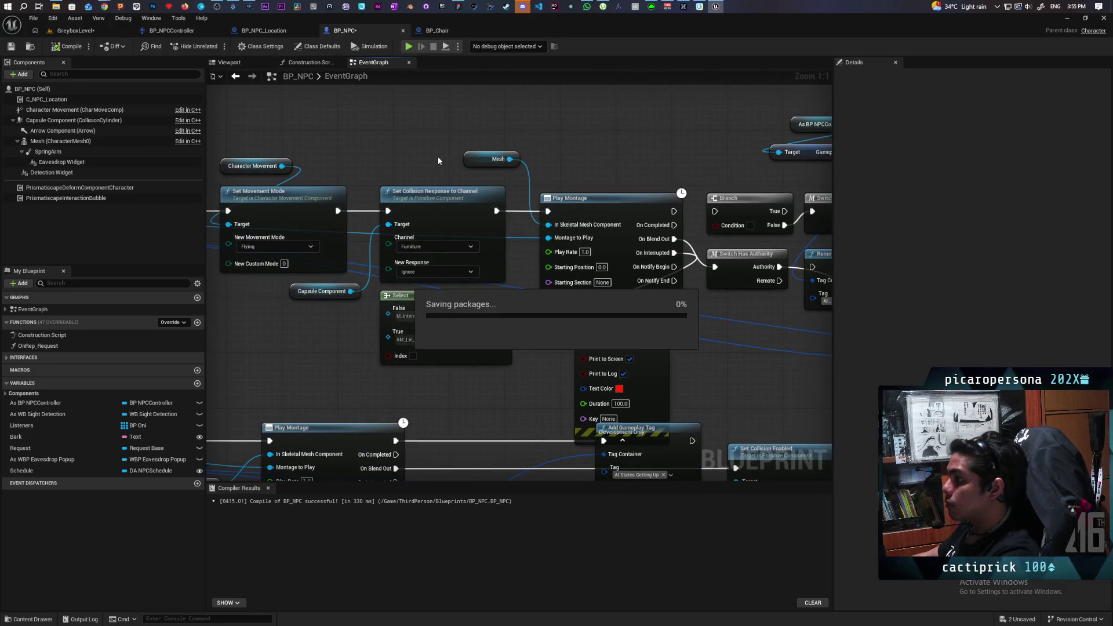
pyautogui.moveTo(608, 185); pyautogui.dragTo(596, 189)
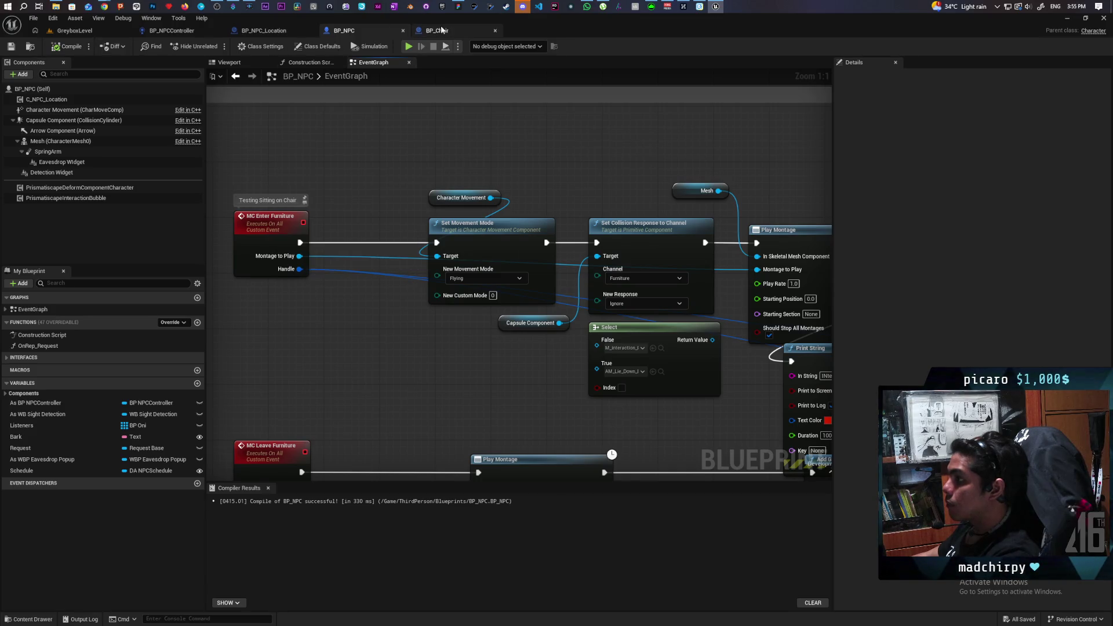
# - Back in BP_Chair, resume the paused Play In Editor session
pyautogui.click(447, 31)
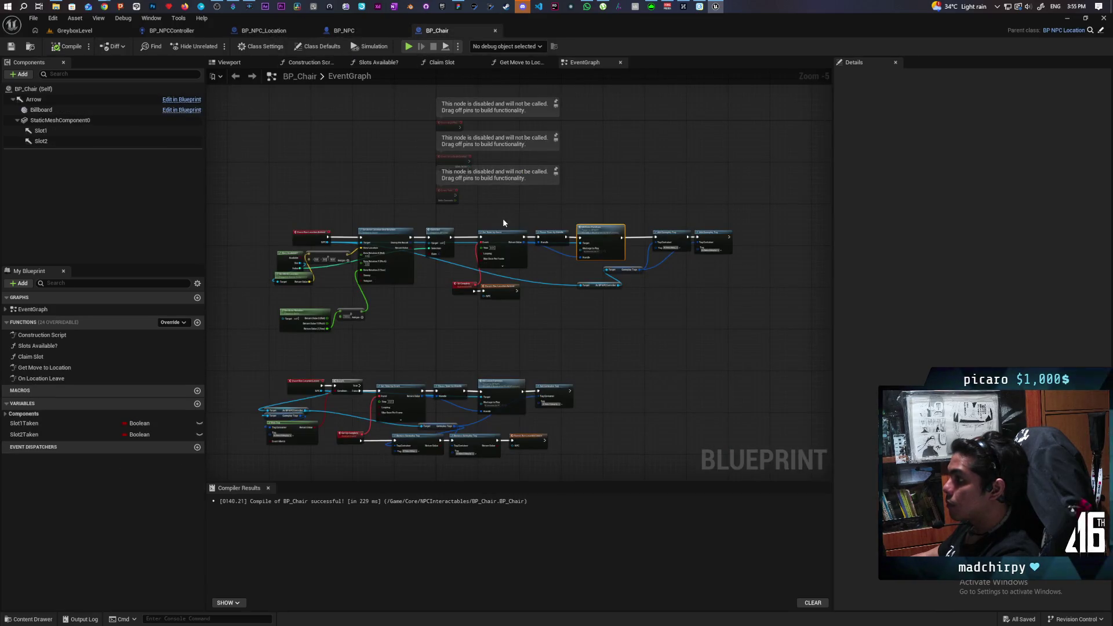
pyautogui.scroll(1, 498, 219)
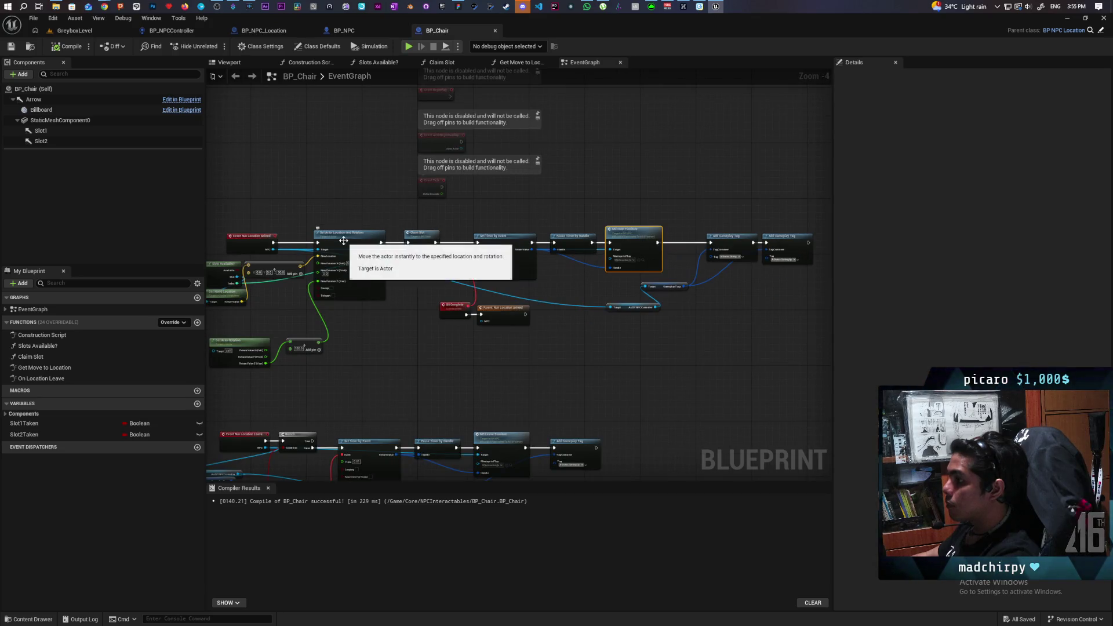
pyautogui.click(364, 246)
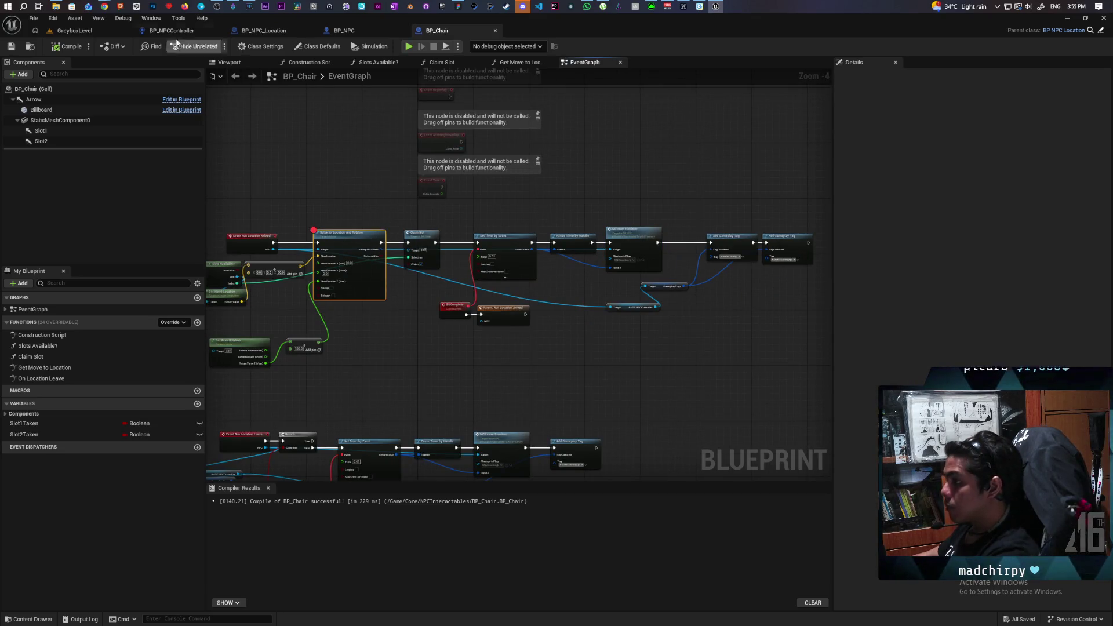
pyautogui.click(409, 47)
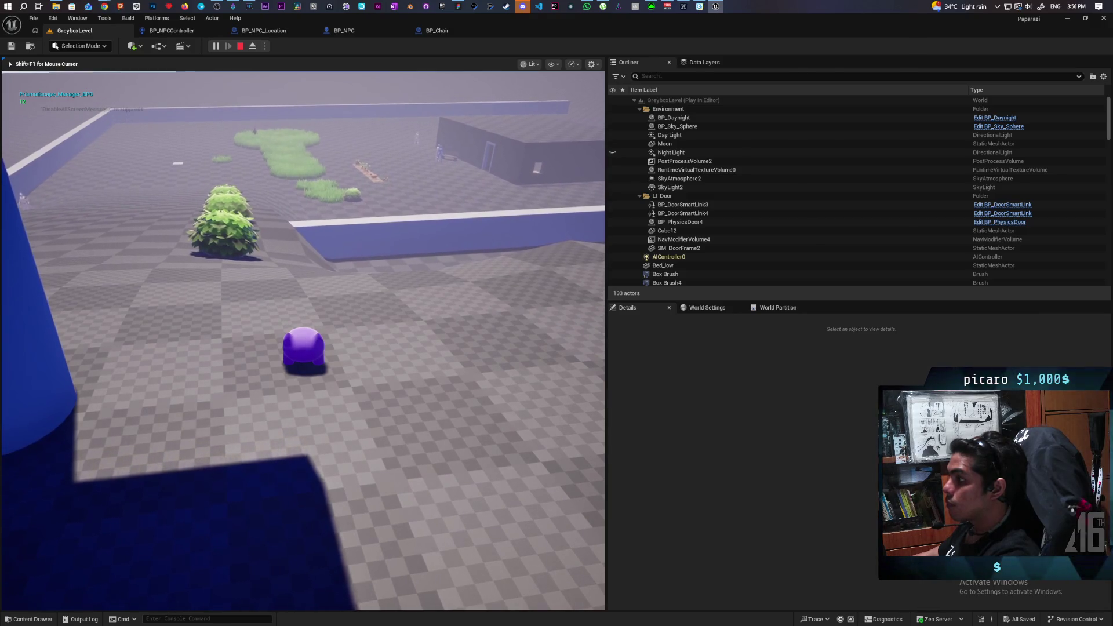
# - Stop the running play session so the Accessed None error on Bed appears
pyautogui.press('Escape')
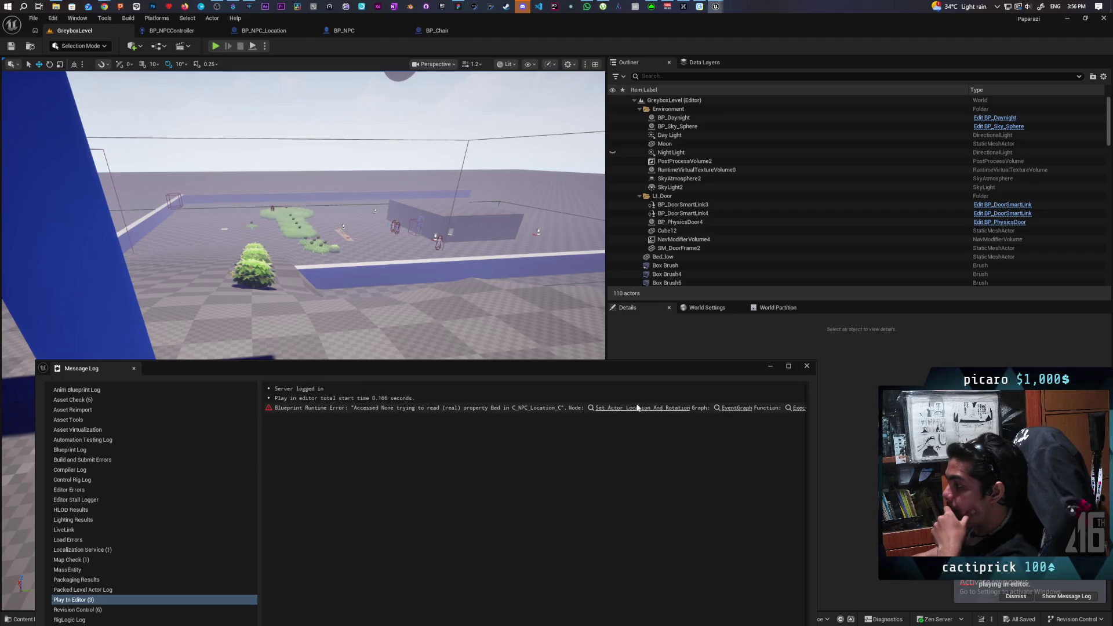
# - Jump from the Bed error to its BP_NPCController node, review Delay and Decide, then show GreyboxLevel
pyautogui.click(655, 407)
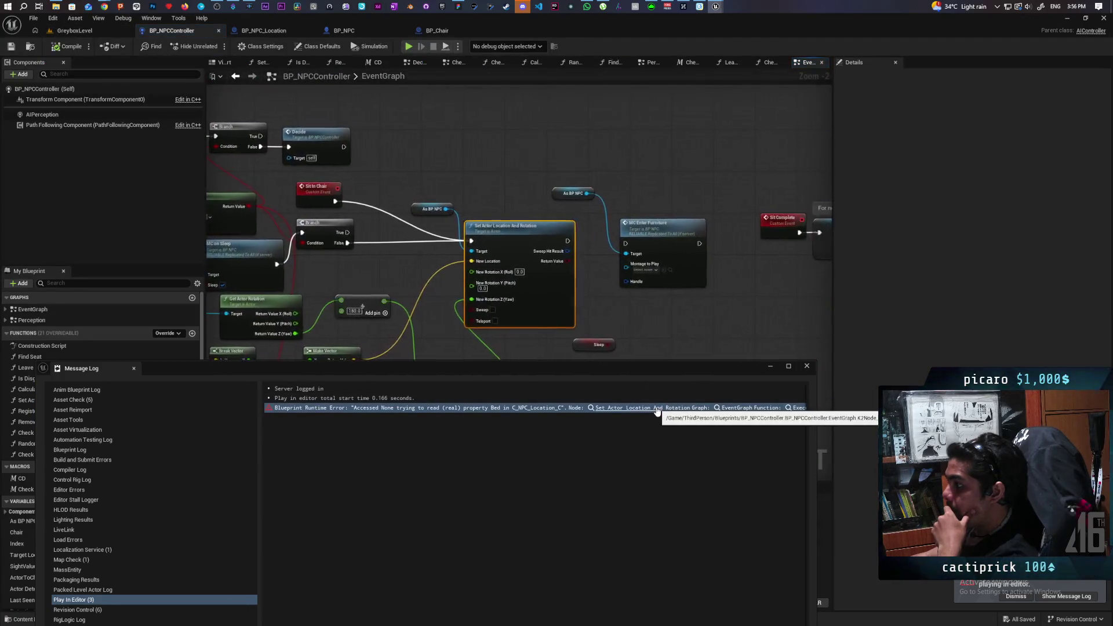
pyautogui.moveTo(358, 285)
pyautogui.mouseDown()
pyautogui.moveTo(671, 301)
pyautogui.moveTo(729, 256)
pyautogui.moveTo(797, 250)
pyautogui.moveTo(644, 287)
pyautogui.moveTo(727, 280)
pyautogui.mouseUp()
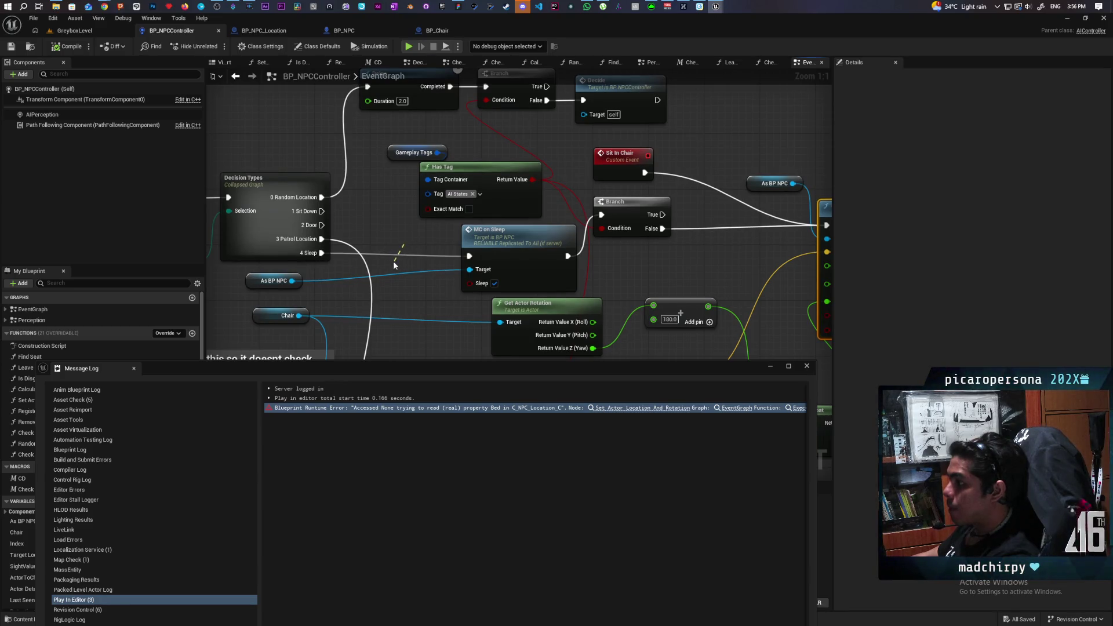
pyautogui.moveTo(608, 249); pyautogui.dragTo(554, 265)
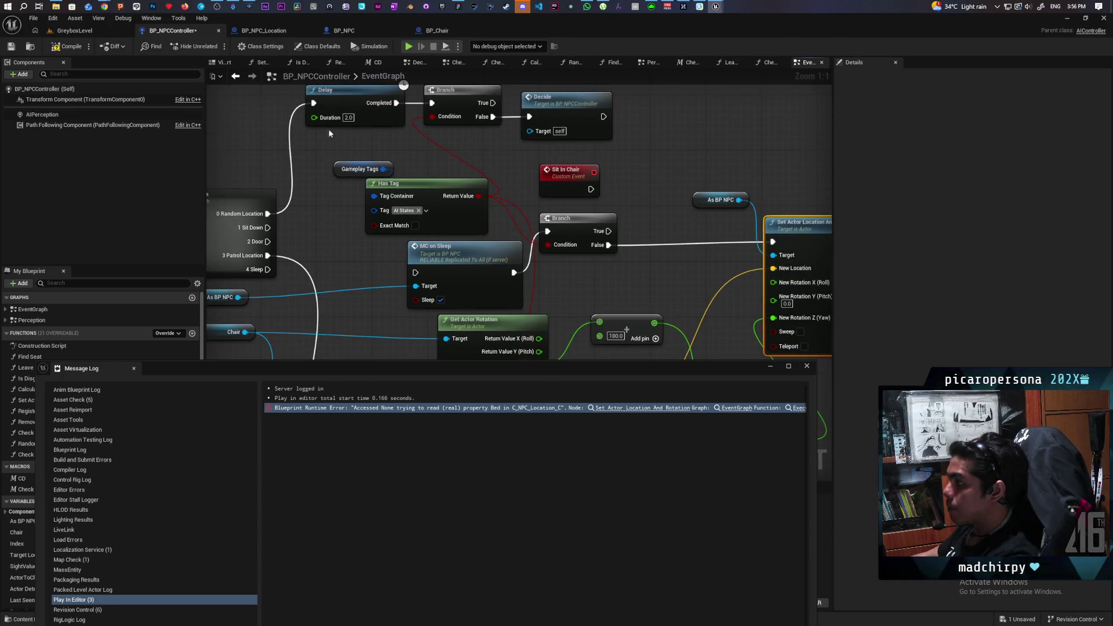
pyautogui.click(812, 367)
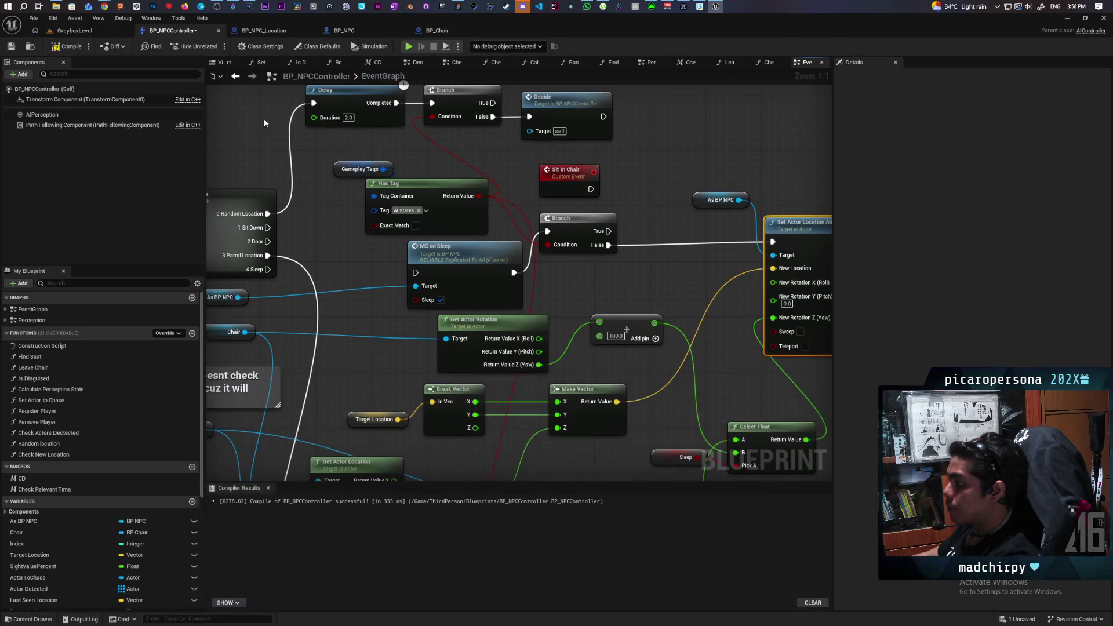
pyautogui.click(73, 30)
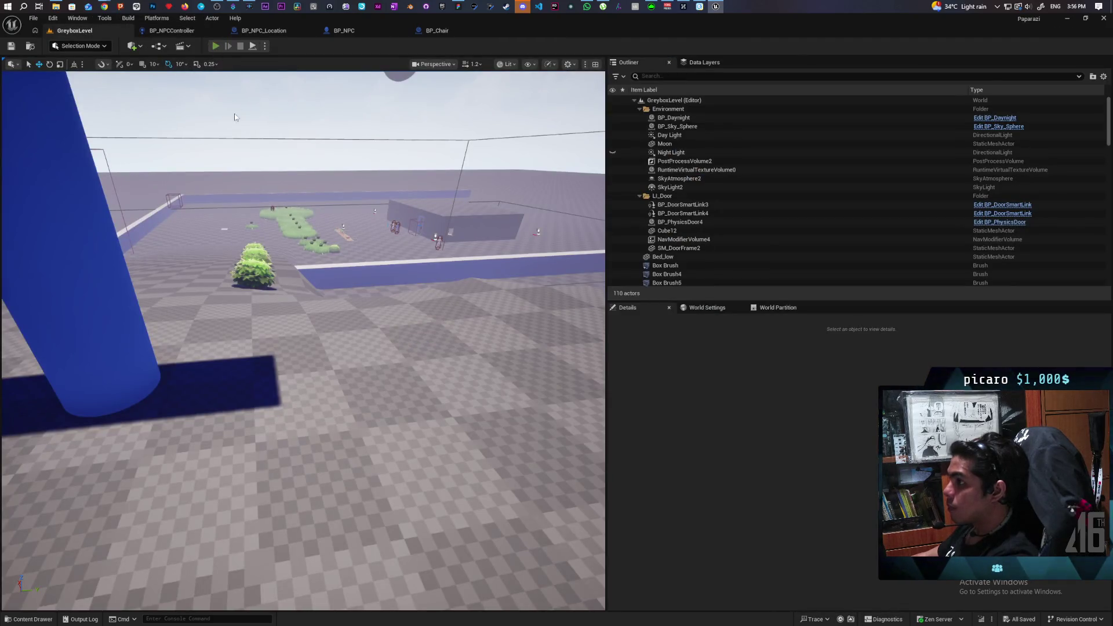
pyautogui.hotkey('alt', 'p')
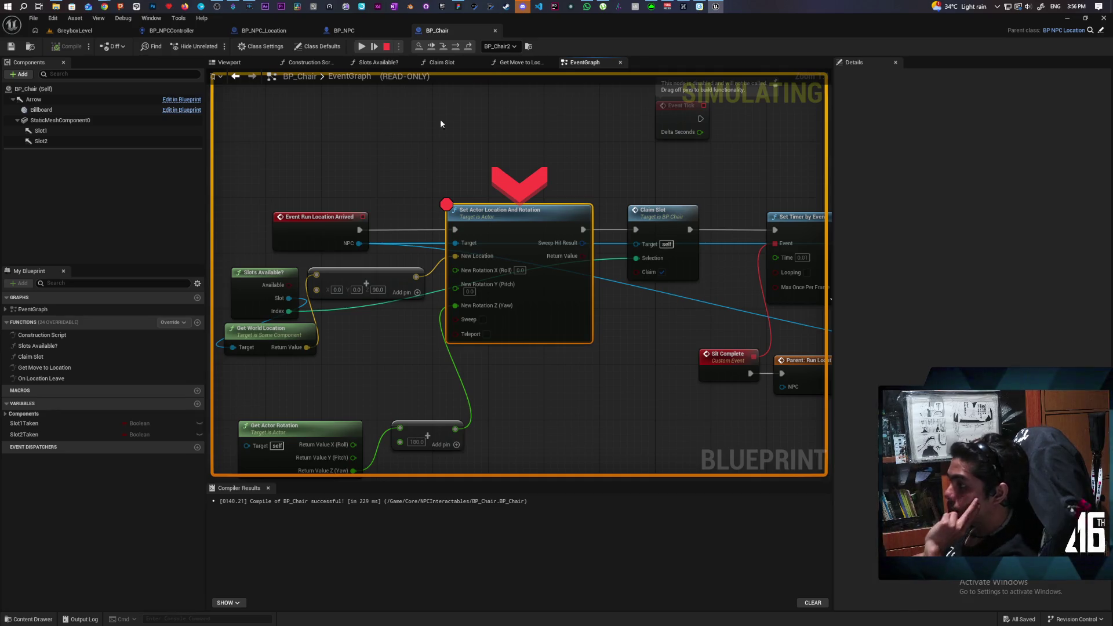
pyautogui.click(433, 48)
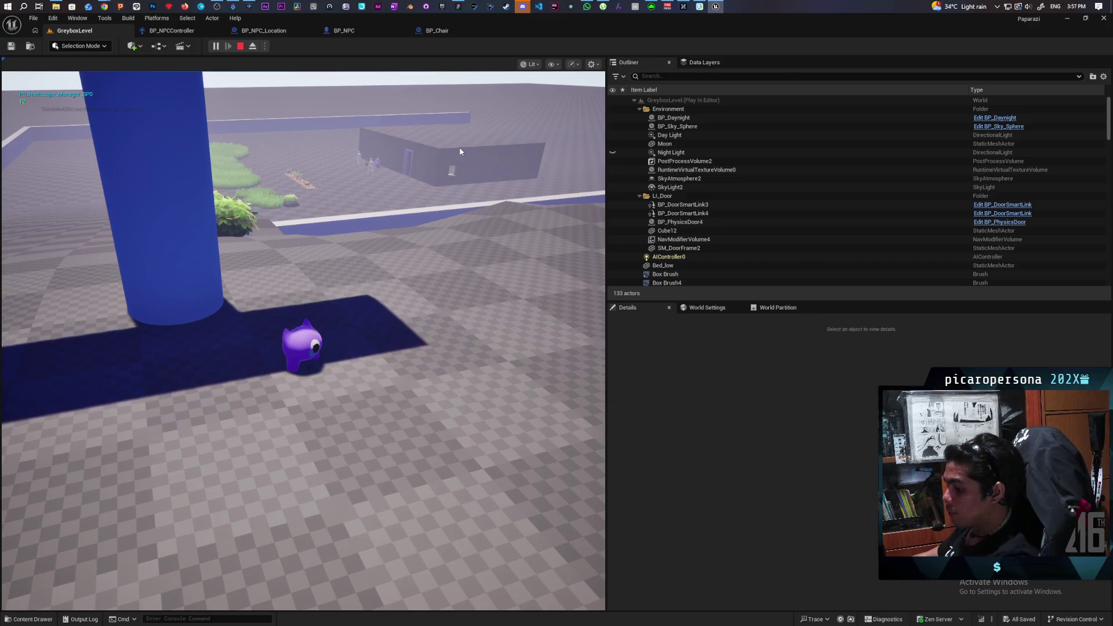
pyautogui.click(424, 196)
pyautogui.press('w')
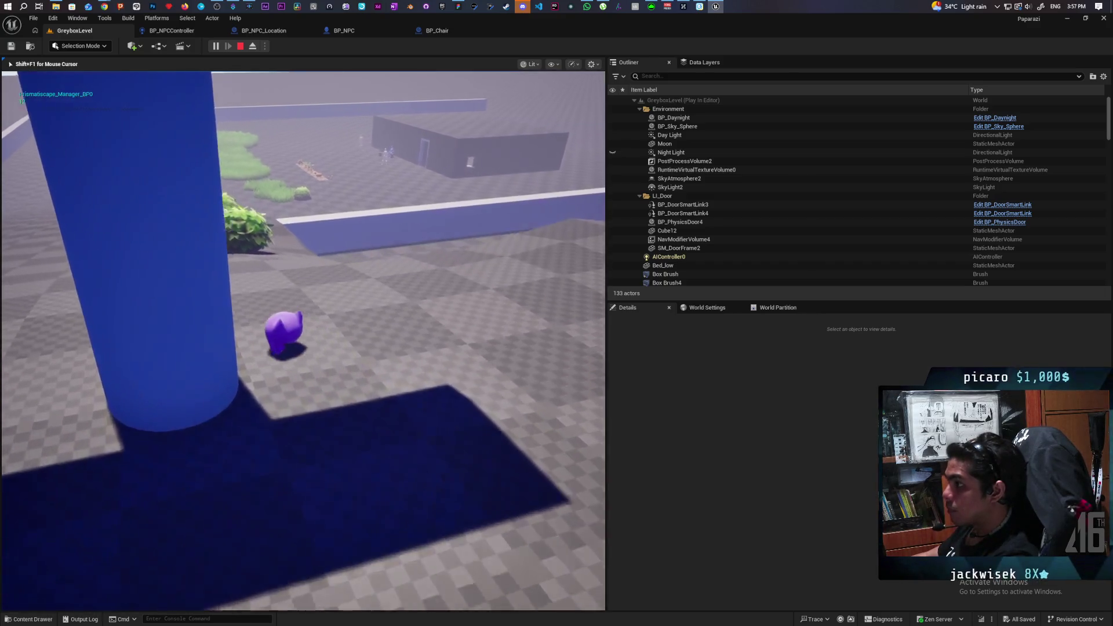
pyautogui.press('w')
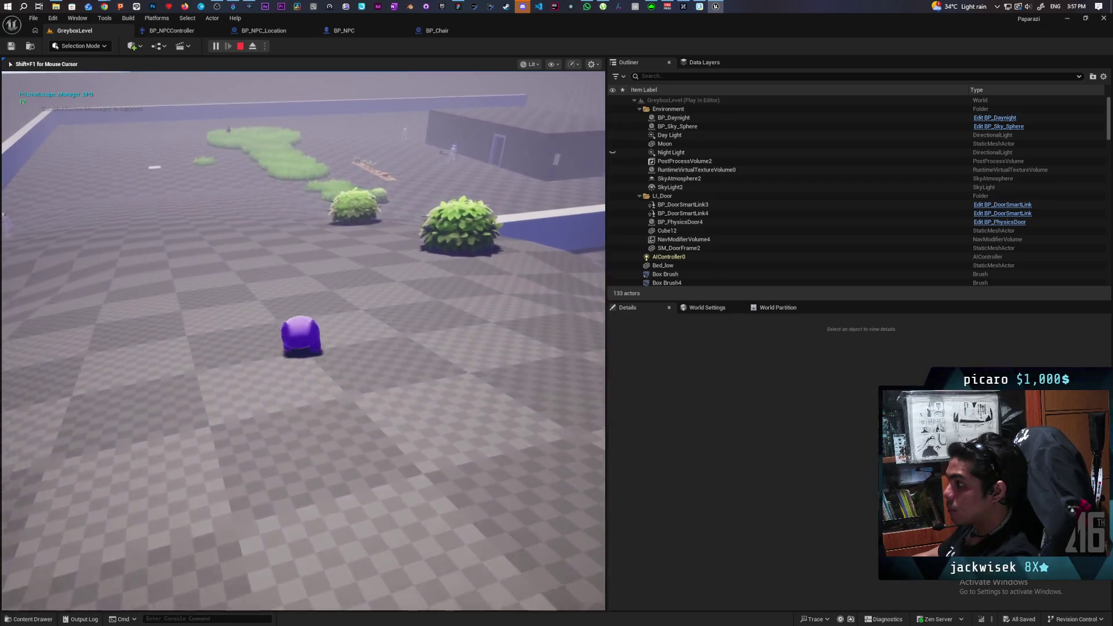
pyautogui.press('w')
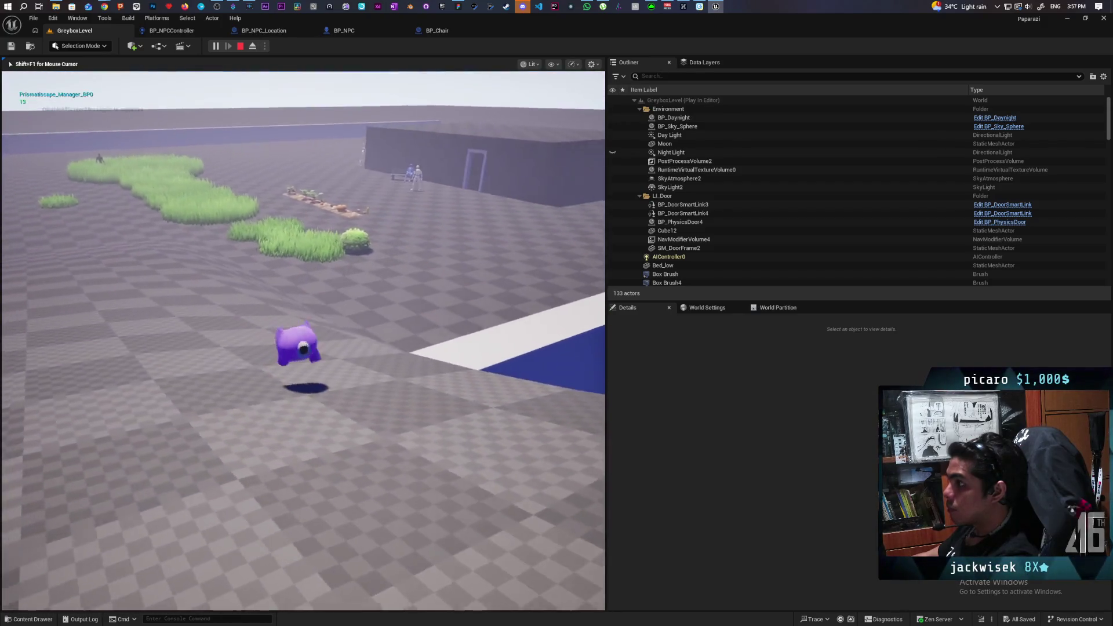
pyautogui.press('w')
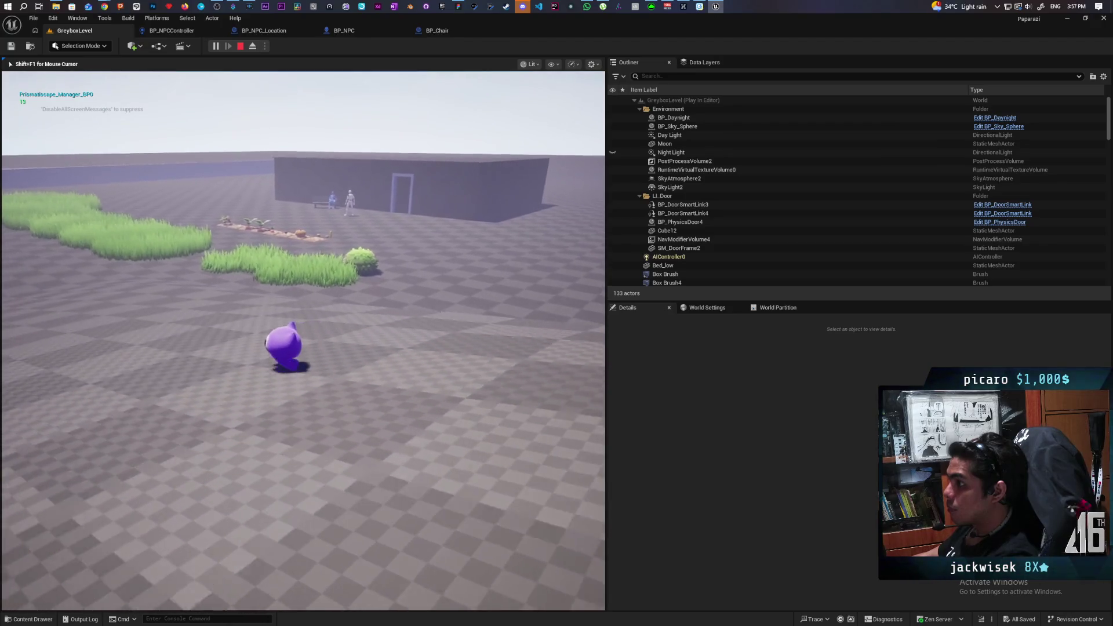
pyautogui.press('w')
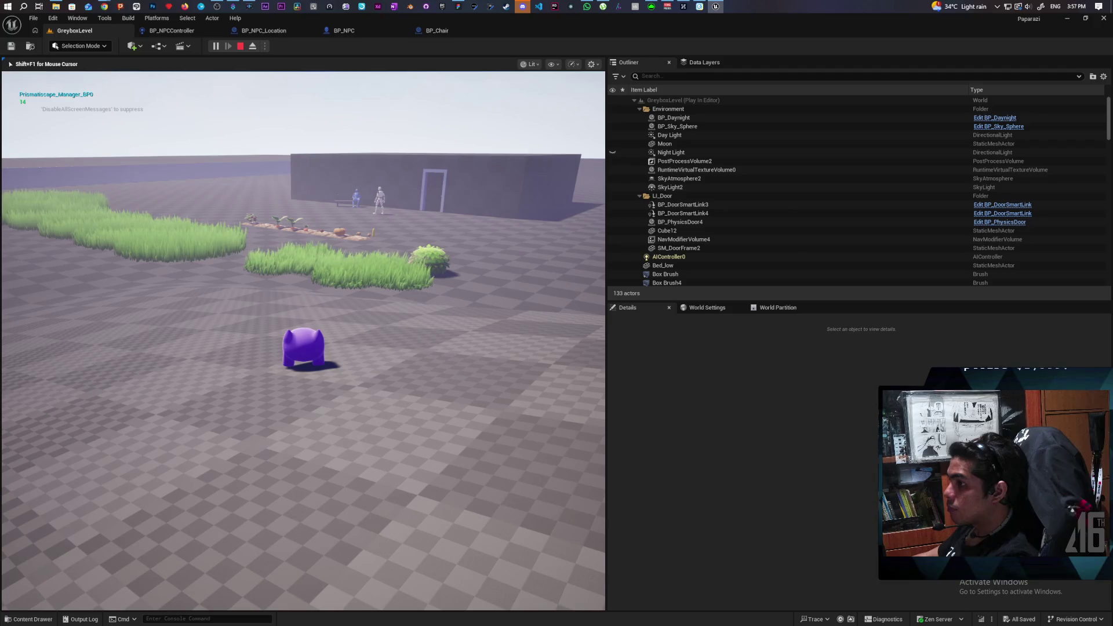
pyautogui.hotkey('shift', 'F1')
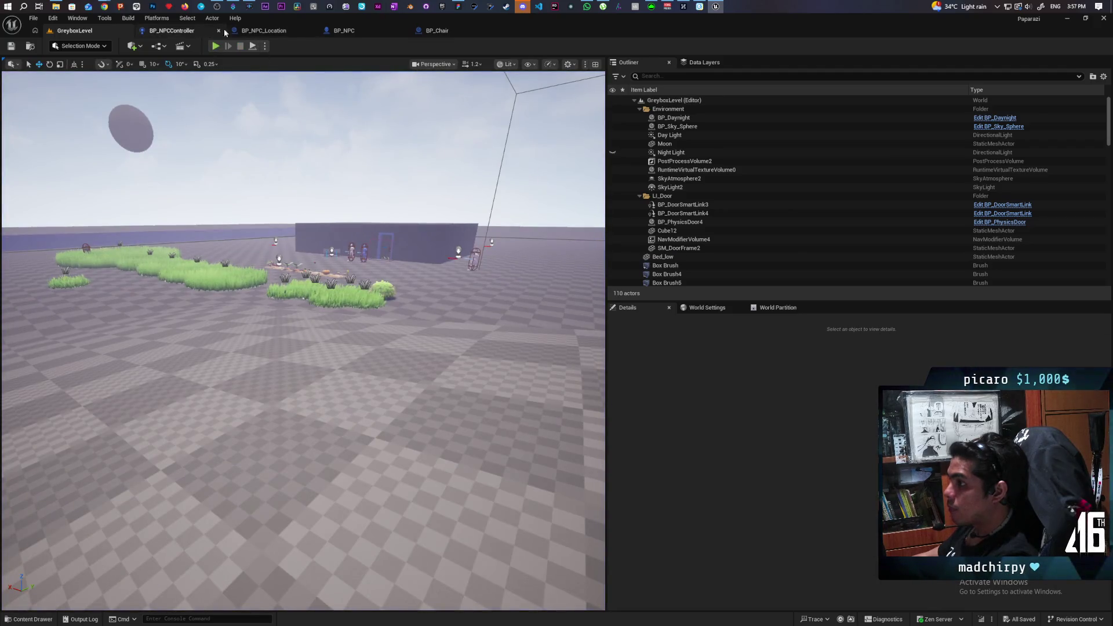
# - From BP_Chair's Sit Complete call, inspect the parent's Run Location Arrived implementation
pyautogui.click(447, 32)
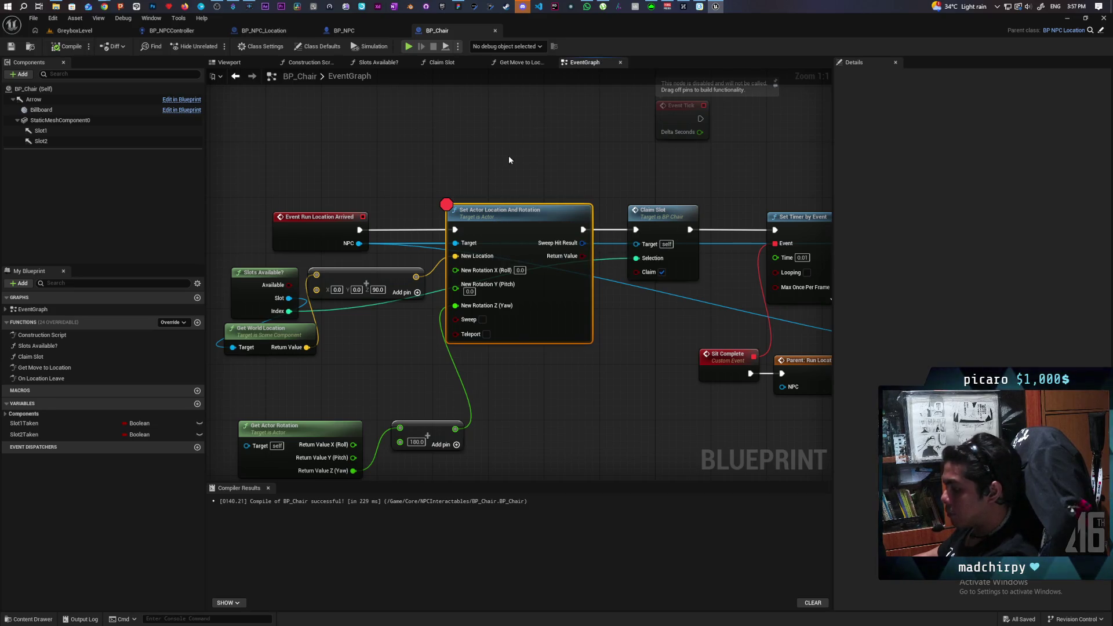
pyautogui.scroll(-3, 509, 156)
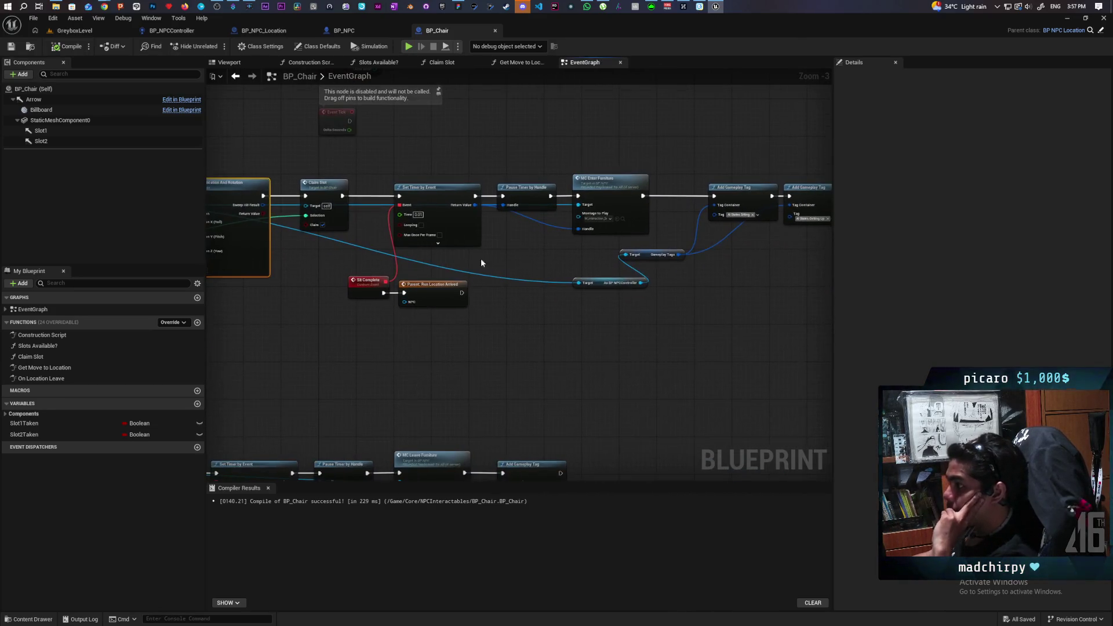
pyautogui.scroll(4, 377, 326)
pyautogui.moveTo(377, 326)
pyautogui.mouseDown()
pyautogui.moveTo(436, 382)
pyautogui.moveTo(621, 378)
pyautogui.moveTo(532, 377)
pyautogui.mouseUp()
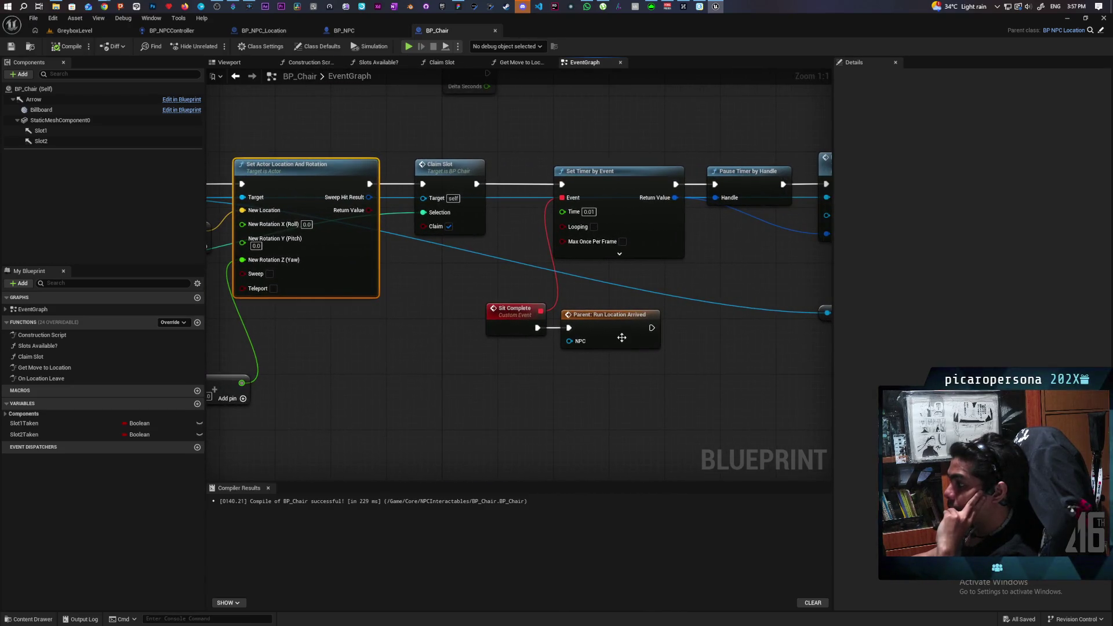
pyautogui.doubleClick(622, 337)
pyautogui.moveTo(629, 341); pyautogui.dragTo(510, 351)
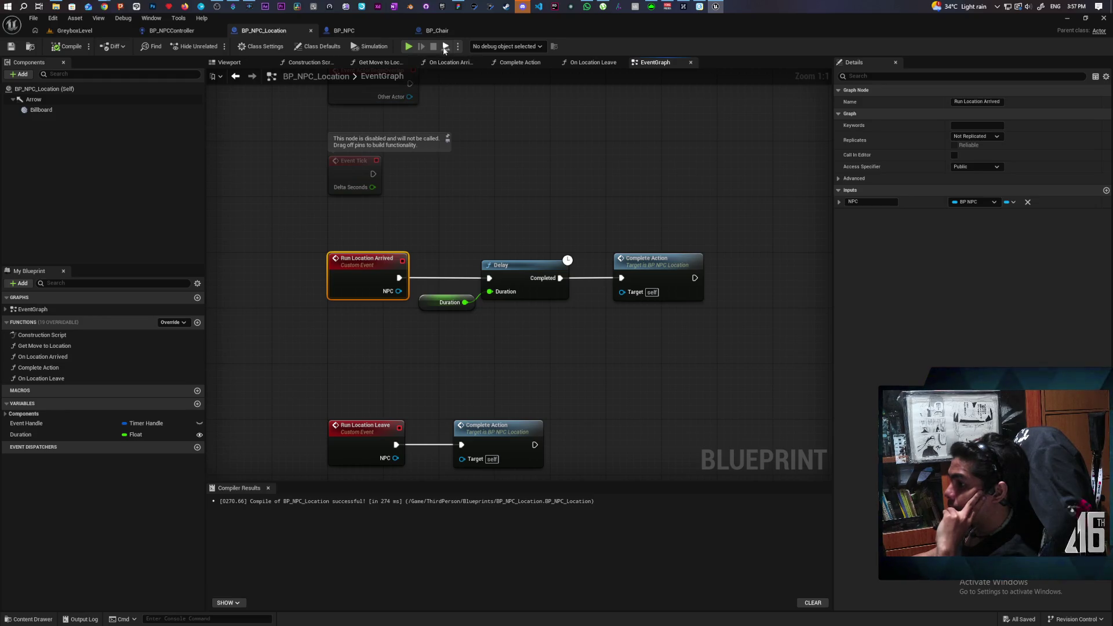
pyautogui.click(440, 30)
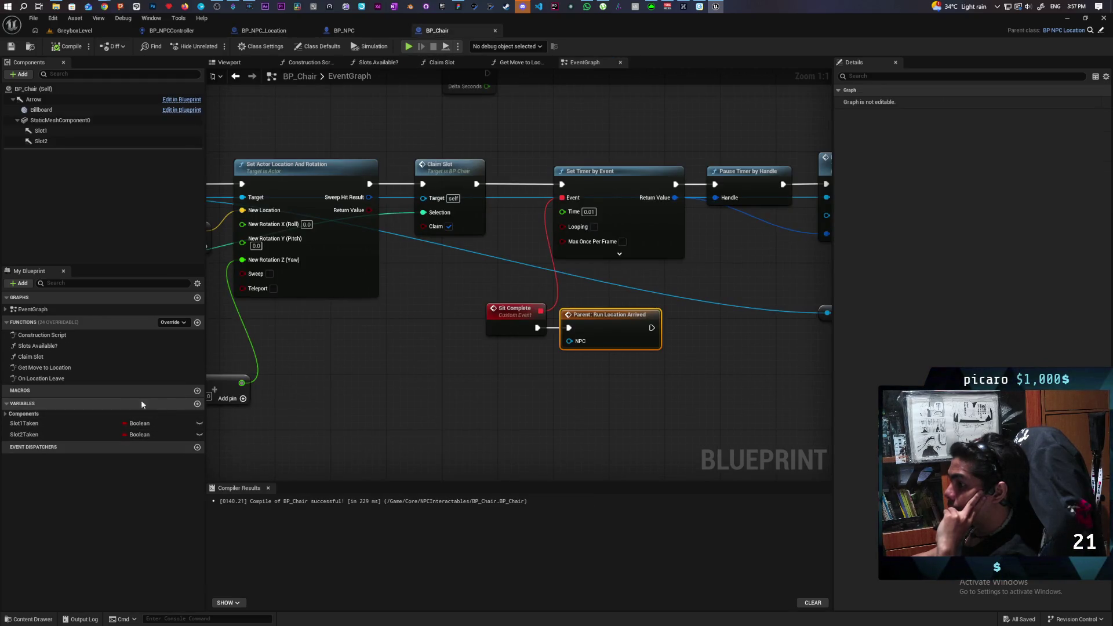
# - Set BP_Chair's default Duration to 0.0 and recompile
pyautogui.click(320, 46)
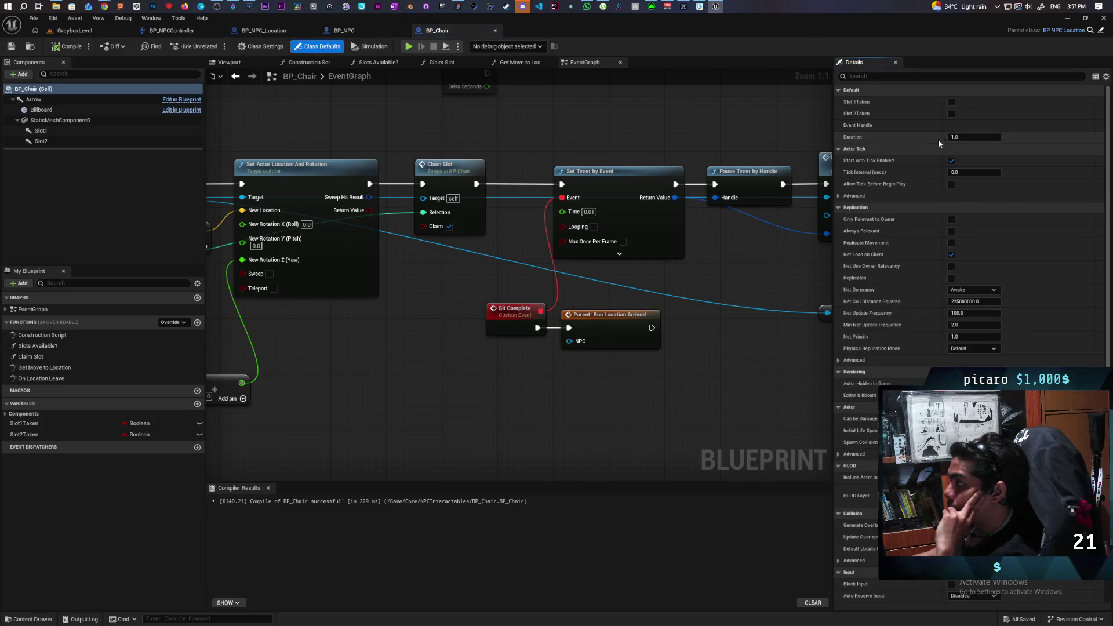
pyautogui.click(963, 136)
pyautogui.write('0')
pyautogui.press('Return')
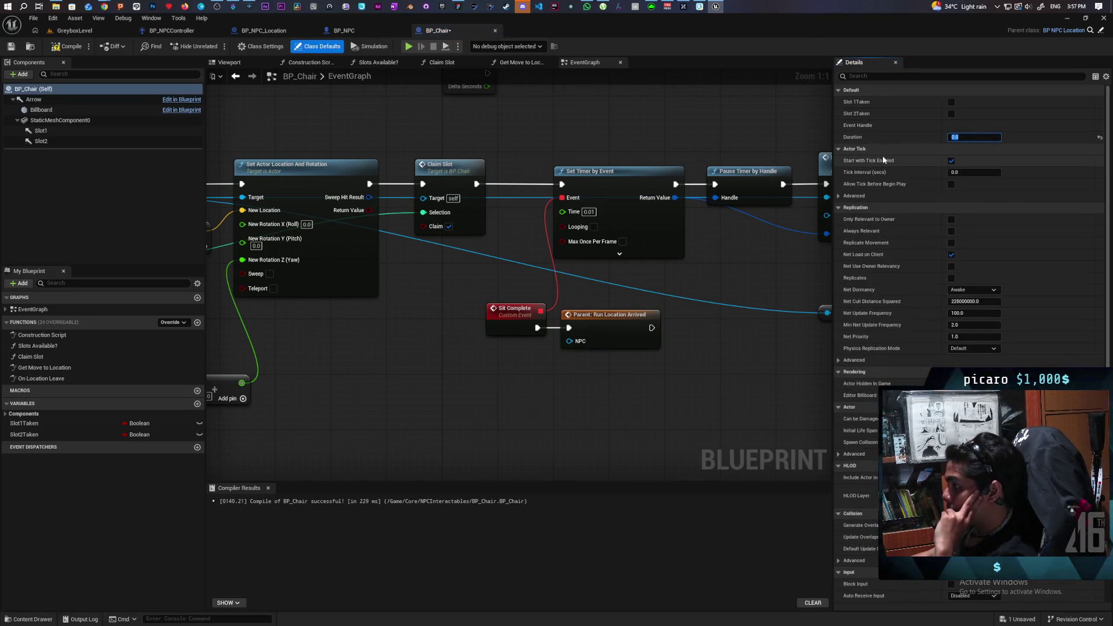
pyautogui.click(61, 50)
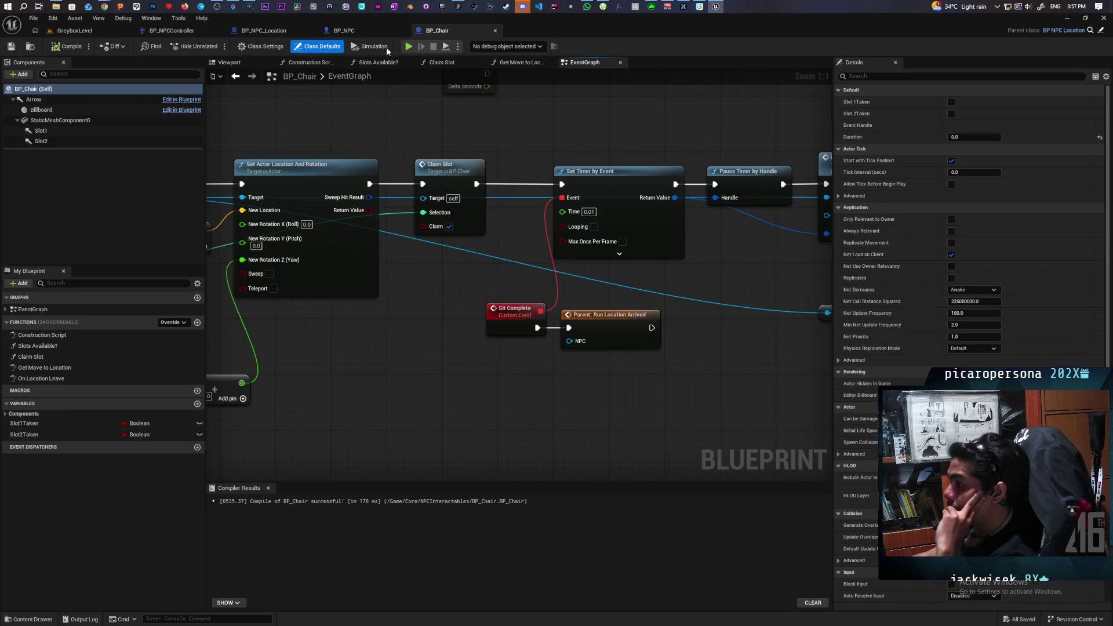
pyautogui.click(357, 31)
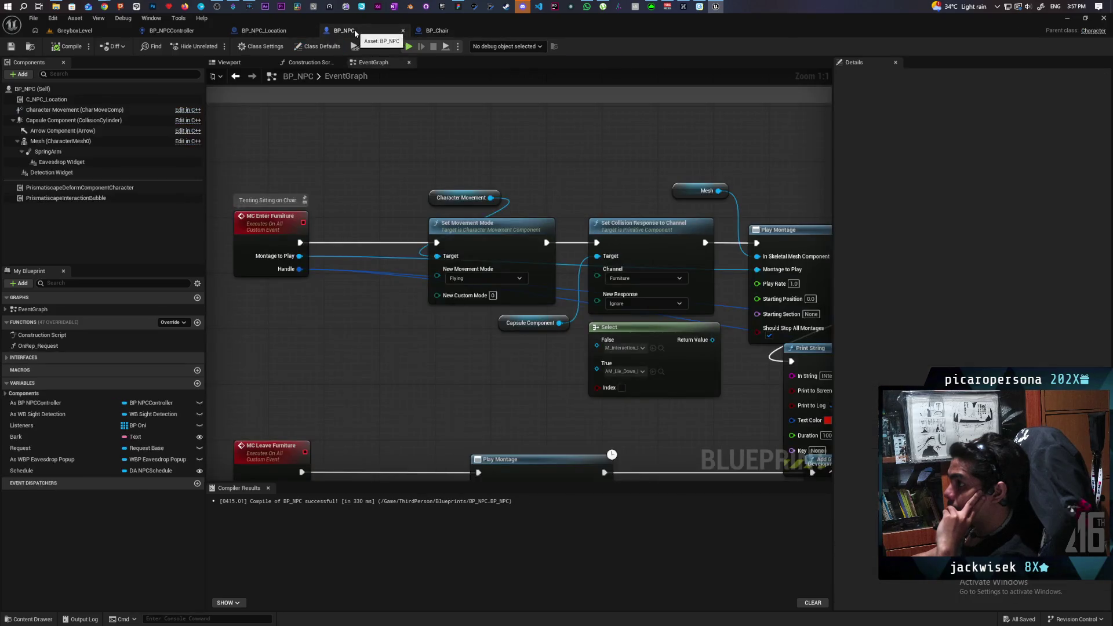
# - Inspect BP_NPC_Location's Complete Action function, which only unpauses the timer, then return to BP_Chair
pyautogui.click(275, 34)
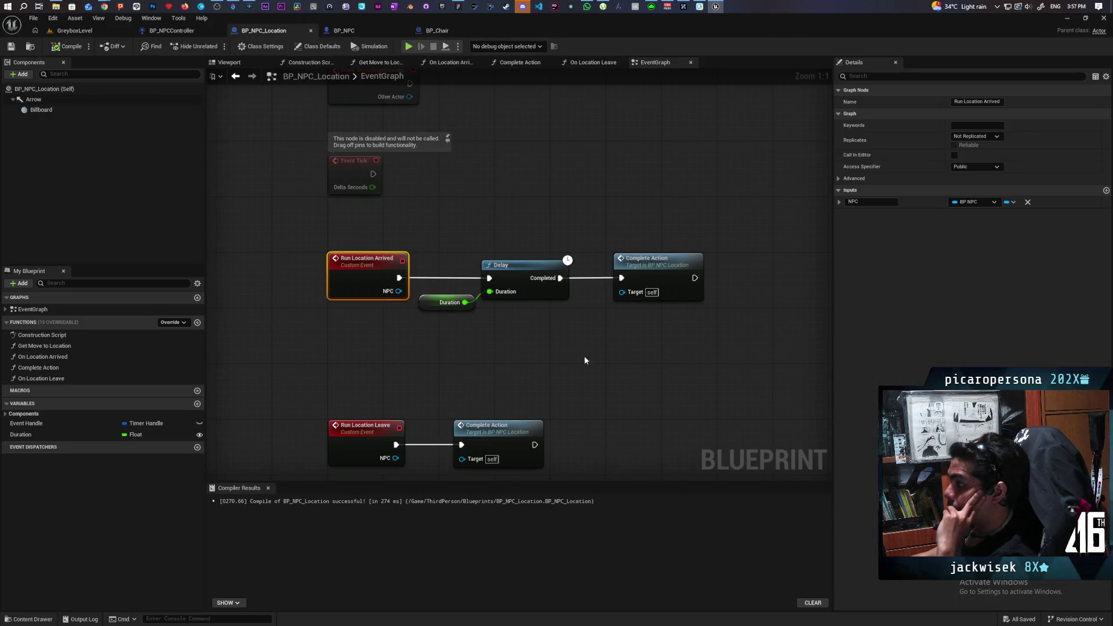
pyautogui.click(666, 278)
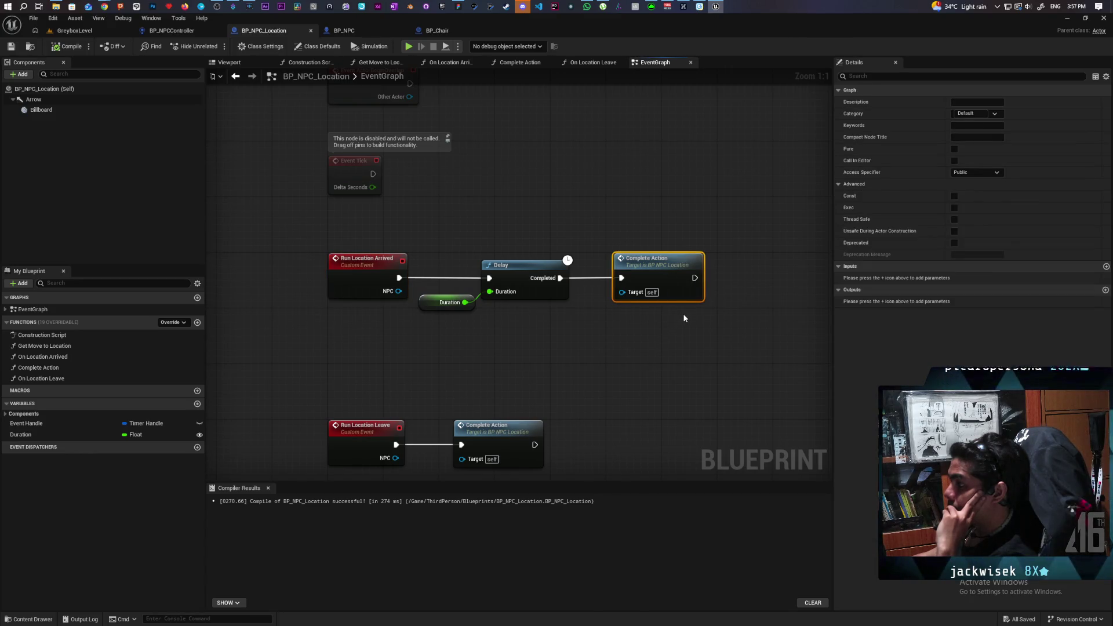
pyautogui.doubleClick(679, 272)
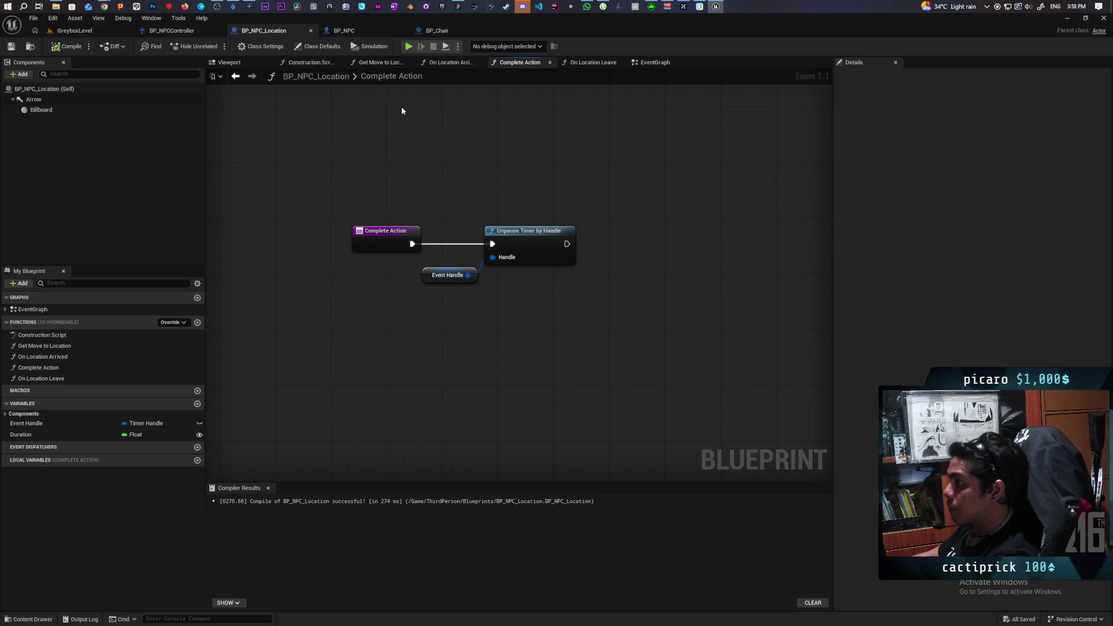
pyautogui.click(437, 30)
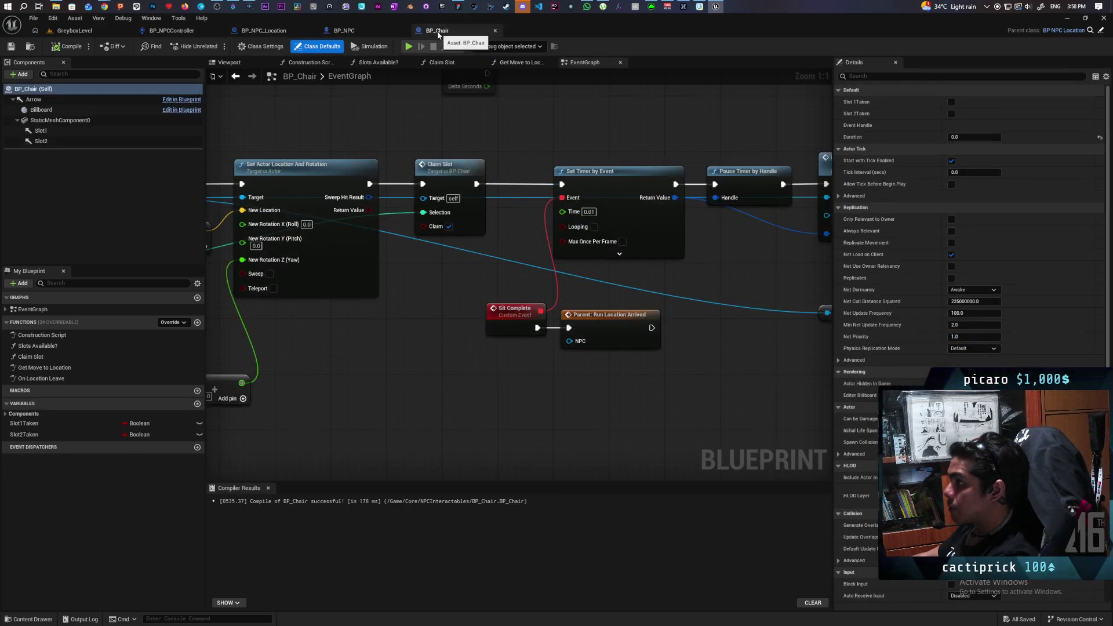
# - In BP_NPCController, disconnect the reroute from On Location Arrived and save
pyautogui.click(181, 31)
pyautogui.moveTo(677, 194); pyautogui.dragTo(510, 174)
pyautogui.scroll(-3, 427, 159)
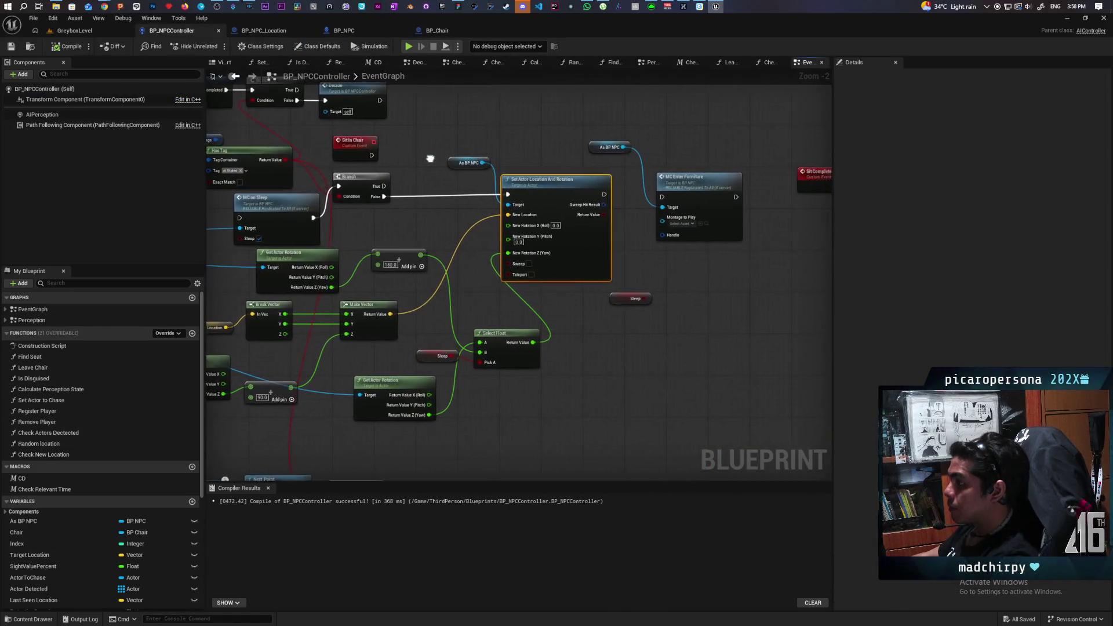
pyautogui.scroll(-3, 578, 242)
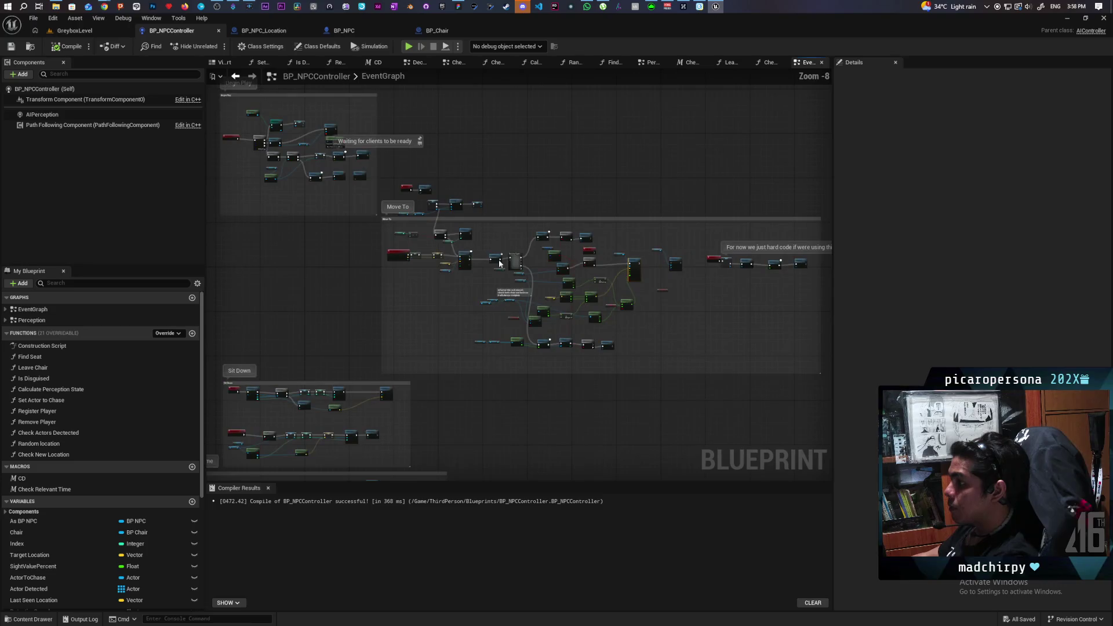
pyautogui.scroll(-4, 391, 258)
pyautogui.moveTo(350, 276)
pyautogui.mouseDown()
pyautogui.moveTo(572, 236)
pyautogui.moveTo(572, 215)
pyautogui.mouseUp()
pyautogui.scroll(9, 478, 243)
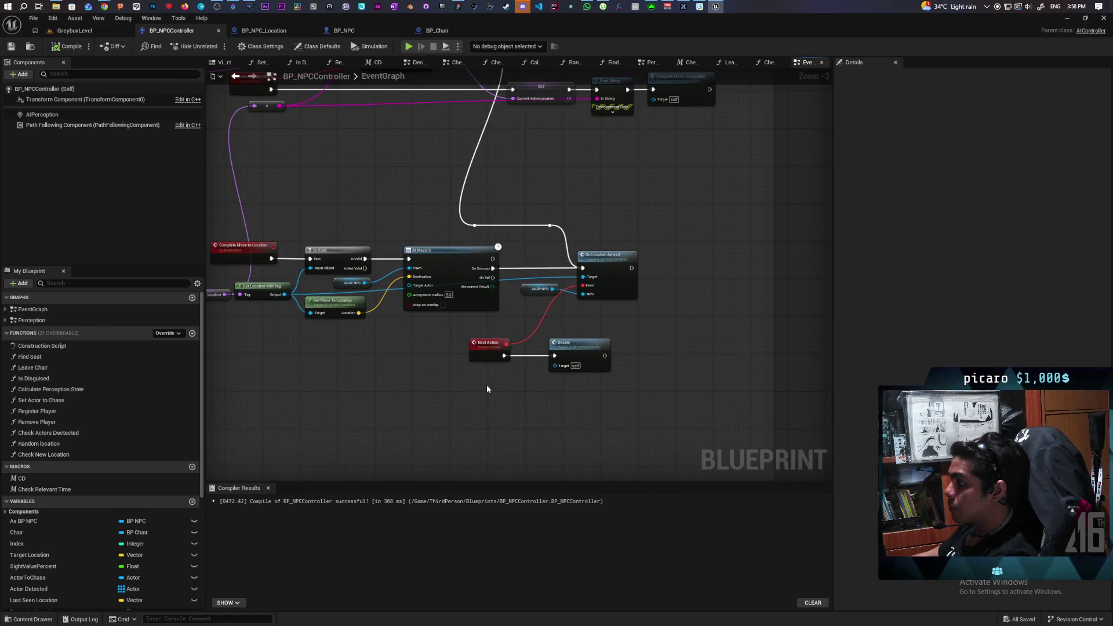
pyautogui.moveTo(596, 326)
pyautogui.mouseDown()
pyautogui.moveTo(751, 323)
pyautogui.moveTo(668, 328)
pyautogui.moveTo(609, 315)
pyautogui.moveTo(609, 389)
pyautogui.moveTo(630, 388)
pyautogui.moveTo(636, 332)
pyautogui.mouseUp()
pyautogui.keyDown('alt'); pyautogui.click(541, 381); pyautogui.keyUp('alt')
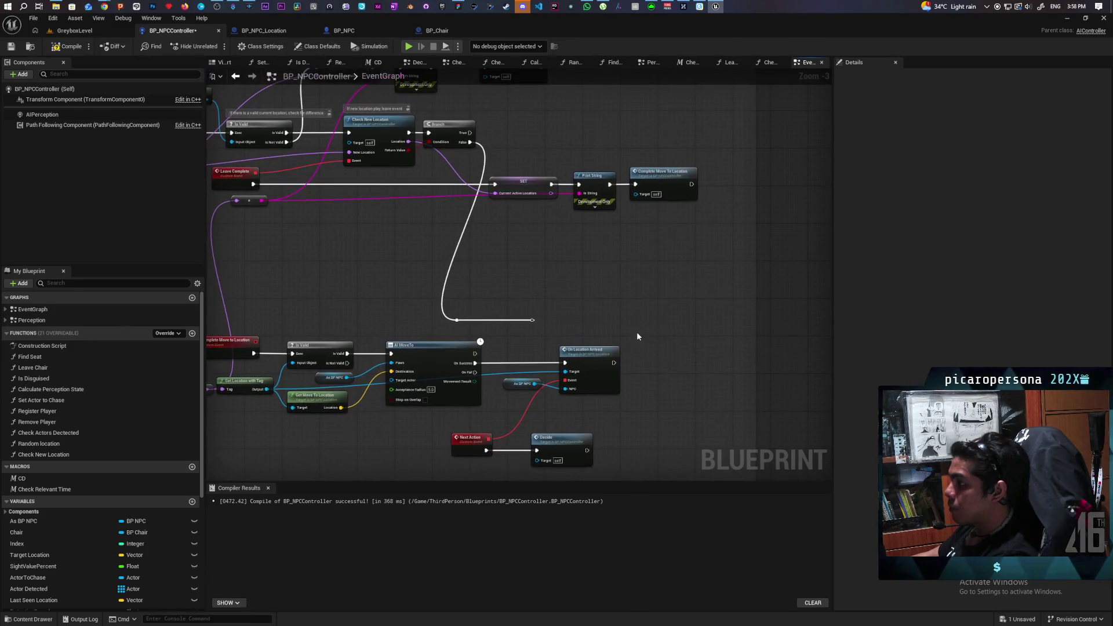
pyautogui.click(11, 48)
# - Add a green 'same location' Print String on Check New Location's Branch False output
pyautogui.moveTo(365, 250)
pyautogui.mouseDown()
pyautogui.moveTo(360, 295)
pyautogui.moveTo(307, 305)
pyautogui.mouseUp()
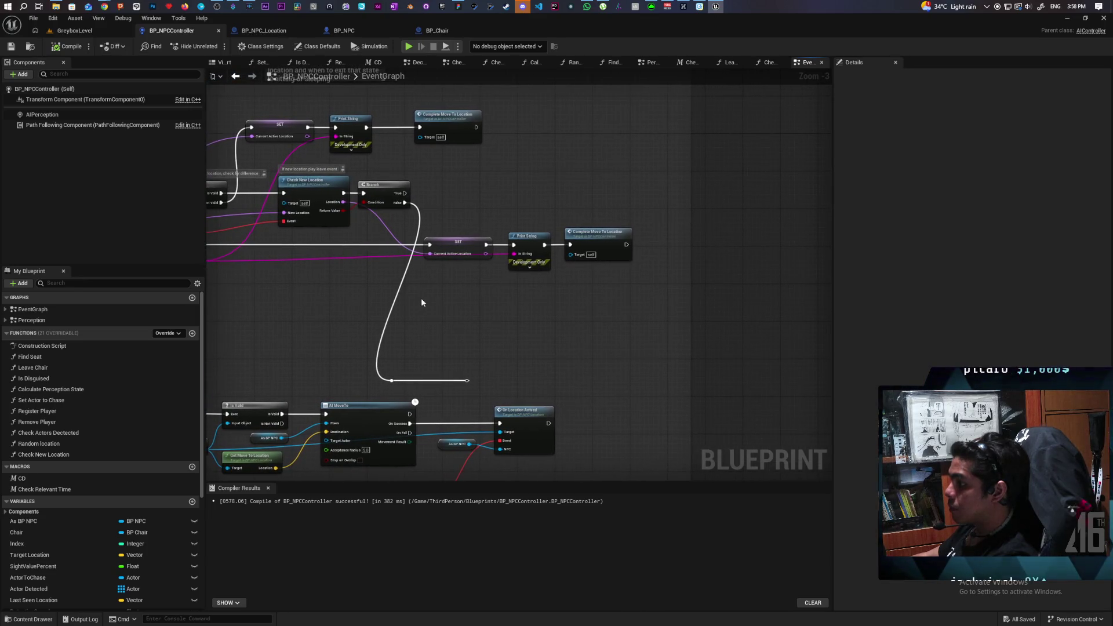
pyautogui.moveTo(421, 302)
pyautogui.mouseDown()
pyautogui.moveTo(435, 220)
pyautogui.moveTo(794, 346)
pyautogui.mouseUp()
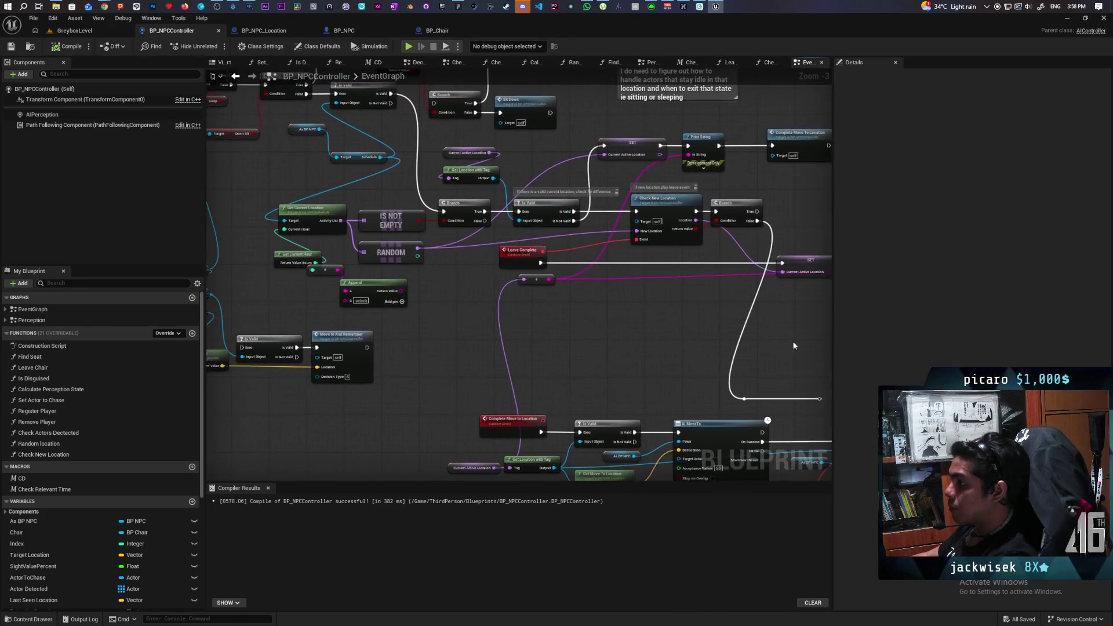
pyautogui.scroll(3, 591, 368)
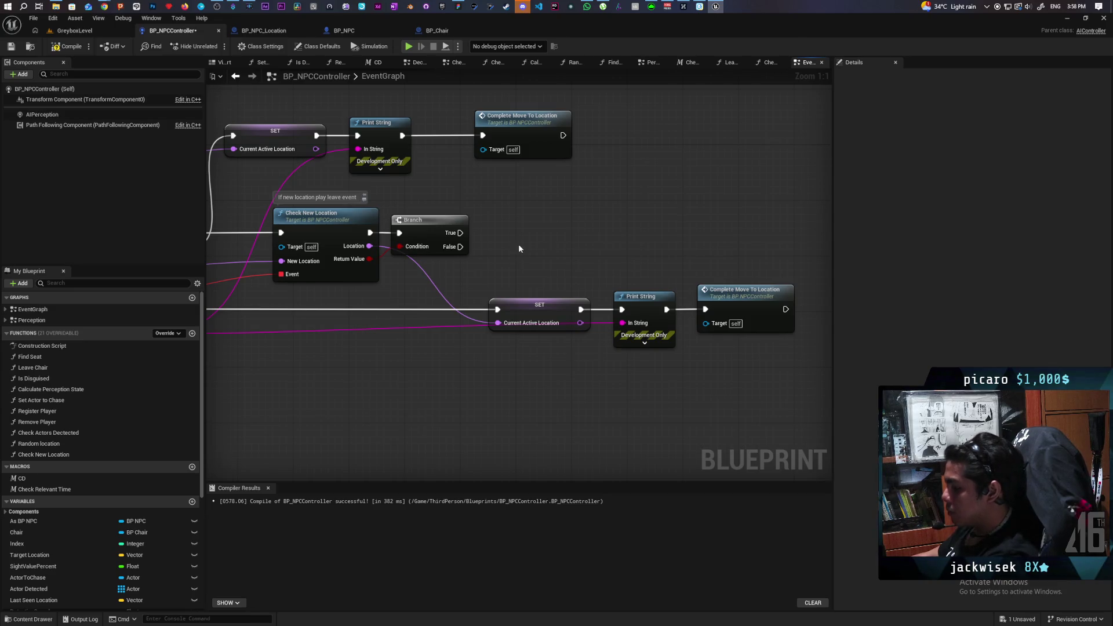
pyautogui.hotkey('ctrl', 'v')
pyautogui.moveTo(460, 247); pyautogui.dragTo(522, 247)
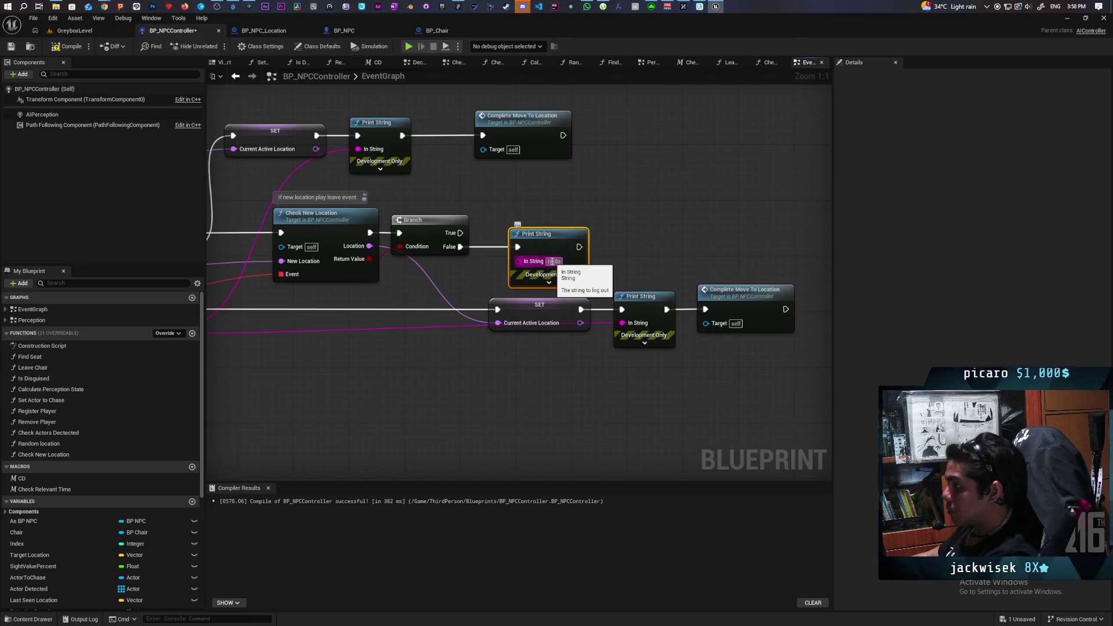
pyautogui.write('same l')
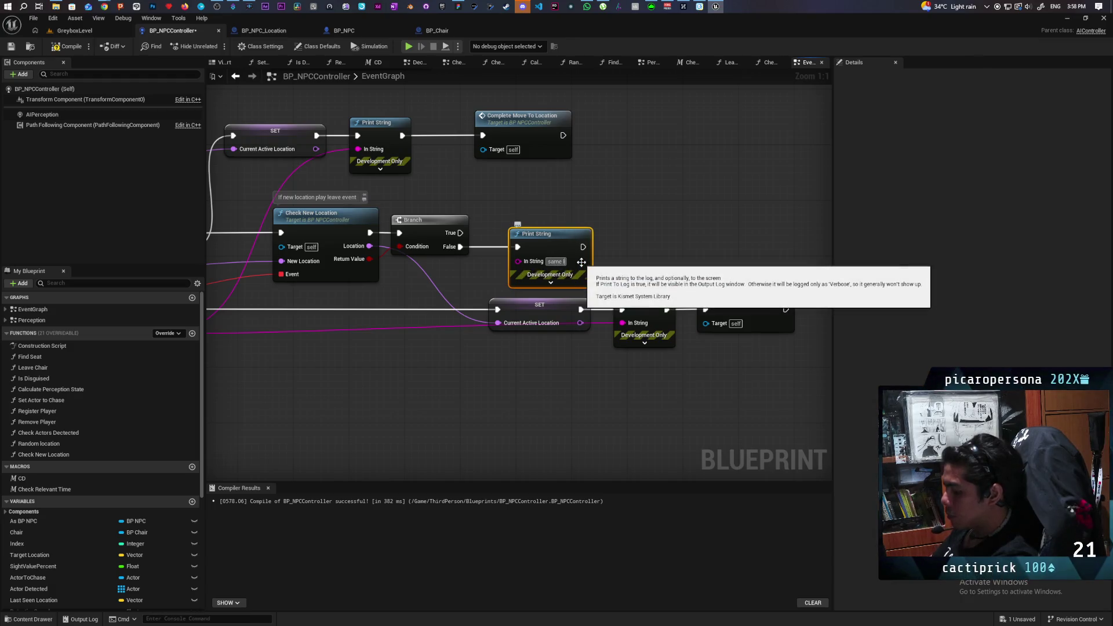
pyautogui.write('ocation')
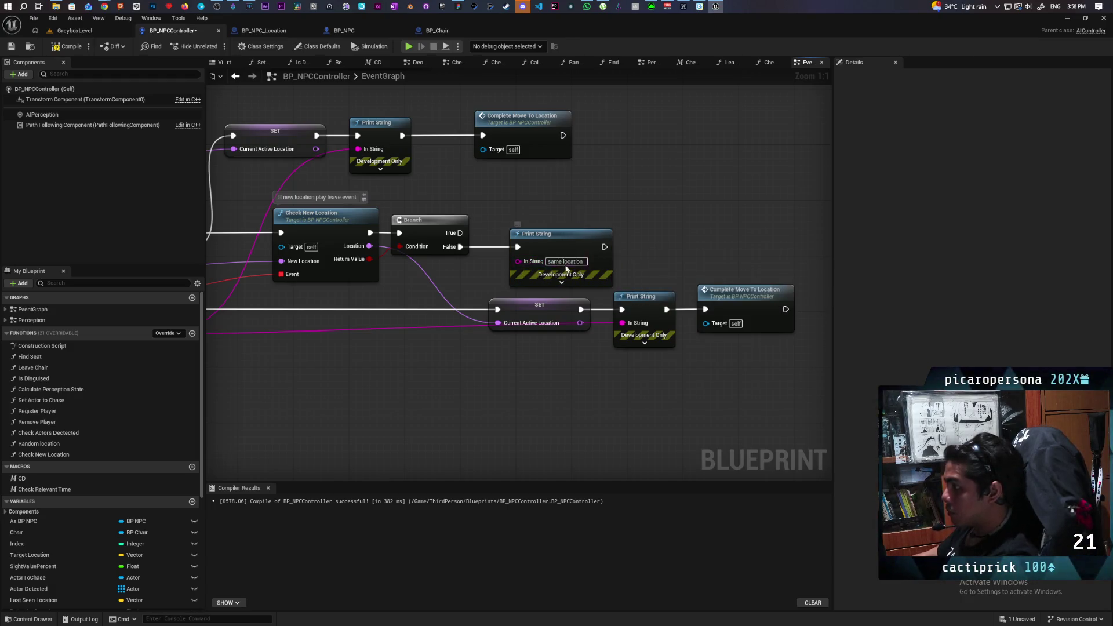
pyautogui.click(560, 283)
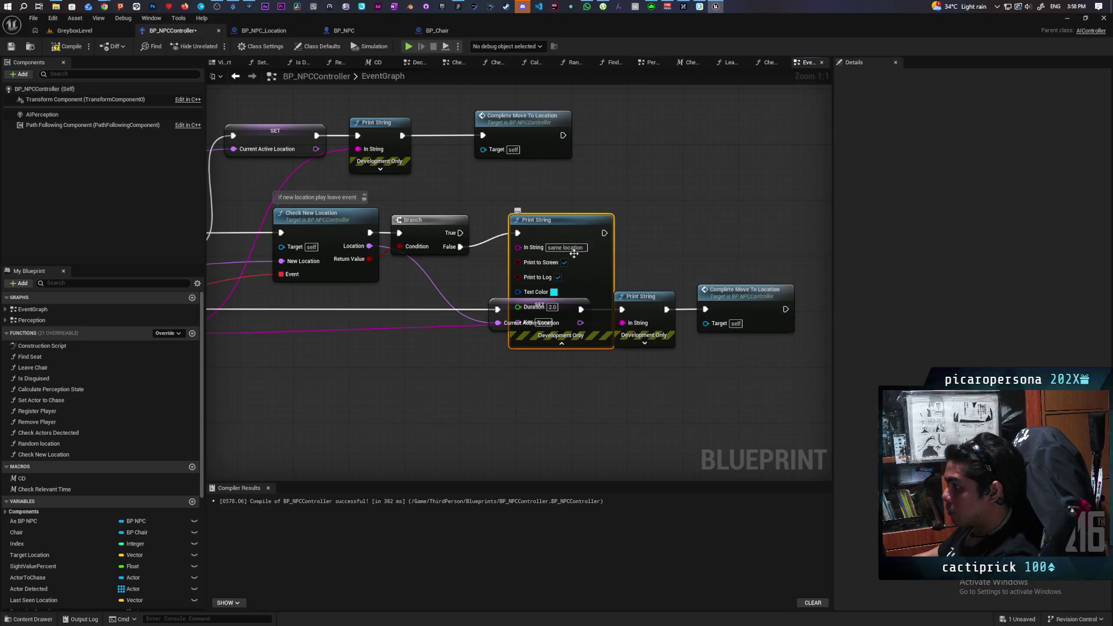
pyautogui.moveTo(579, 294); pyautogui.dragTo(683, 225)
pyautogui.click(659, 223)
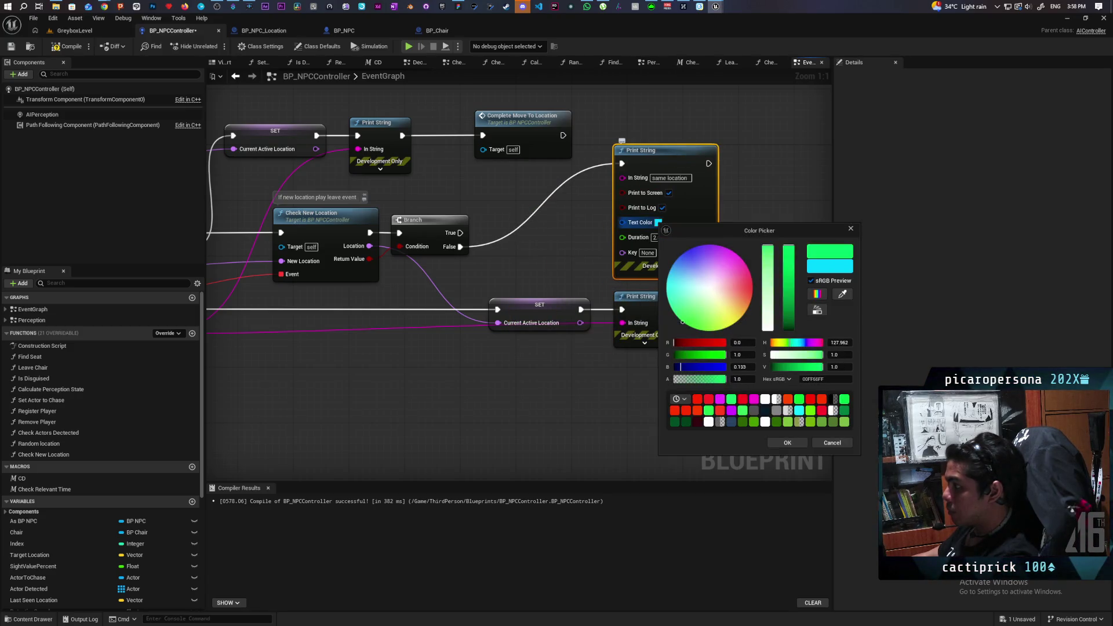
pyautogui.click(784, 443)
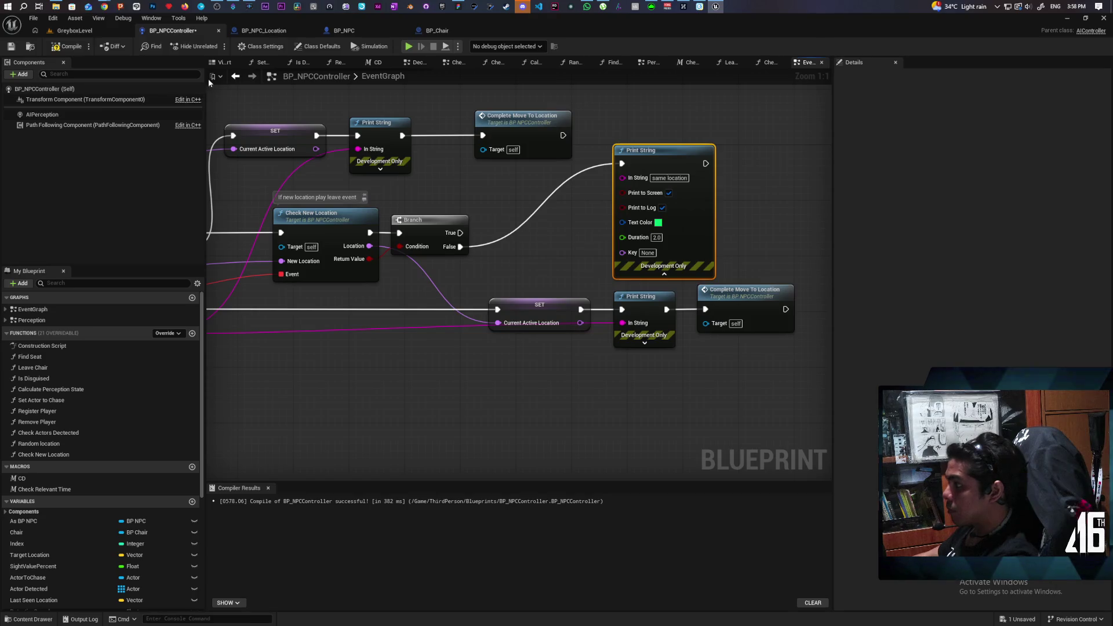
pyautogui.click(78, 31)
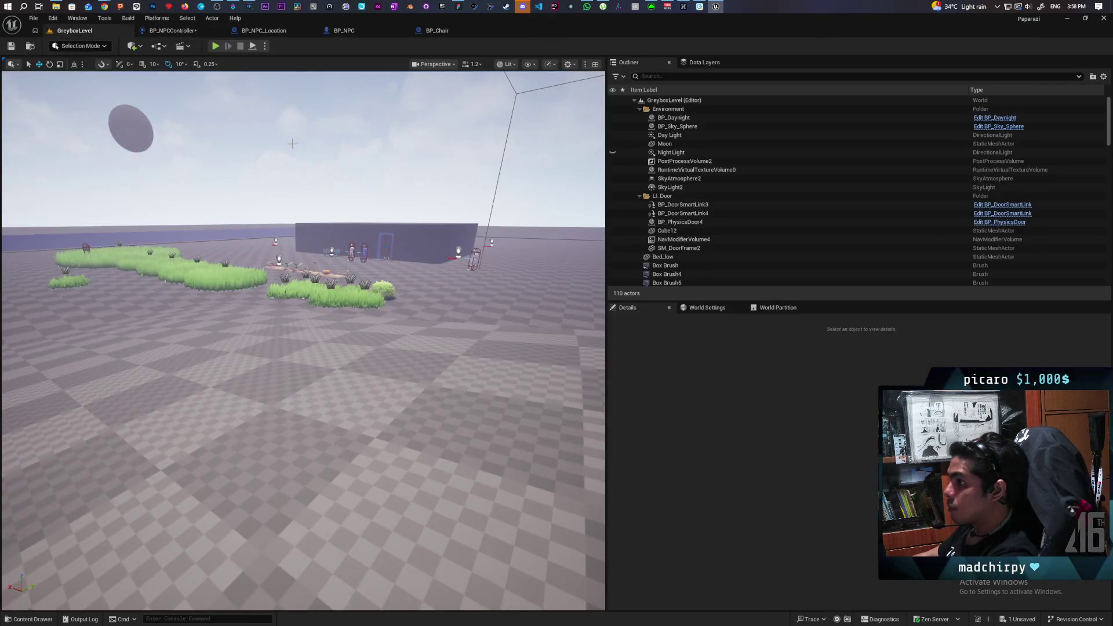
pyautogui.click(215, 46)
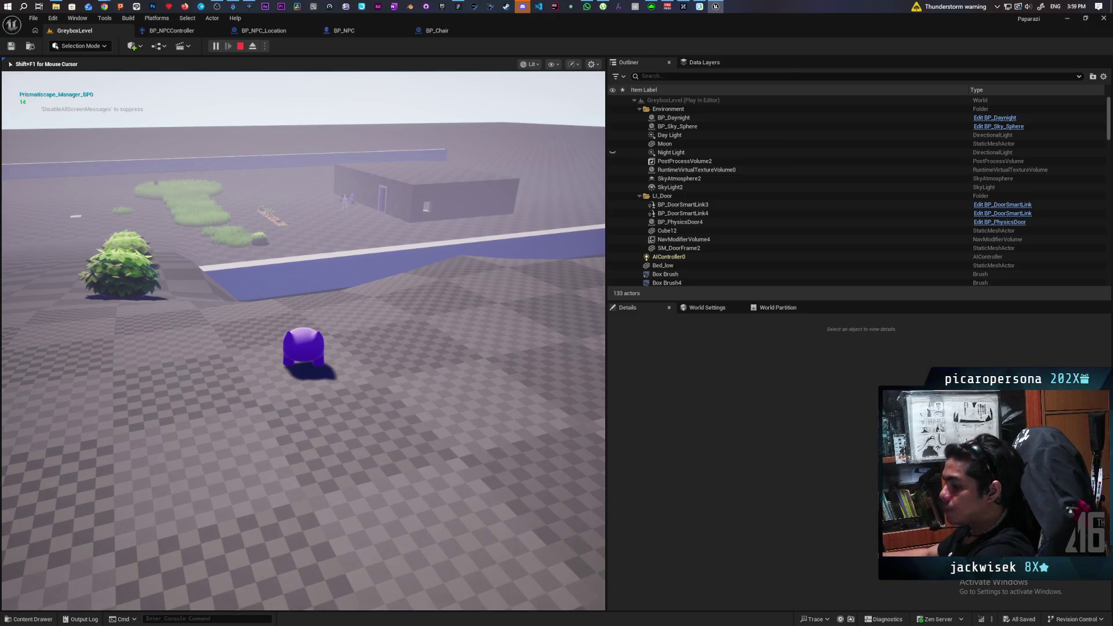
pyautogui.press('Escape')
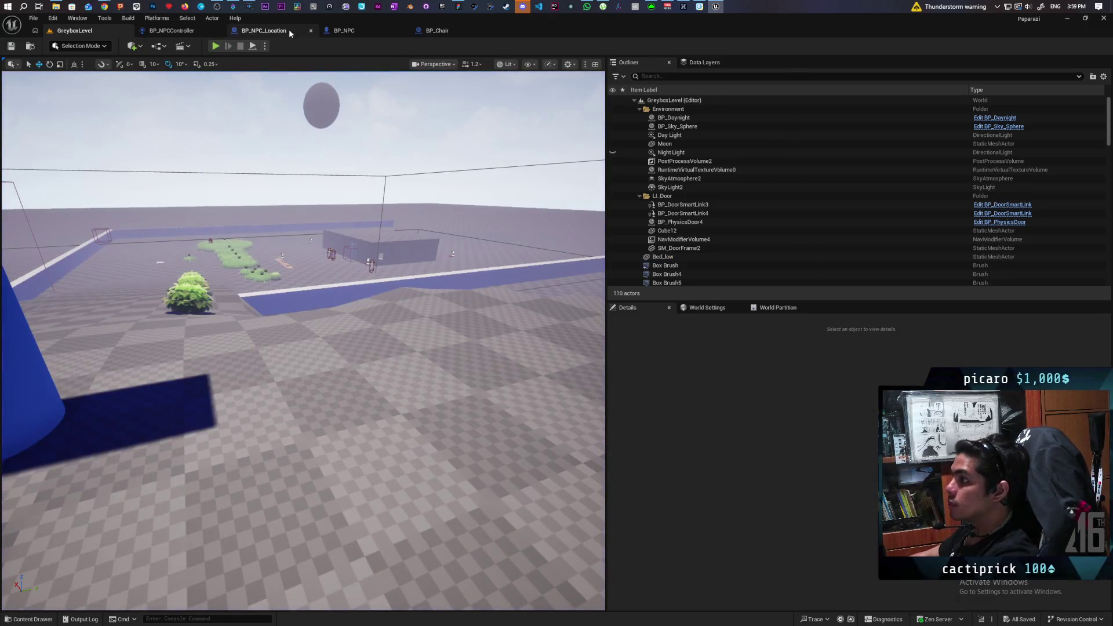
# - Delete the two stray reroute nodes in BP_NPCController, then open On Location Arrived's function
pyautogui.click(172, 31)
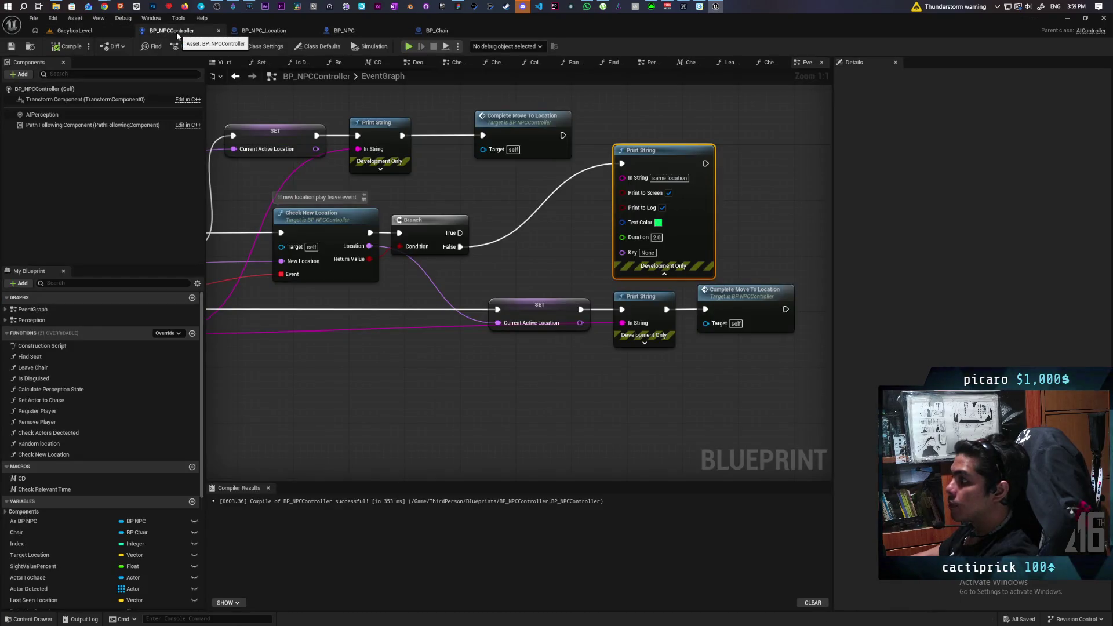
pyautogui.scroll(-2, 371, 298)
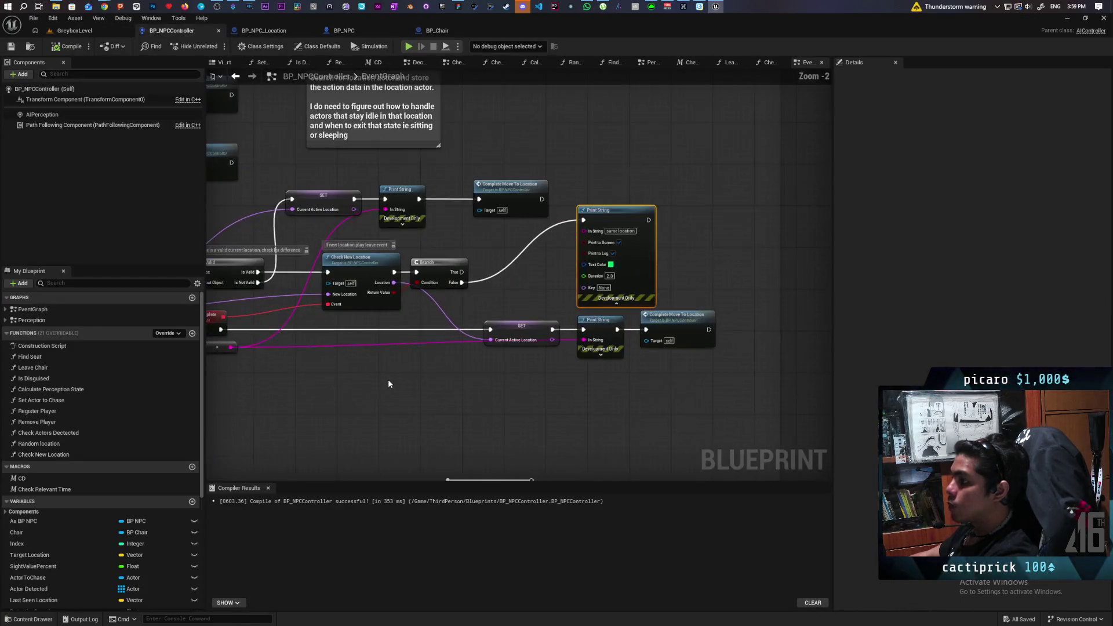
pyautogui.moveTo(388, 379)
pyautogui.mouseDown()
pyautogui.moveTo(481, 264)
pyautogui.moveTo(472, 280)
pyautogui.moveTo(460, 273)
pyautogui.moveTo(444, 164)
pyautogui.mouseUp()
pyautogui.moveTo(557, 241)
pyautogui.mouseDown()
pyautogui.moveTo(666, 262)
pyautogui.moveTo(536, 154)
pyautogui.mouseUp()
pyautogui.press('Delete')
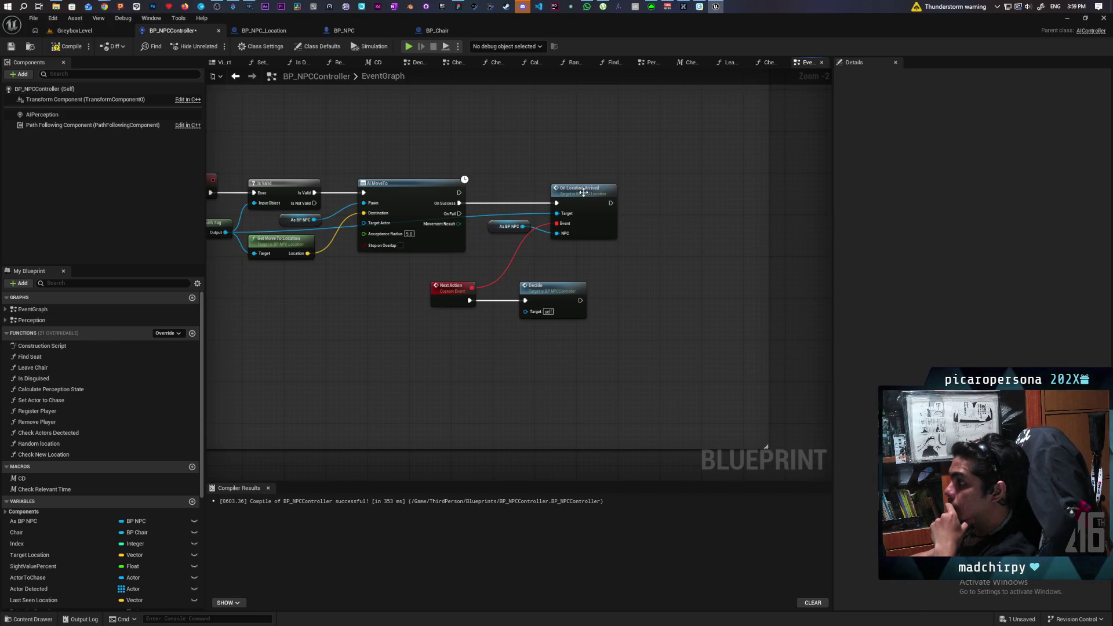
pyautogui.doubleClick(583, 191)
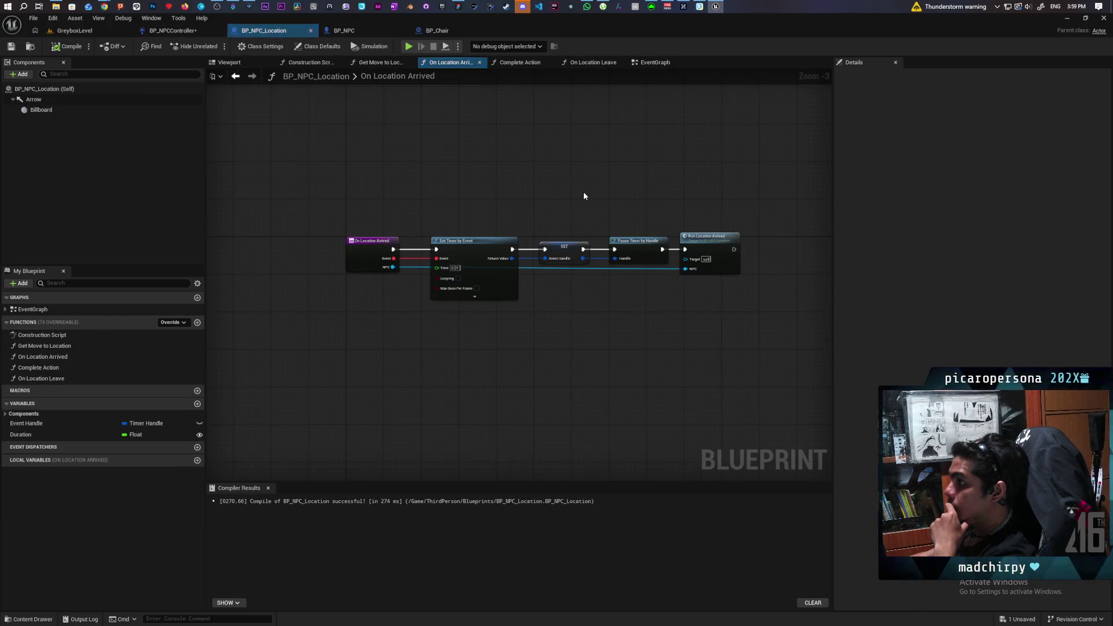
# - Follow Run Location Arrived to its EventGraph event, then open the Complete Action function graph
pyautogui.doubleClick(705, 242)
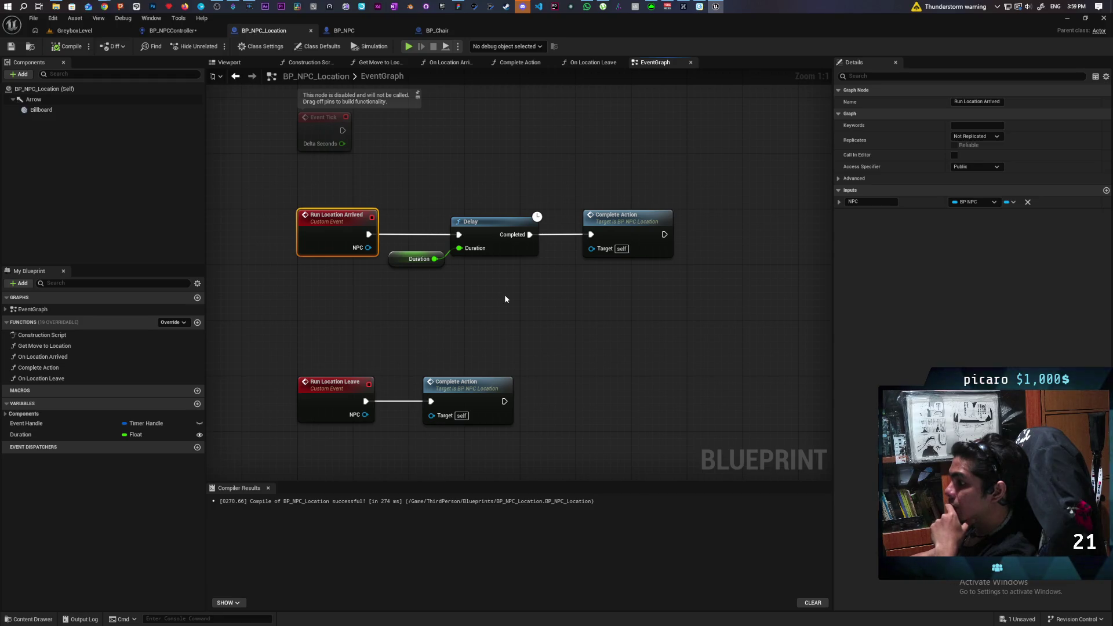
pyautogui.click(523, 305)
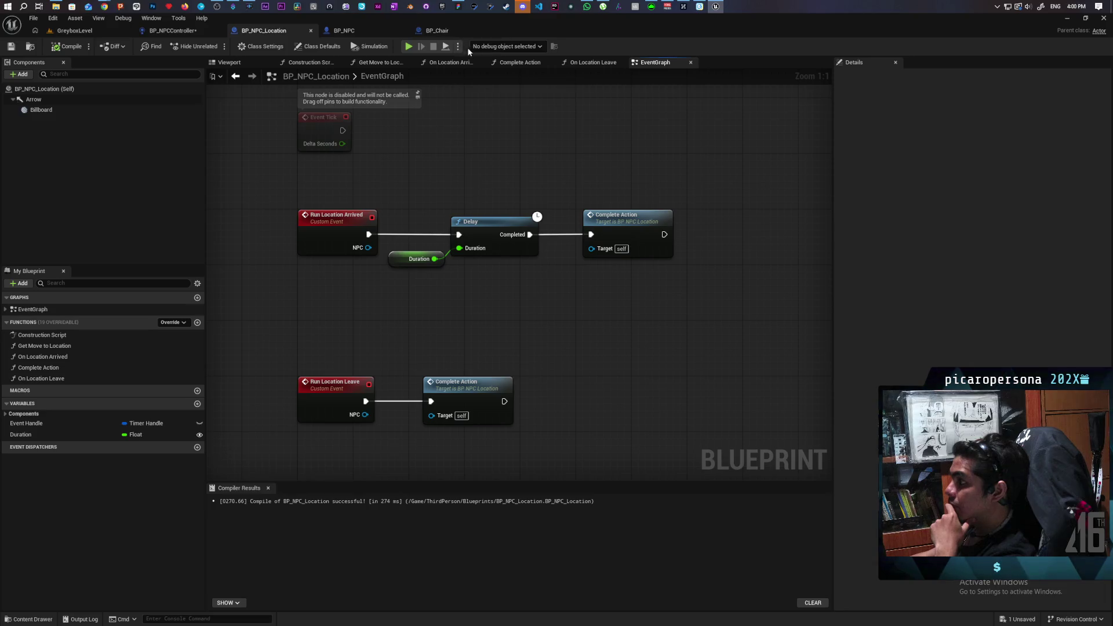
pyautogui.doubleClick(624, 229)
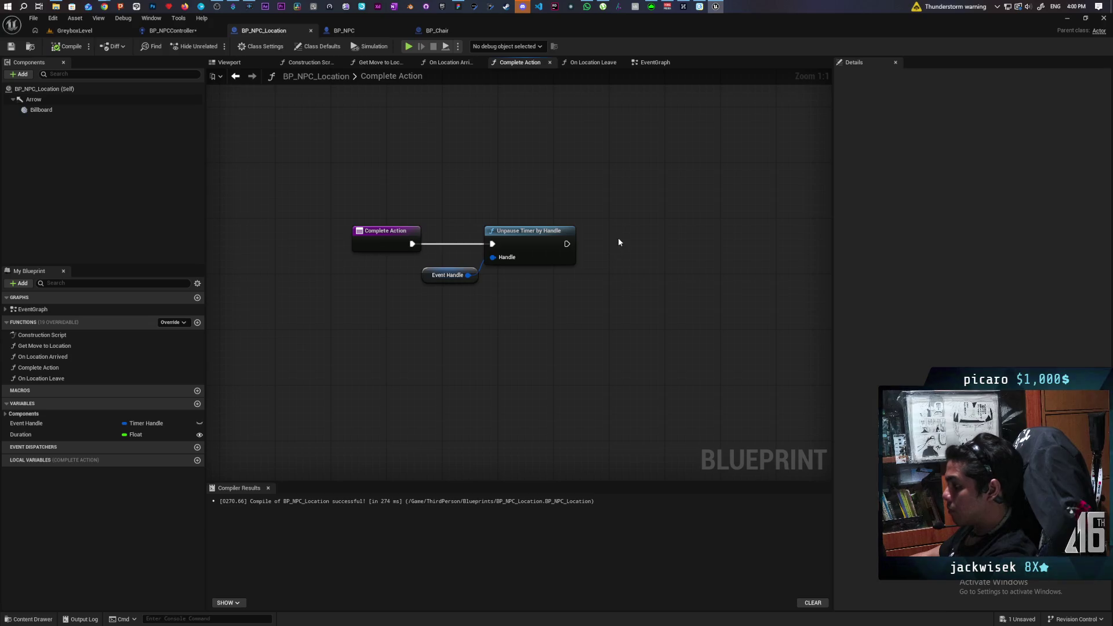
# - Add a Print String after Unpause Timer by Handle with the message 'Action Completed'
pyautogui.hotkey('ctrl', 'v')
pyautogui.moveTo(630, 261); pyautogui.dragTo(625, 251)
pyautogui.press('Escape')
pyautogui.moveTo(644, 257); pyautogui.dragTo(644, 250)
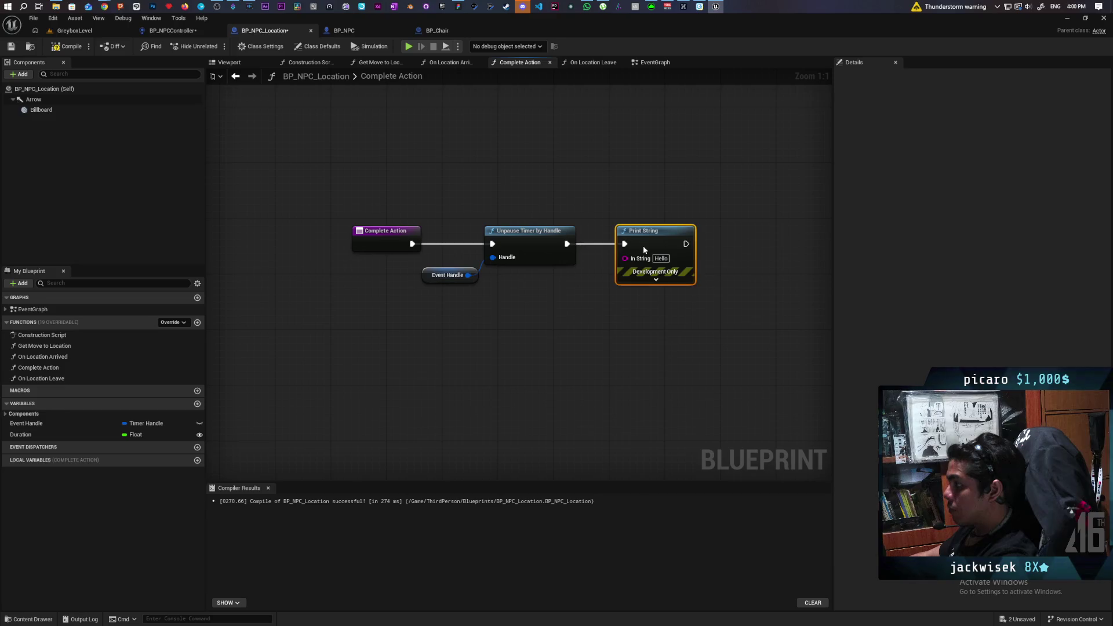
pyautogui.press('BackSpace')
pyautogui.write('Acti')
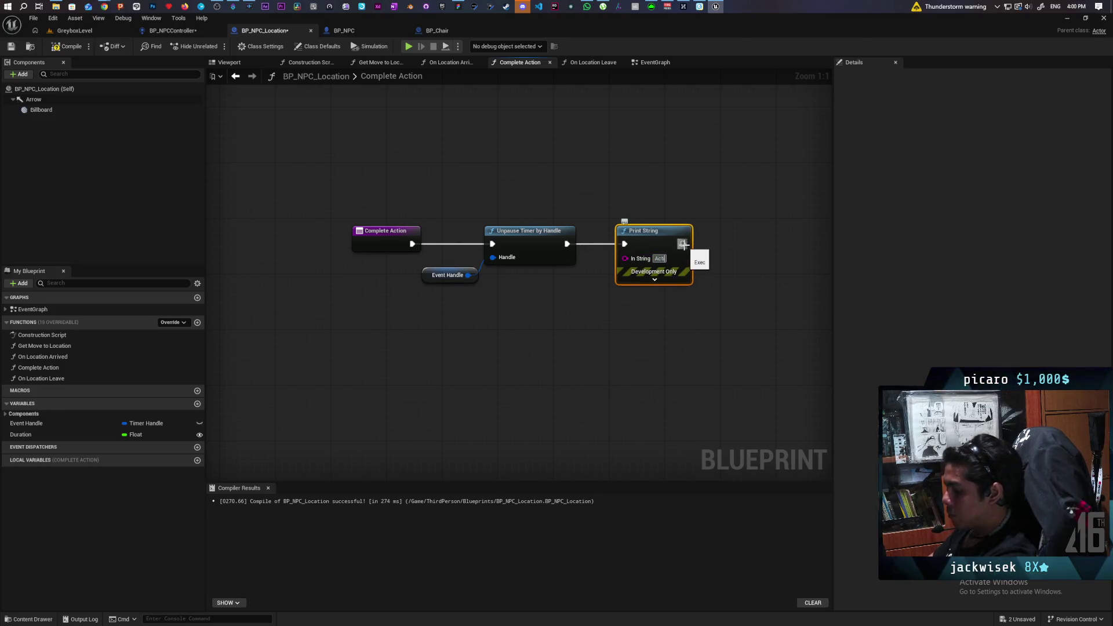
pyautogui.write('on Comp')
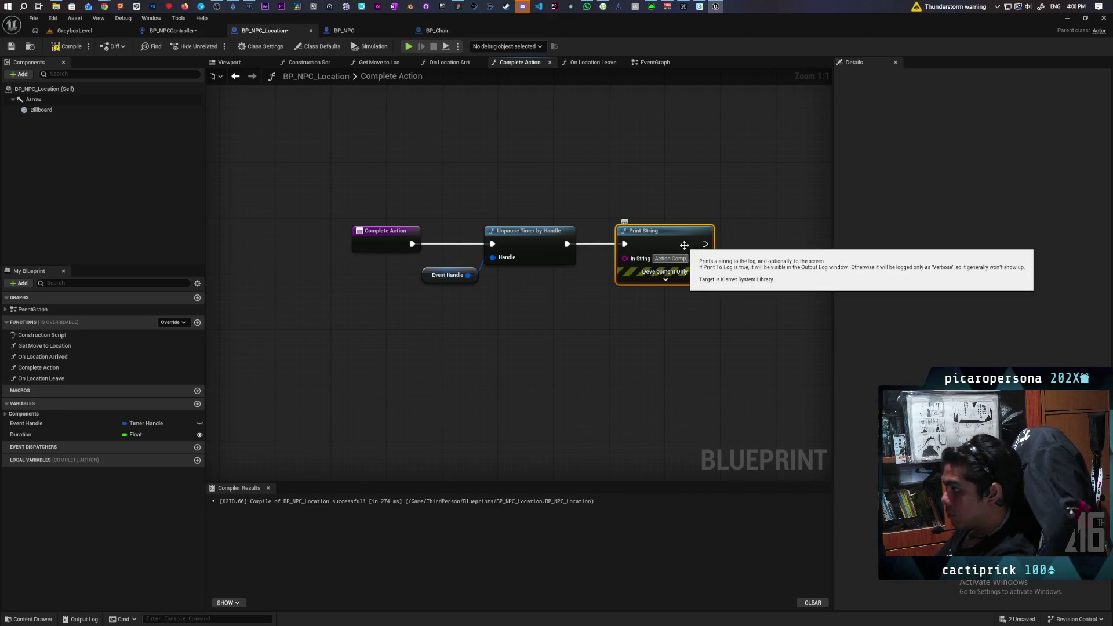
pyautogui.write('leted')
pyautogui.click(661, 285)
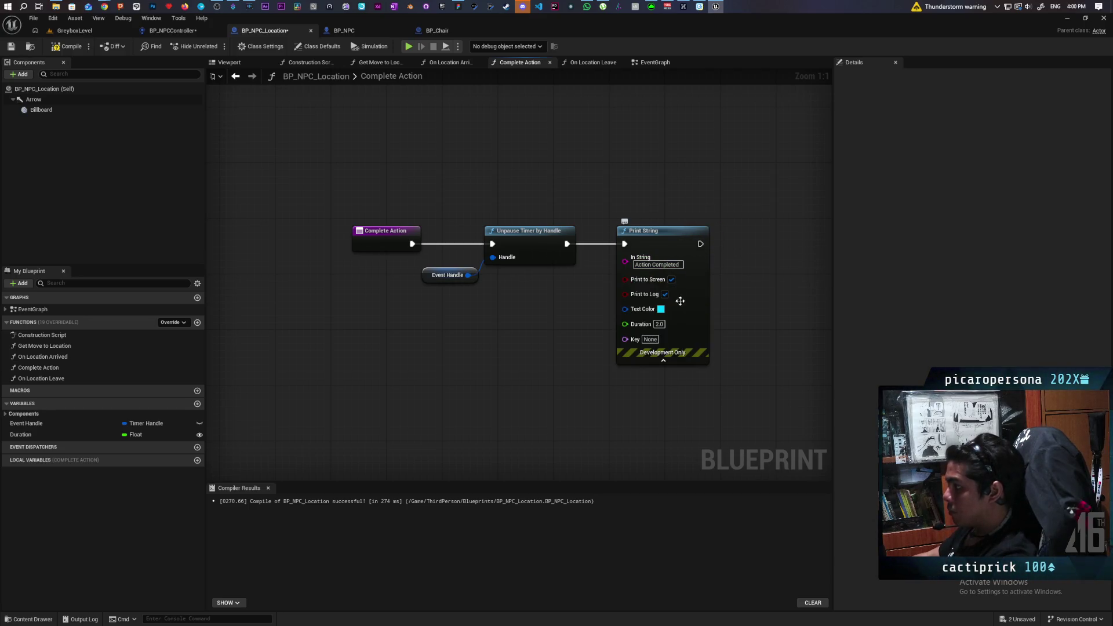
# - Make the 'Action Completed' message green and return to GreyboxLevel
pyautogui.click(661, 309)
pyautogui.moveTo(728, 452); pyautogui.dragTo(682, 451)
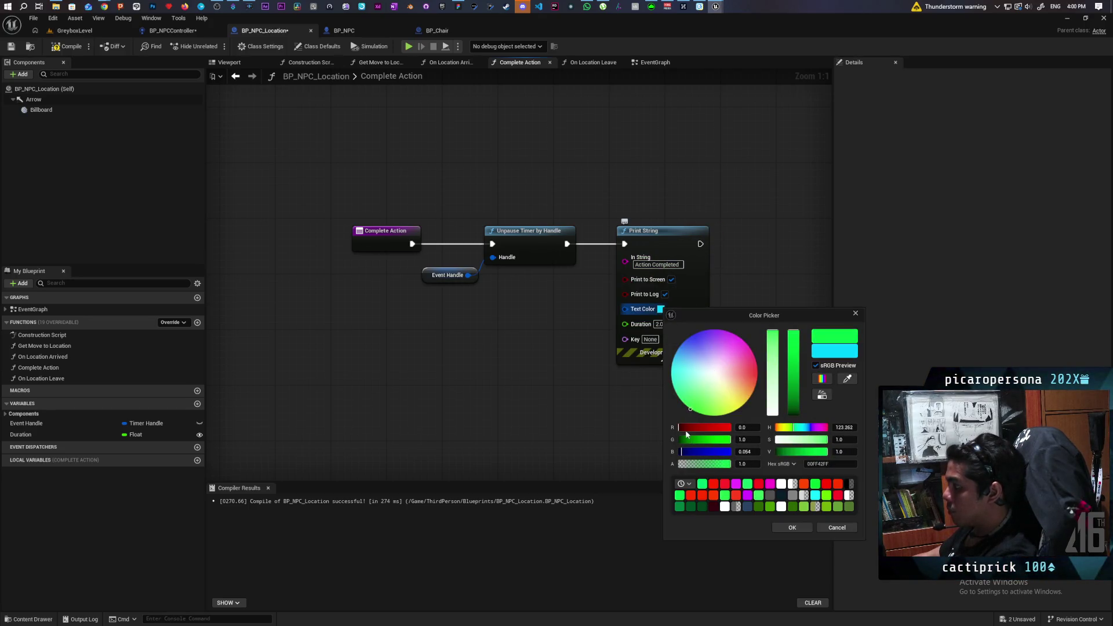
pyautogui.click(780, 528)
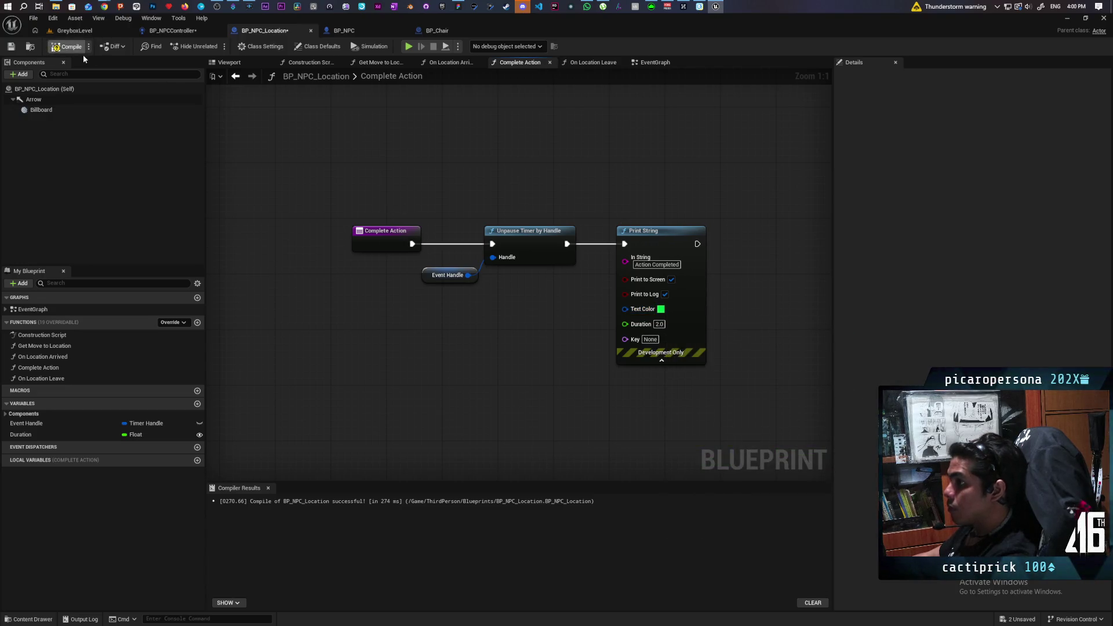
pyautogui.click(85, 32)
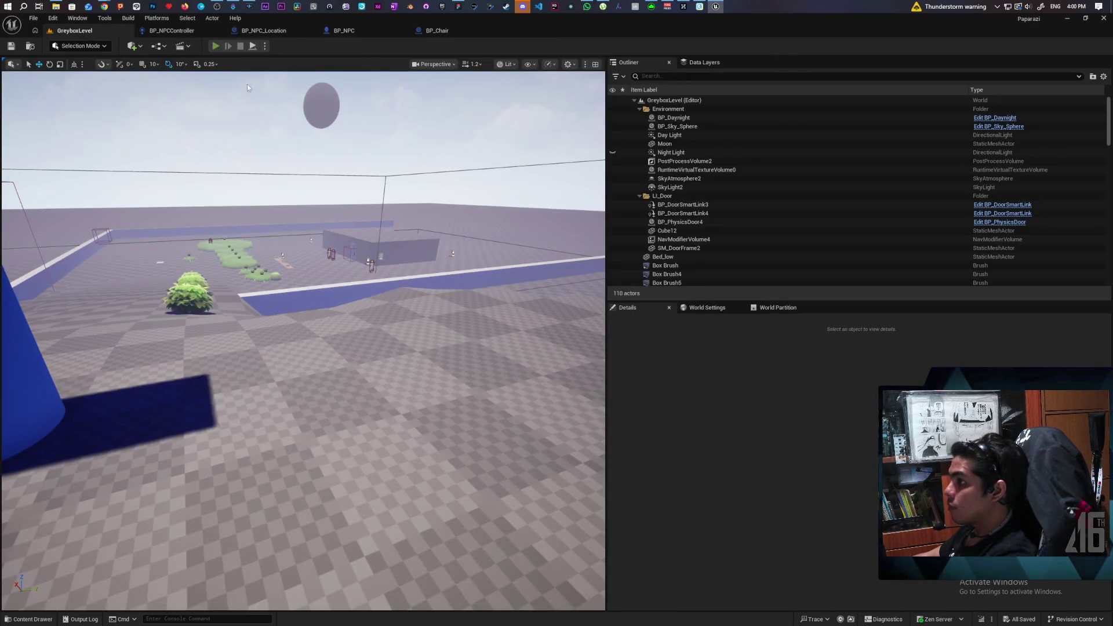
pyautogui.click(247, 85)
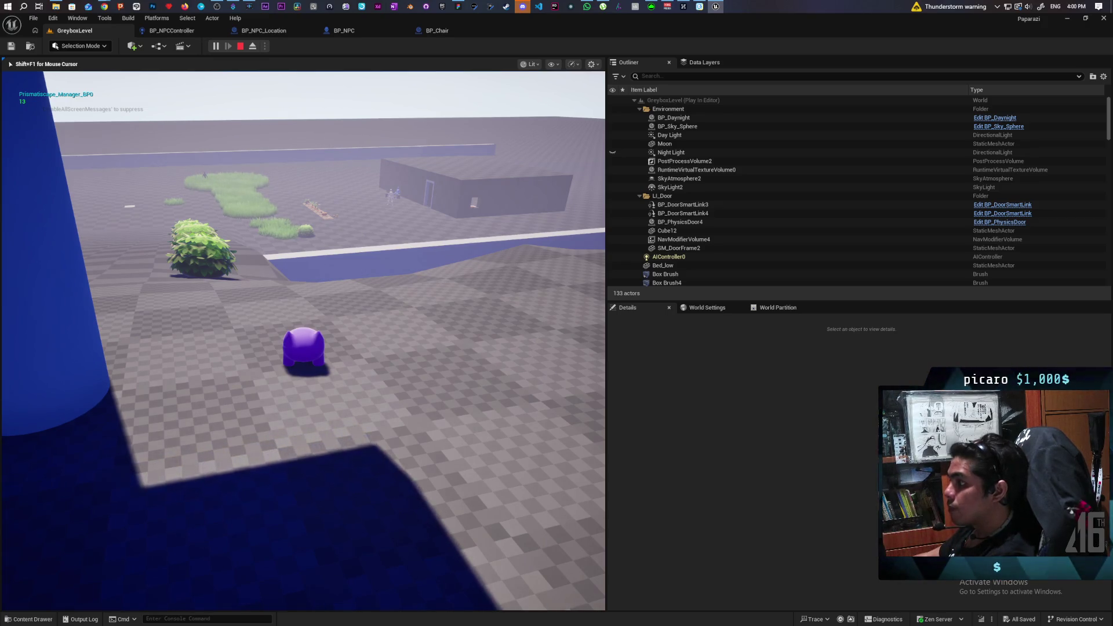
pyautogui.press('Escape')
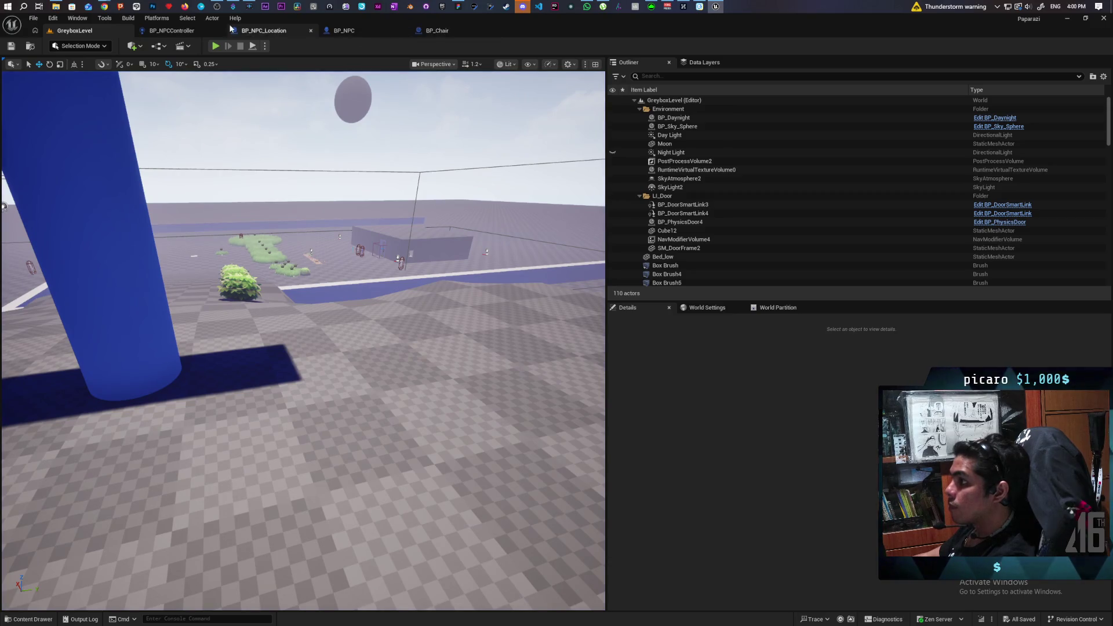
pyautogui.click(185, 30)
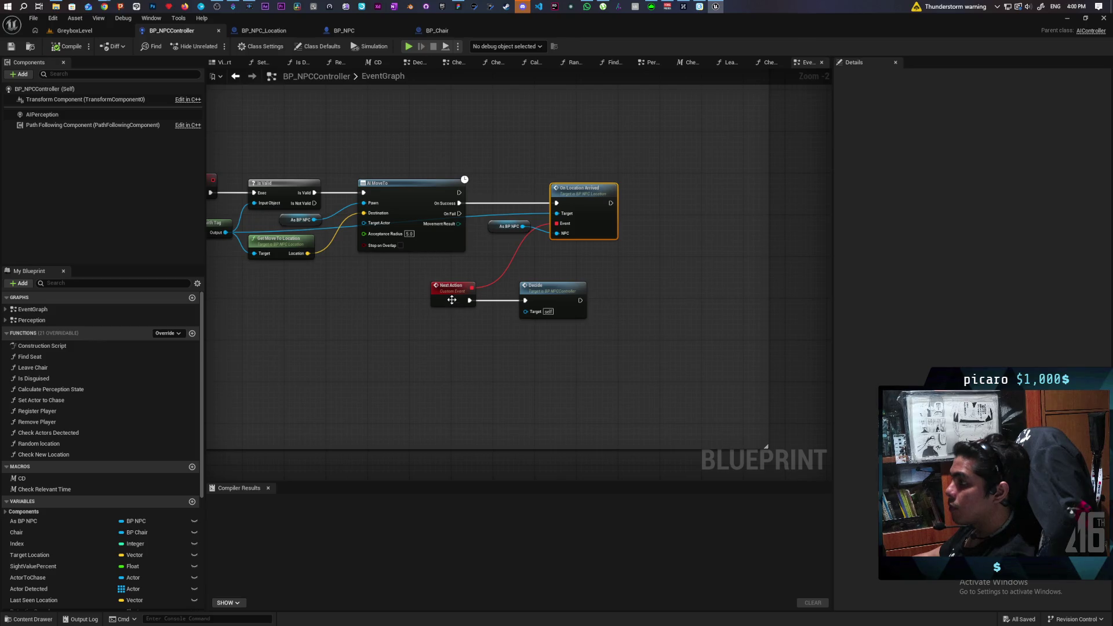
# - Set an F9 breakpoint on the Next Action event and switch to the running GreyboxLevel
pyautogui.click(452, 299)
pyautogui.scroll(-3, 452, 300)
pyautogui.scroll(3, 360, 334)
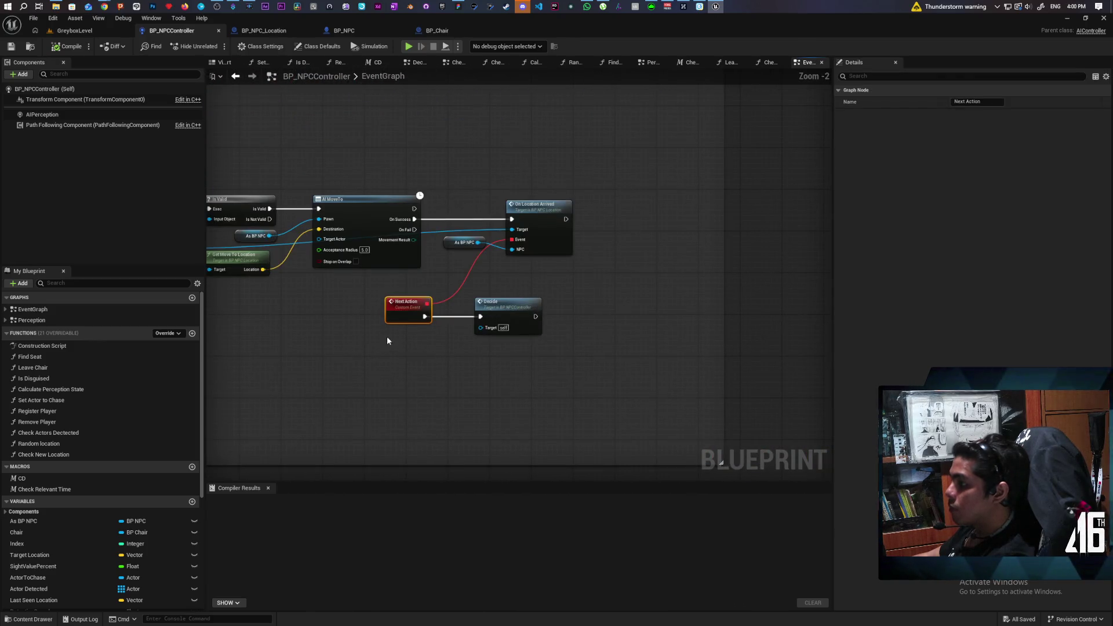
pyautogui.press('F9')
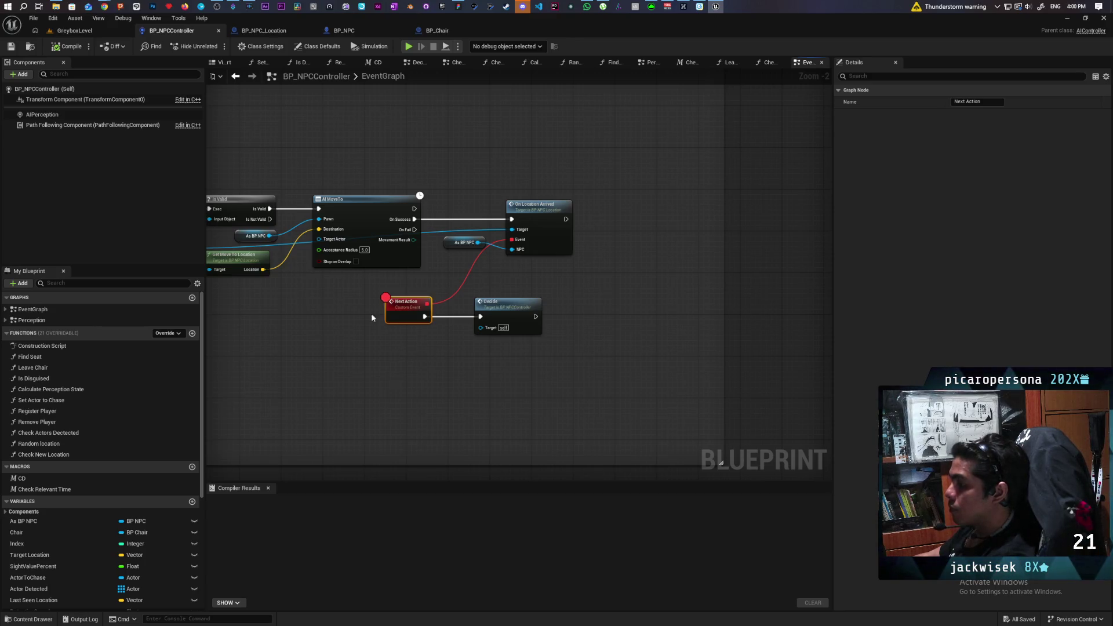
pyautogui.click(109, 32)
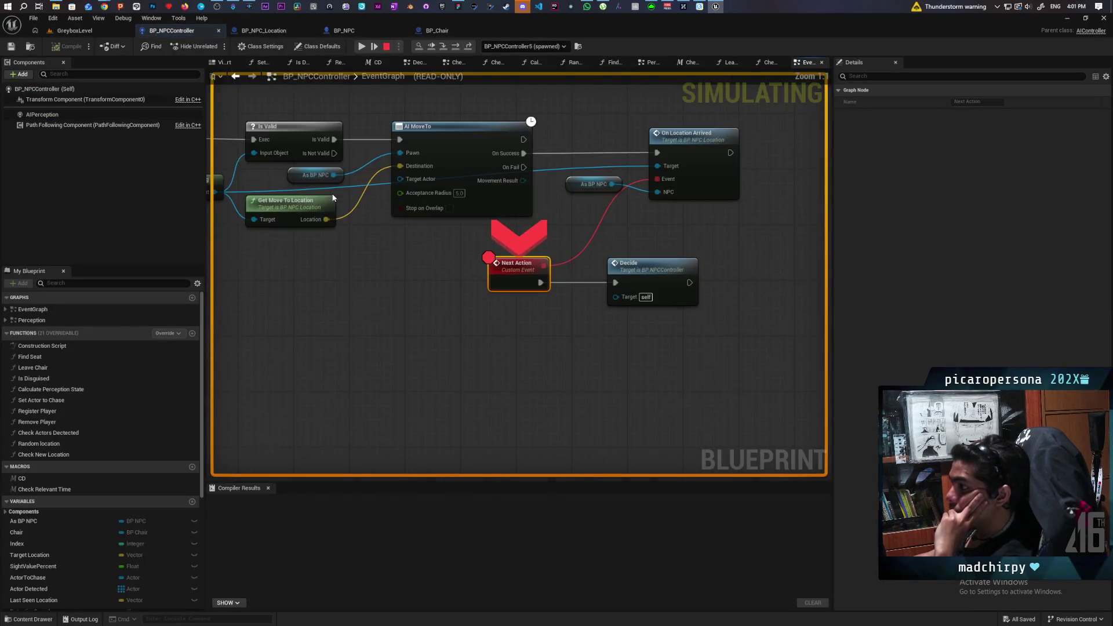
# - Step from Next Action into Decide's first Branch, then resume and stop the playtest
pyautogui.click(457, 48)
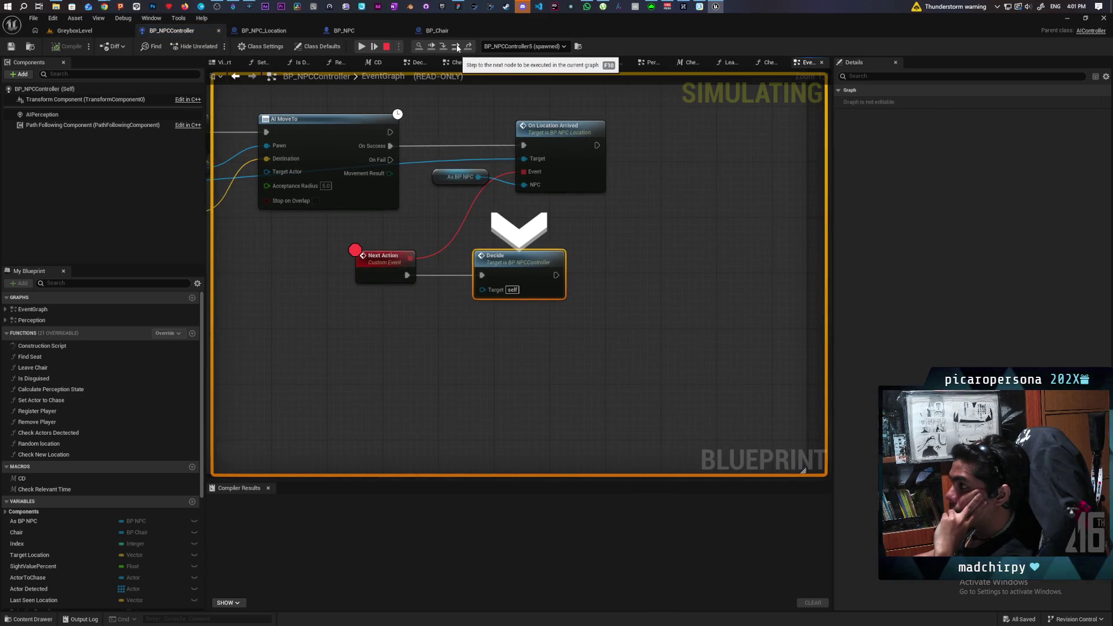
pyautogui.click(444, 47)
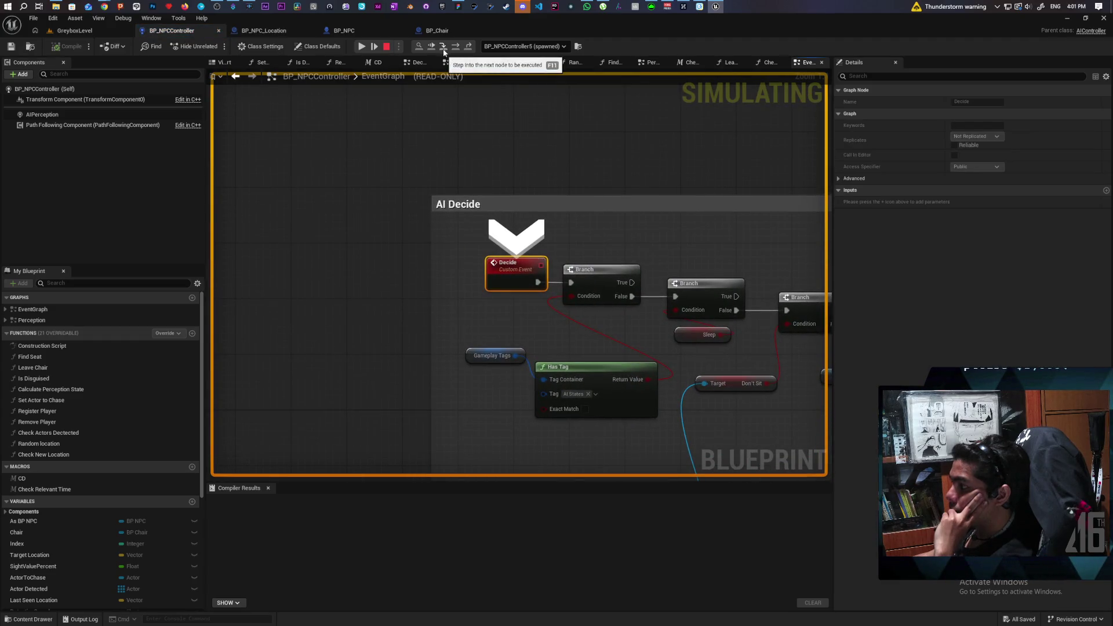
pyautogui.moveTo(569, 395)
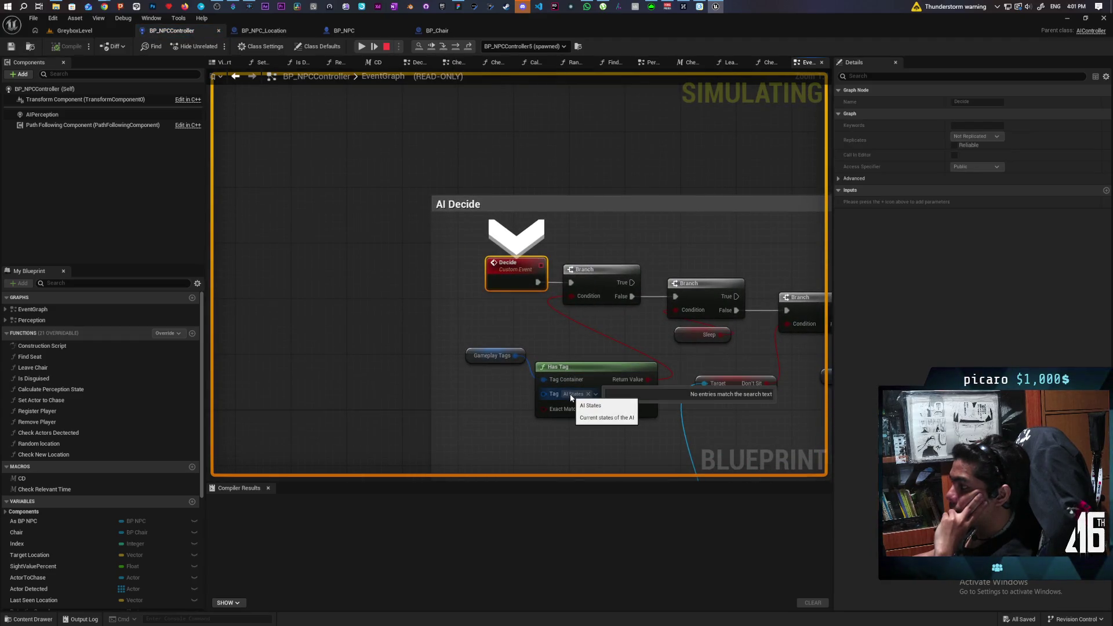
pyautogui.click(456, 47)
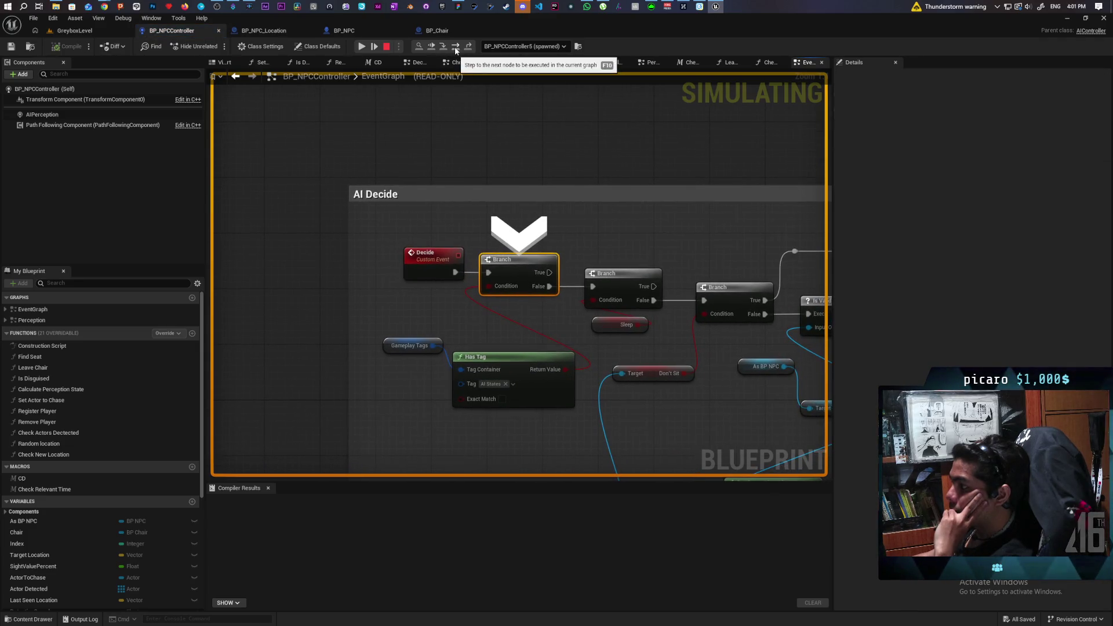
pyautogui.click(455, 48)
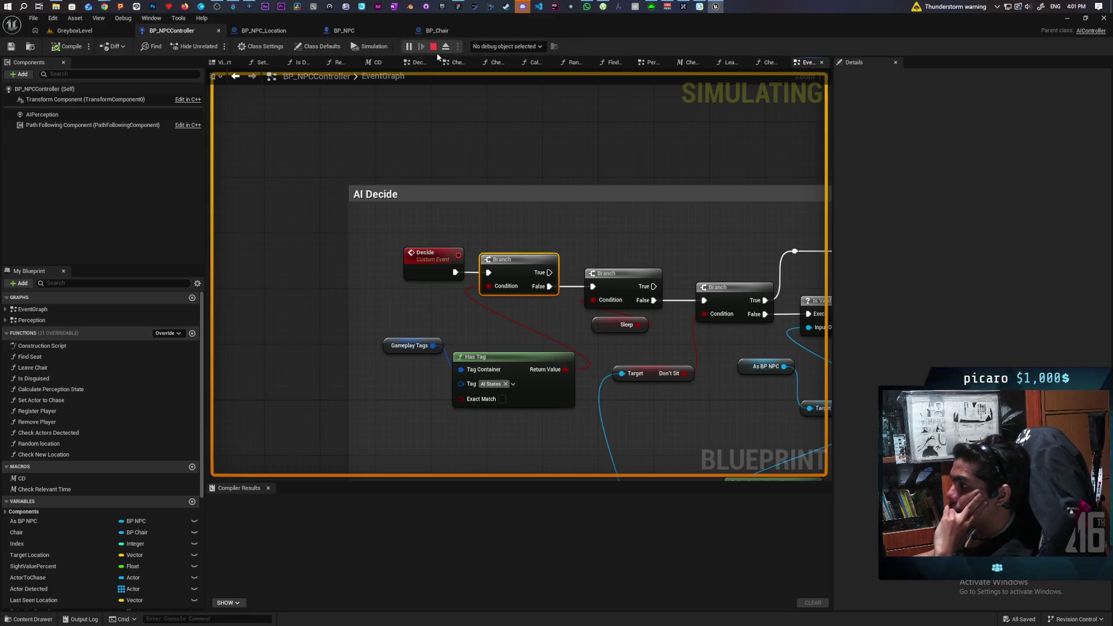
pyautogui.press('Escape')
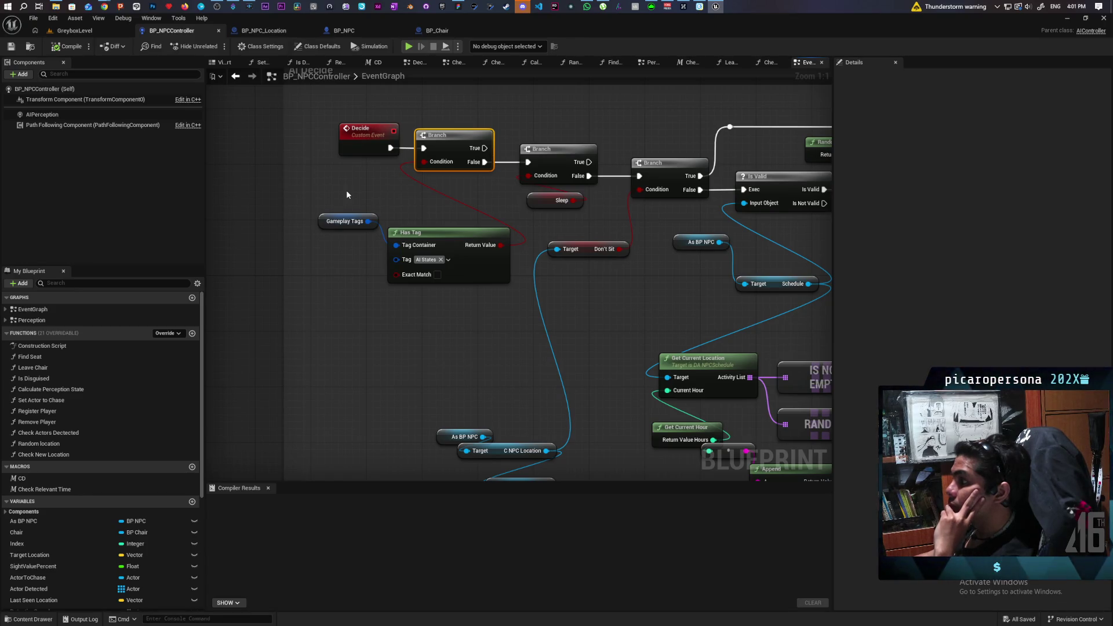
# - Set the Has Tag check in Decide to AI States.Seeing
pyautogui.click(424, 261)
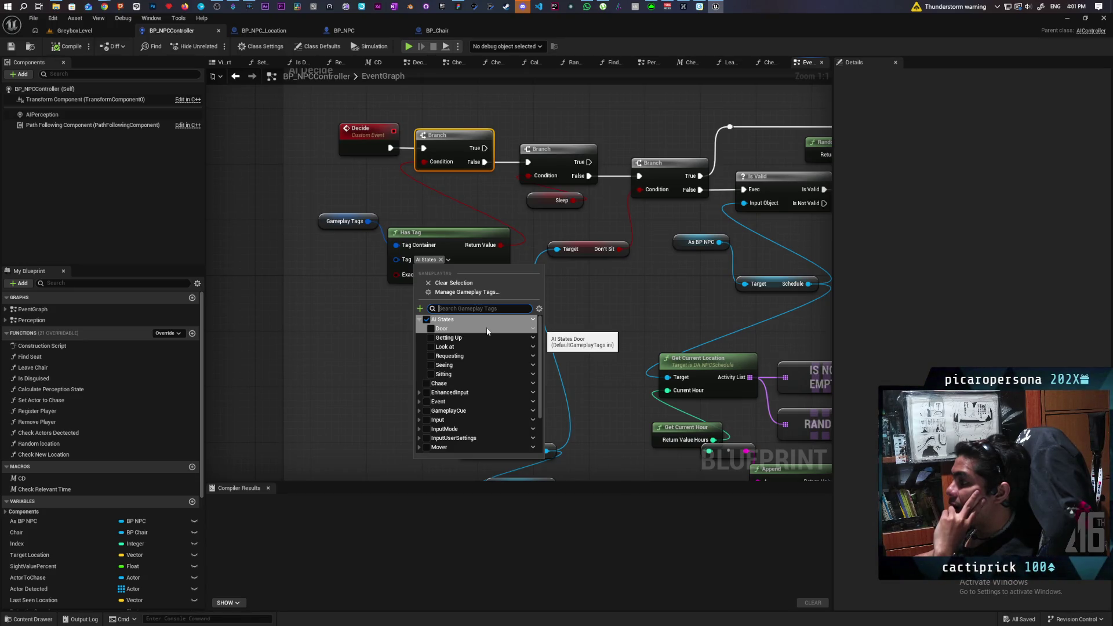
pyautogui.click(430, 365)
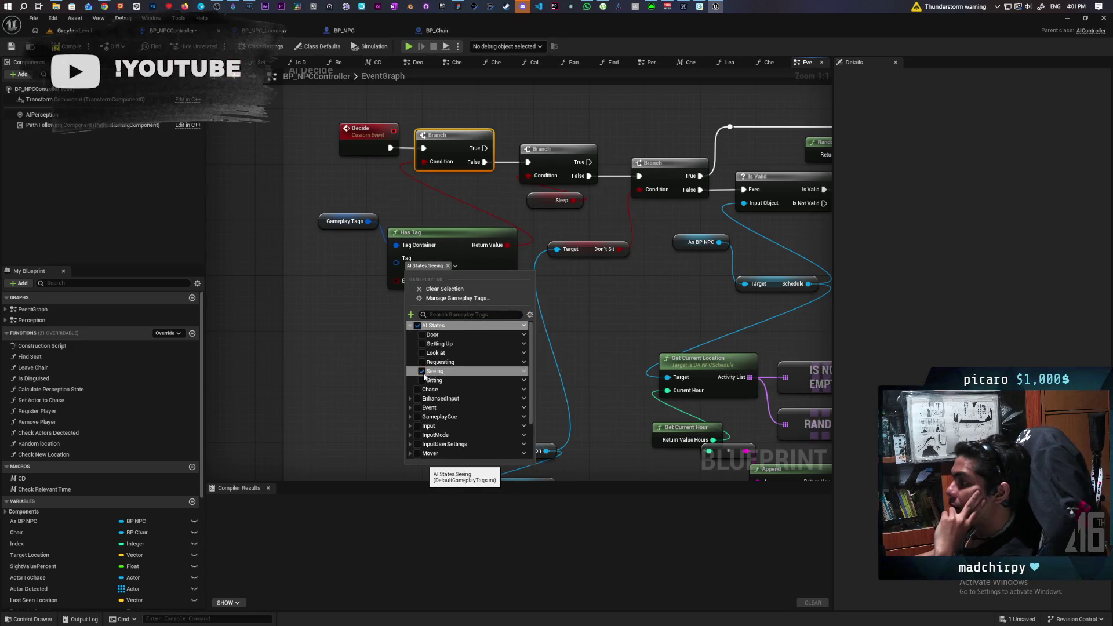
pyautogui.click(423, 353)
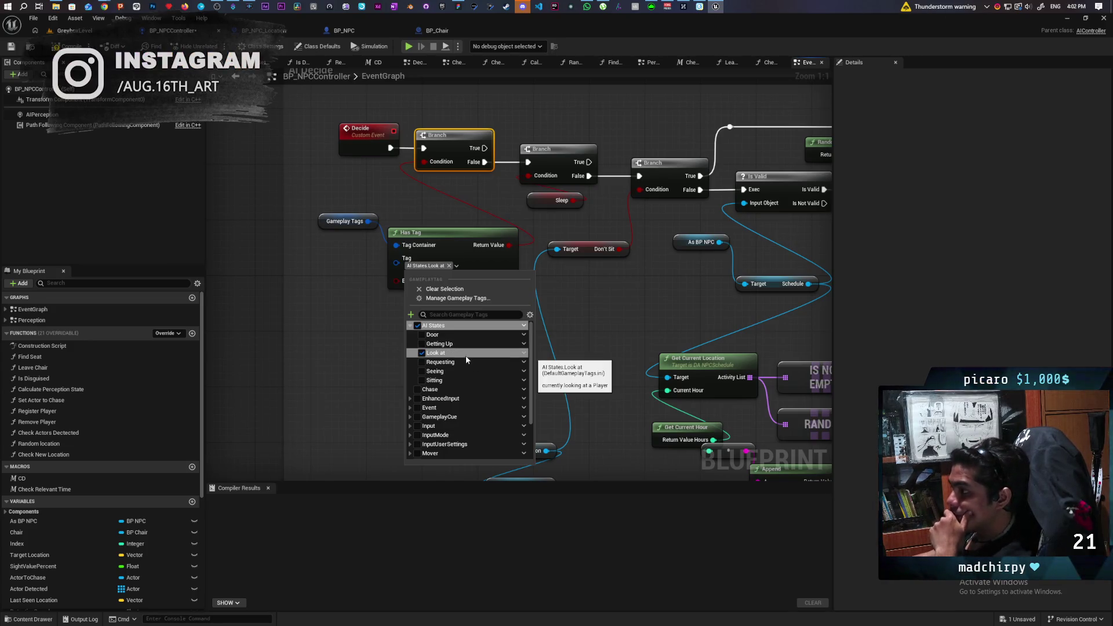
pyautogui.click(422, 372)
pyautogui.click(368, 315)
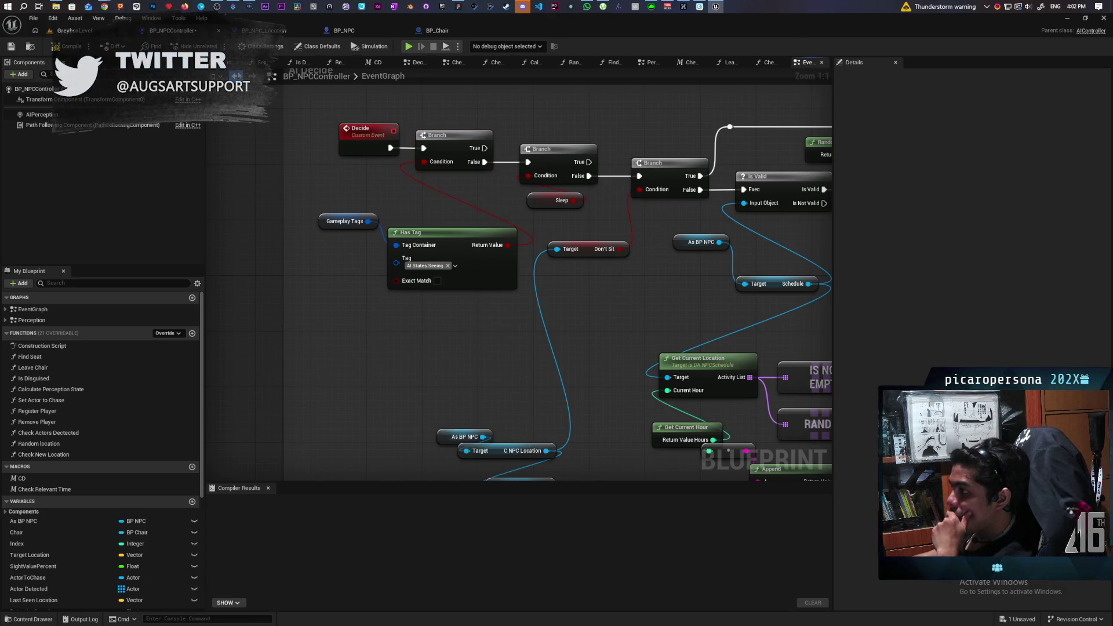
# - Compile BP_NPCController and start playing GreyboxLevel
pyautogui.press('F7')
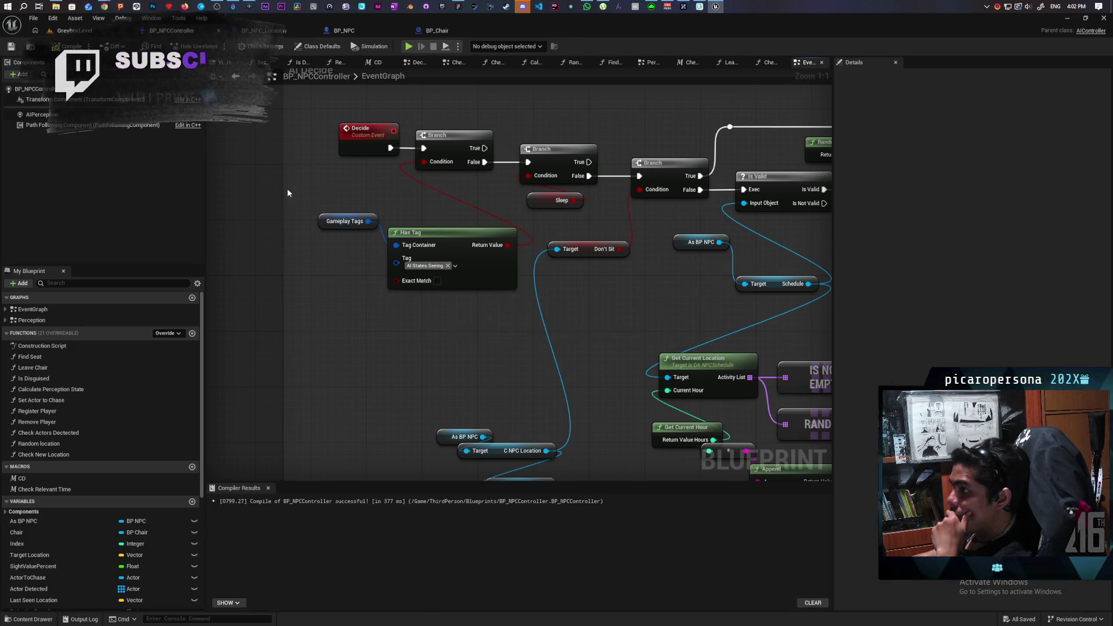
pyautogui.scroll(-5, 289, 193)
pyautogui.click(480, 308)
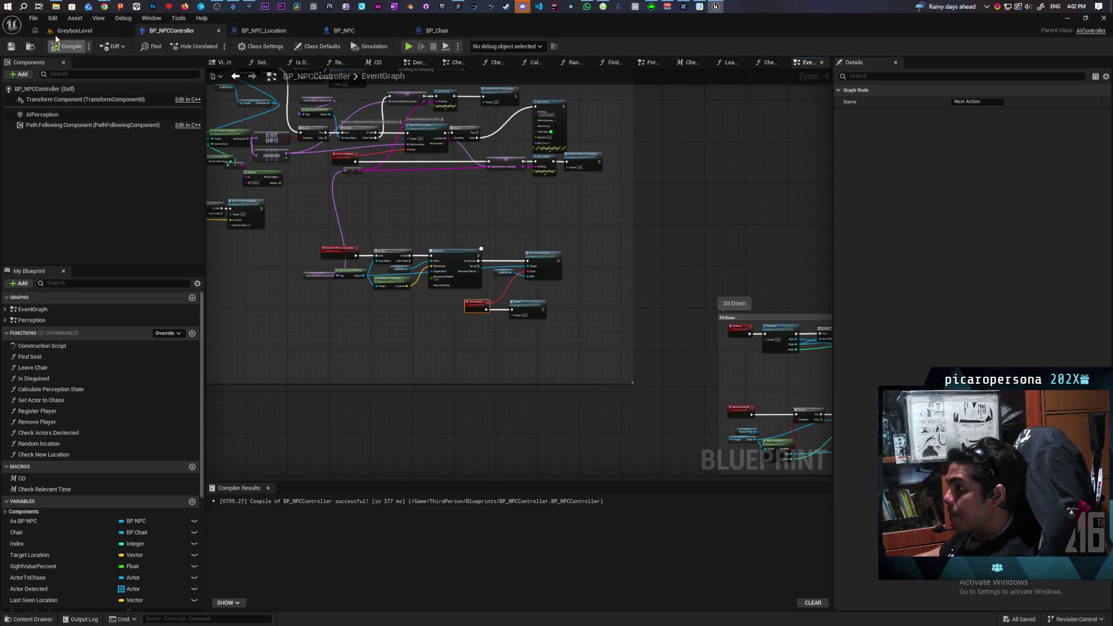
pyautogui.click(74, 30)
pyautogui.click(216, 47)
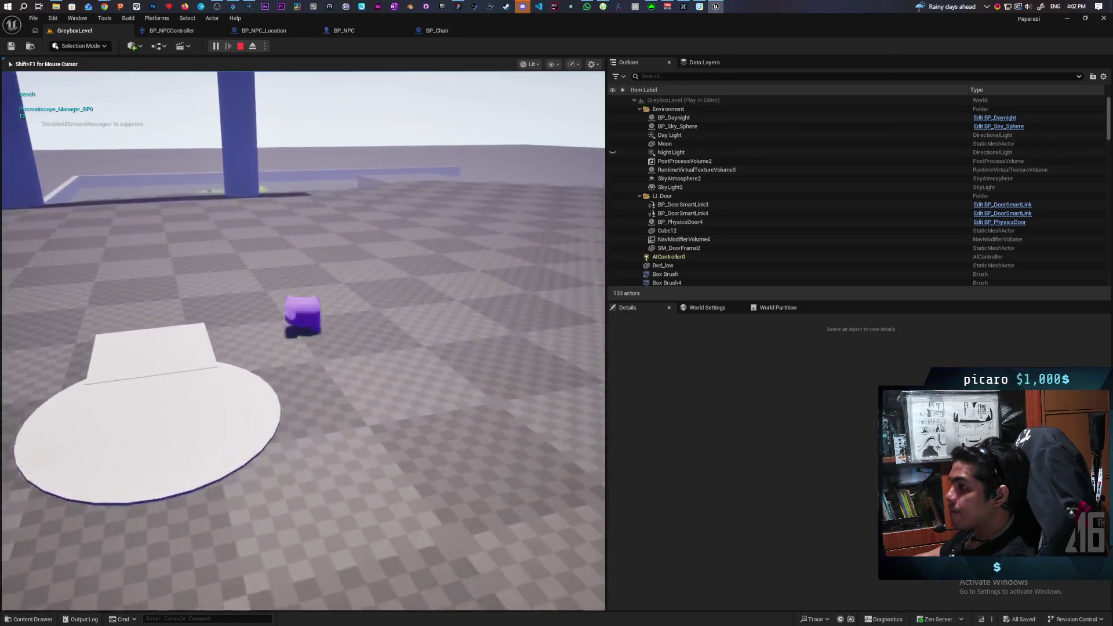
# - Jump and walk the player toward the wall to watch the NPC, then stop play
pyautogui.press('space')
pyautogui.press('w')
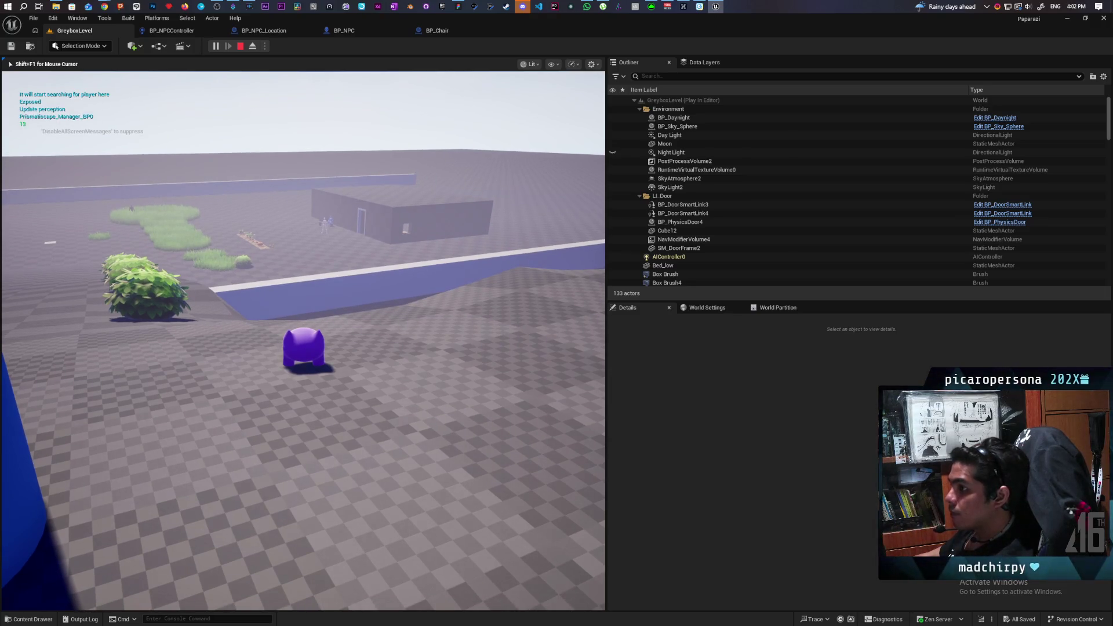
pyautogui.press('Escape')
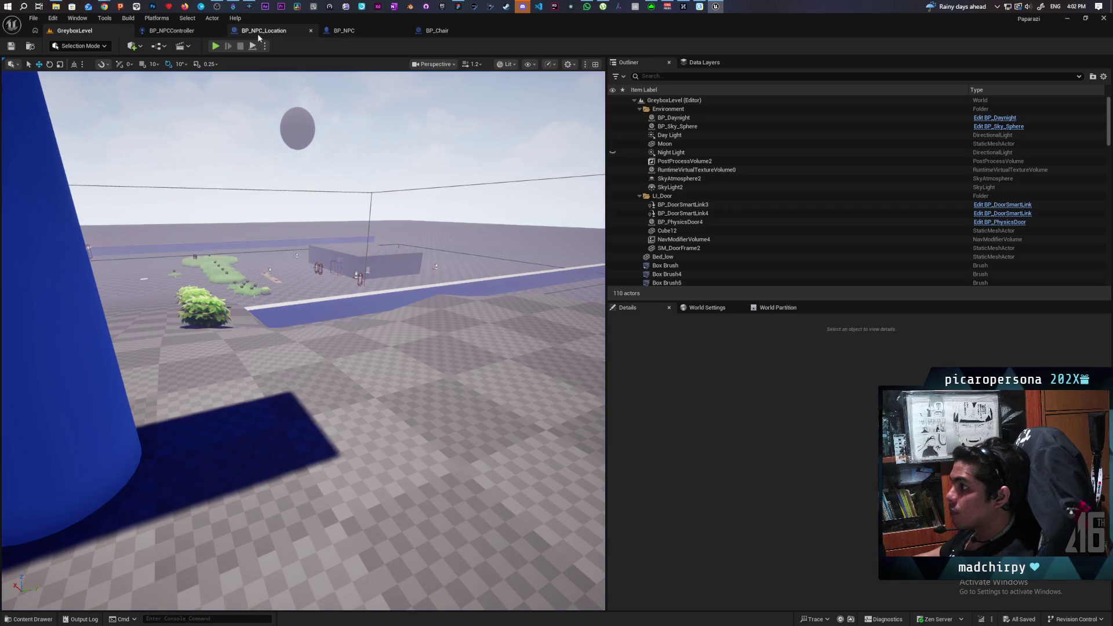
# - Connect the 'same location' Print String to a new Delay node
pyautogui.click(168, 31)
pyautogui.scroll(3, 471, 214)
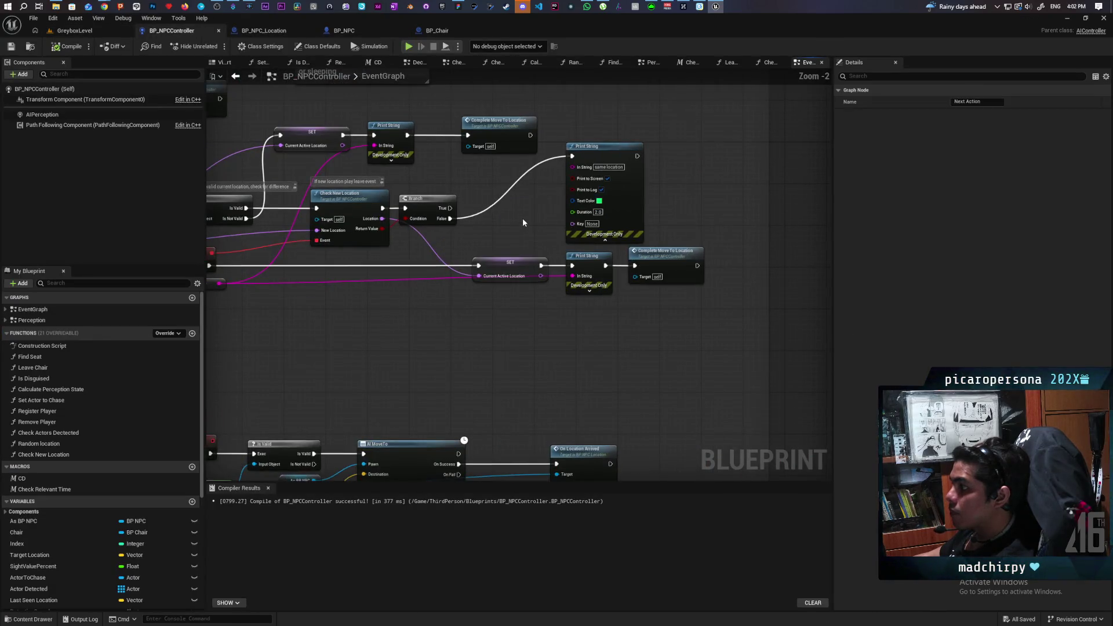
pyautogui.moveTo(651, 341)
pyautogui.mouseDown()
pyautogui.moveTo(534, 323)
pyautogui.moveTo(504, 266)
pyautogui.moveTo(486, 331)
pyautogui.mouseUp()
pyautogui.click(554, 138)
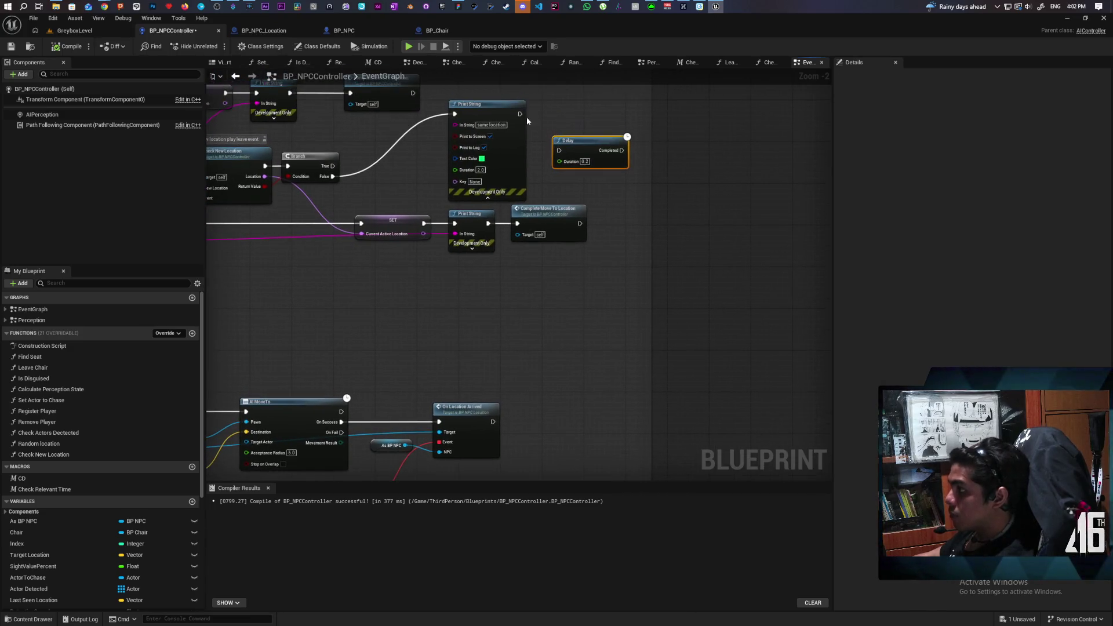
pyautogui.moveTo(520, 113); pyautogui.dragTo(558, 150)
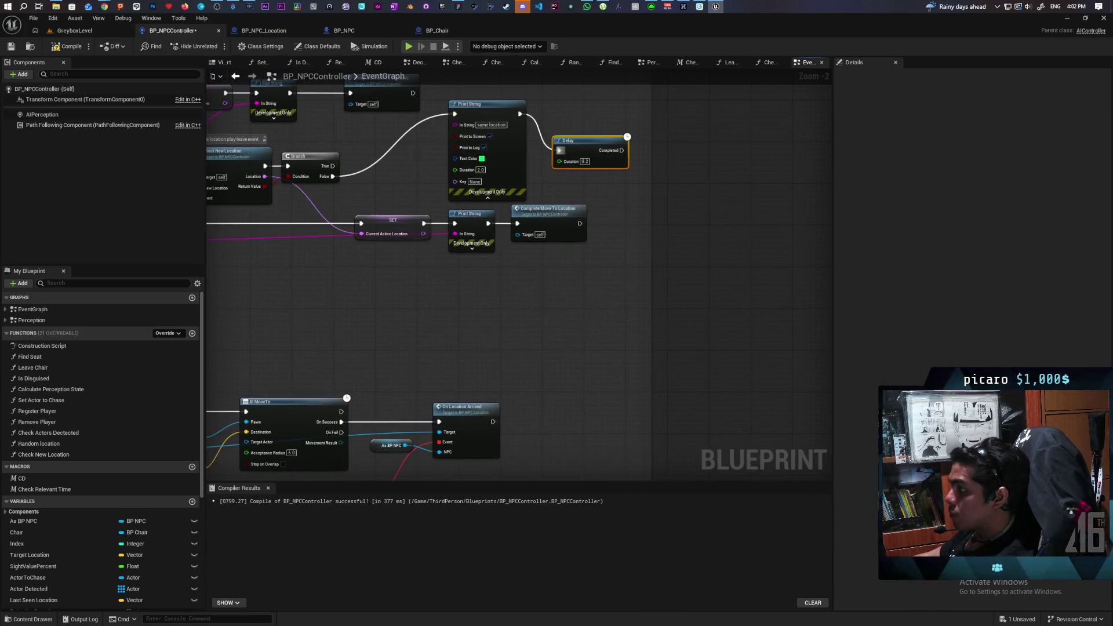
pyautogui.moveTo(553, 258)
pyautogui.mouseDown()
pyautogui.moveTo(529, 173)
pyautogui.moveTo(515, 262)
pyautogui.mouseUp()
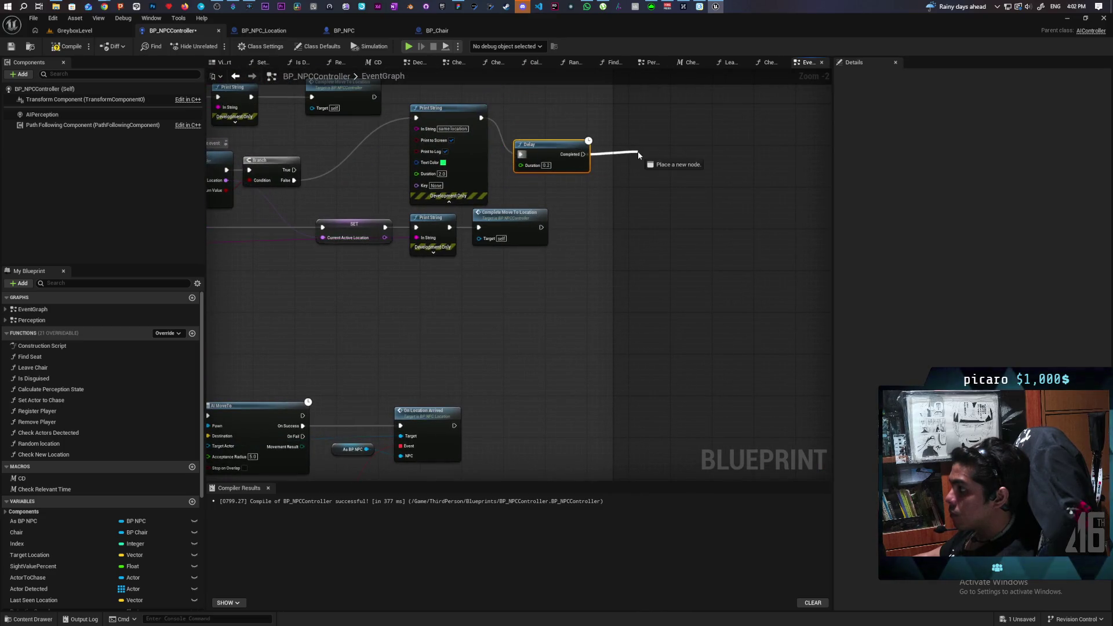
# - Call Decide from the Delay's Completed output and play GreyboxLevel again
pyautogui.moveTo(638, 153); pyautogui.dragTo(638, 153)
pyautogui.write('deci')
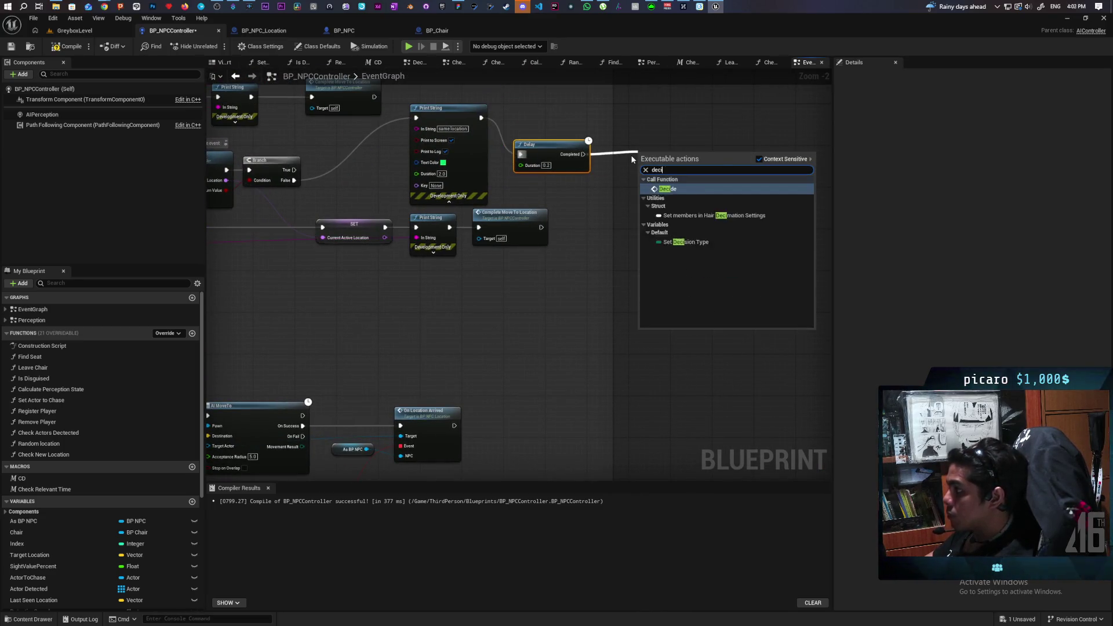
pyautogui.press('Return')
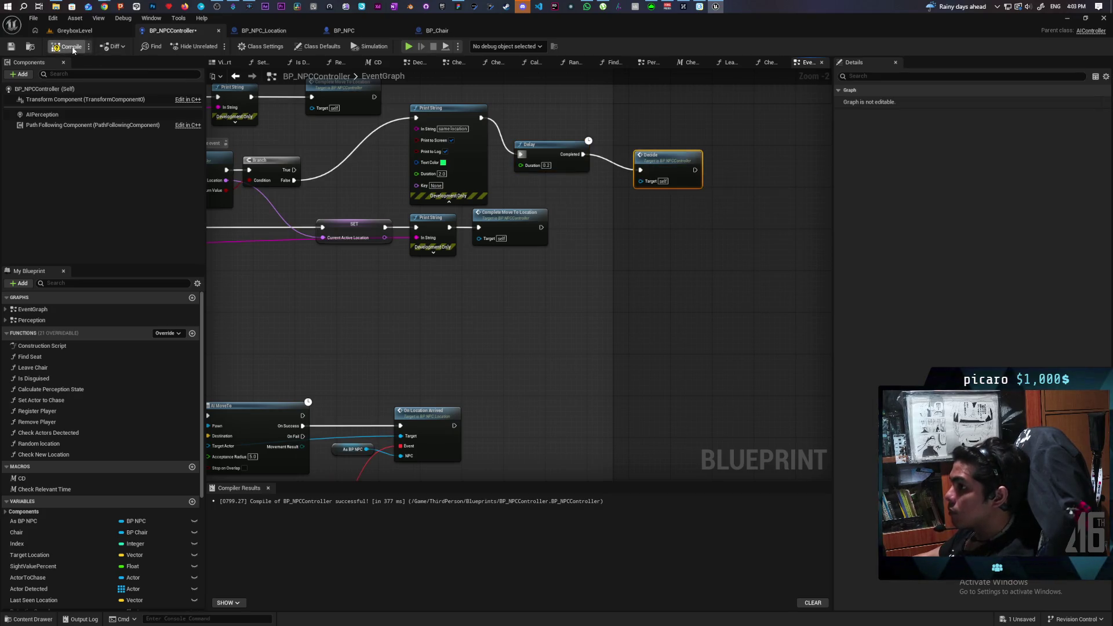
pyautogui.click(75, 31)
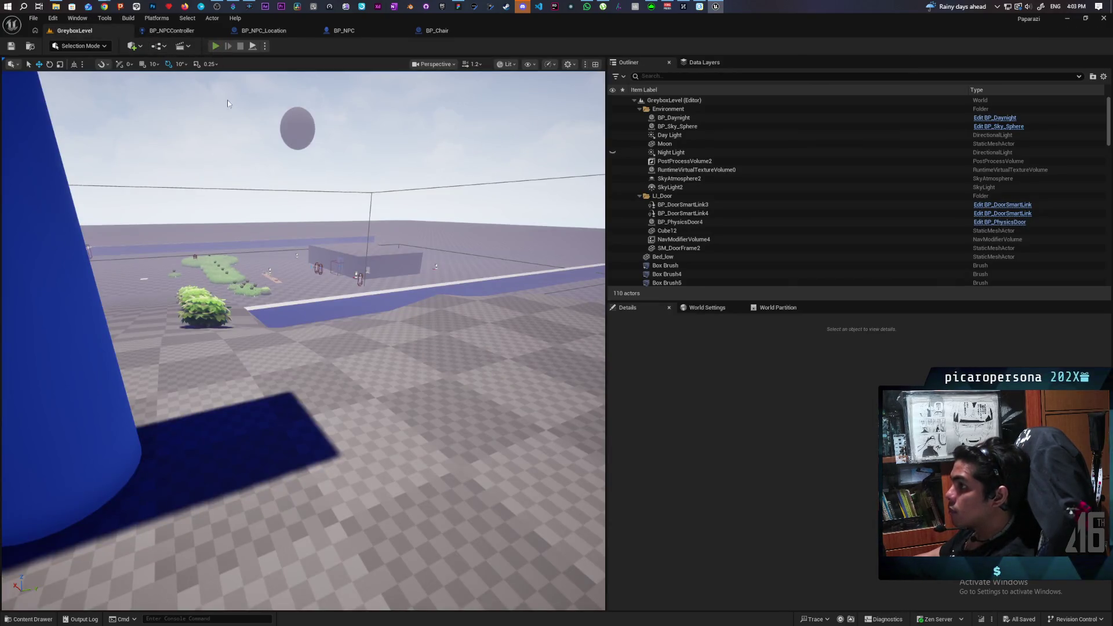
pyautogui.hotkey('alt', 'p')
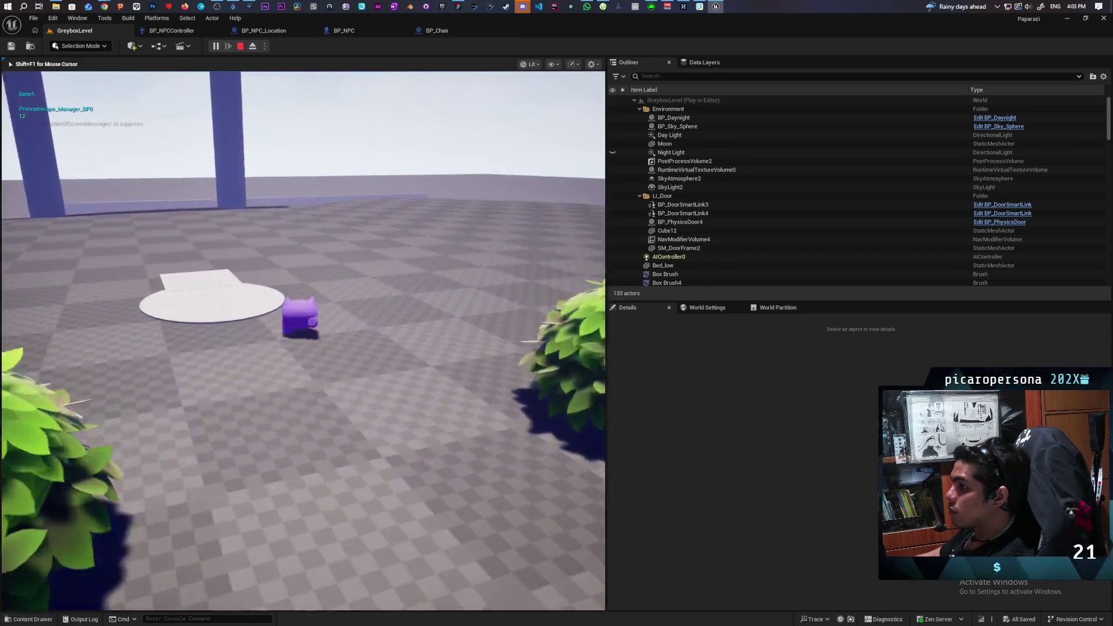
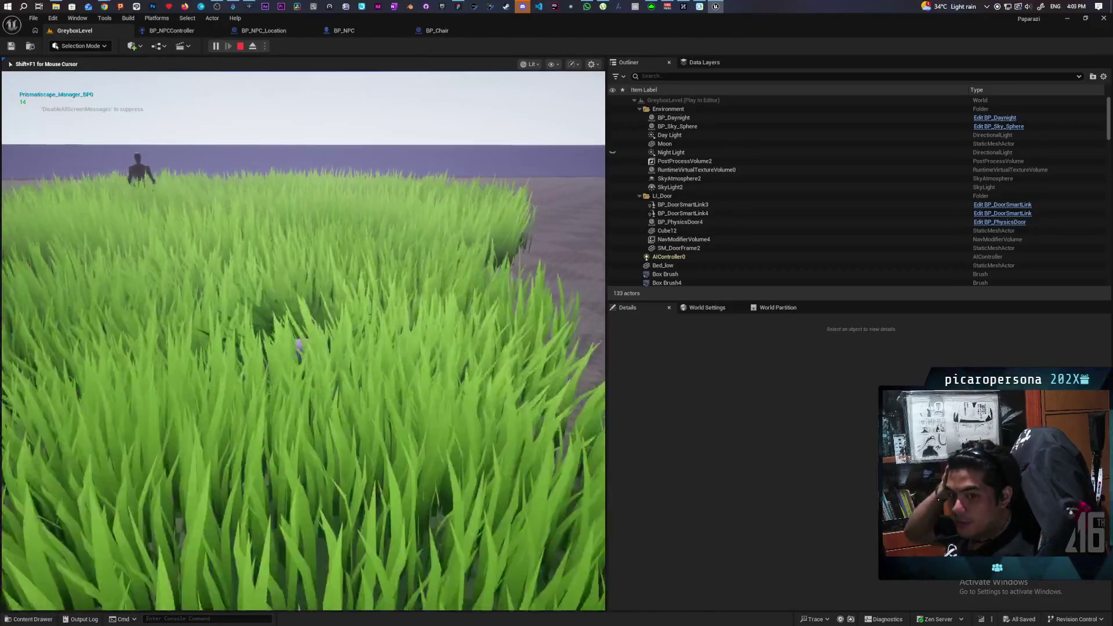
# - Walk the purple character through the grass toward the arch and pillar, then end the play session
pyautogui.press('w')
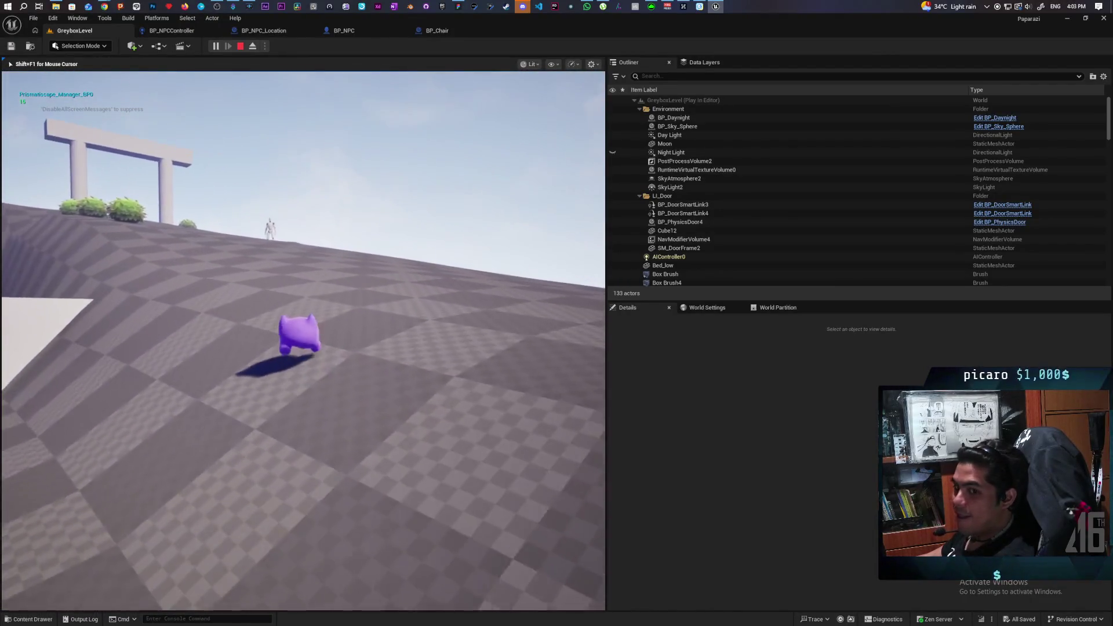
pyautogui.press('w')
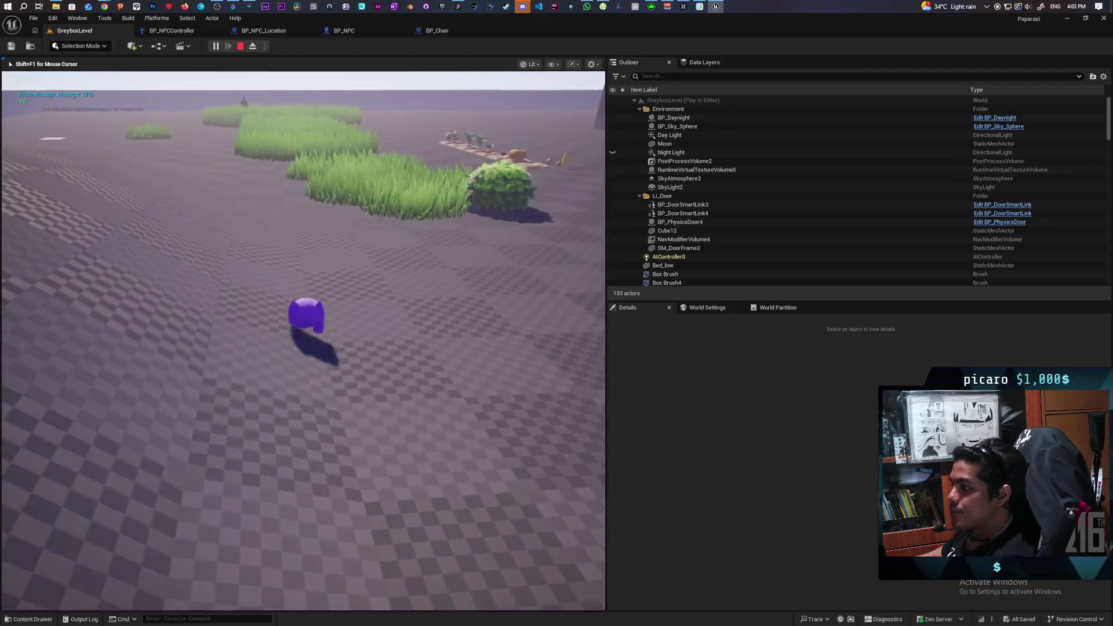
pyautogui.press('w')
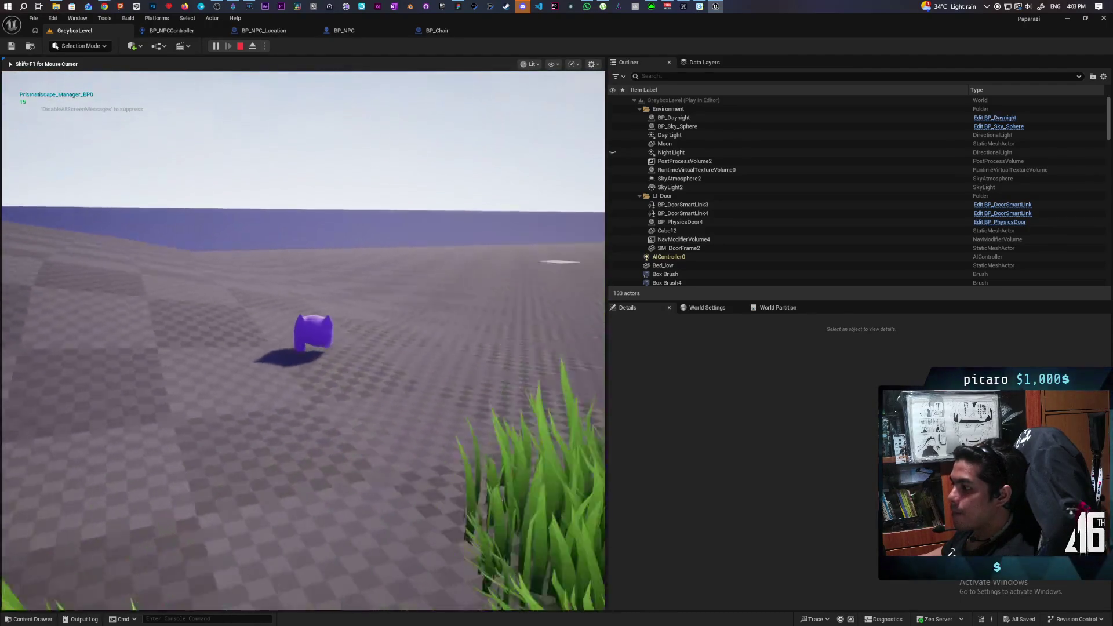
pyautogui.press('w')
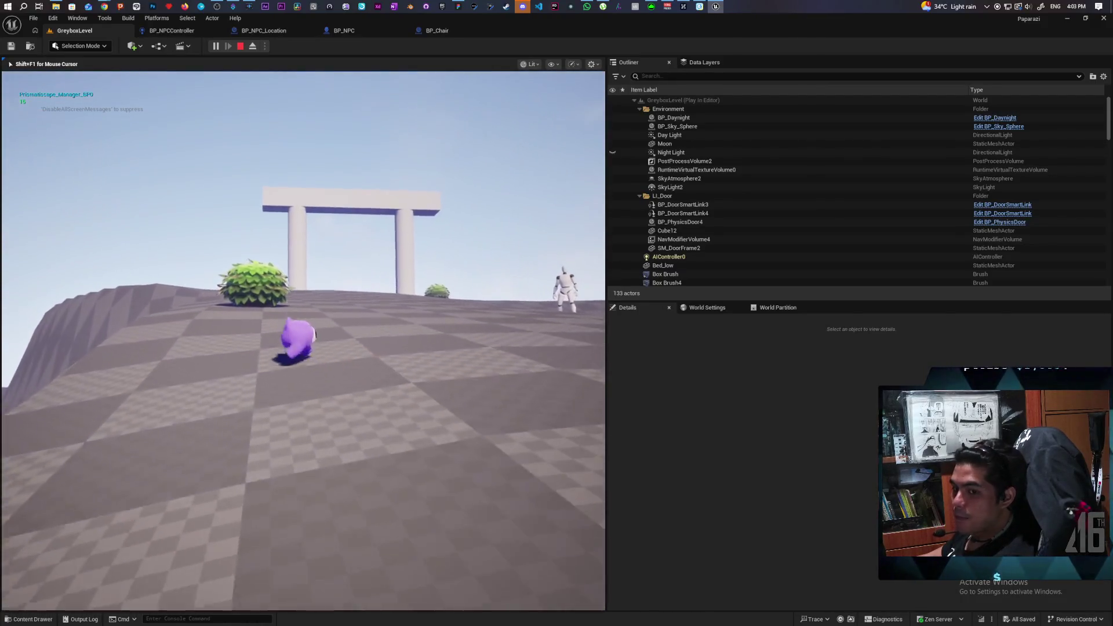
pyautogui.press('w')
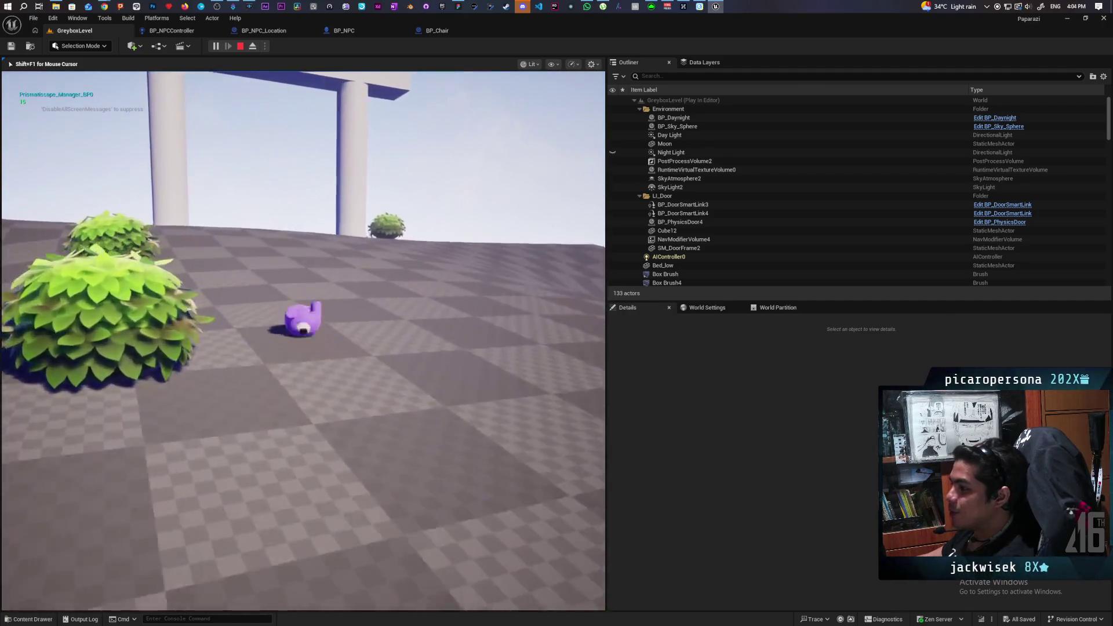
pyautogui.press('w')
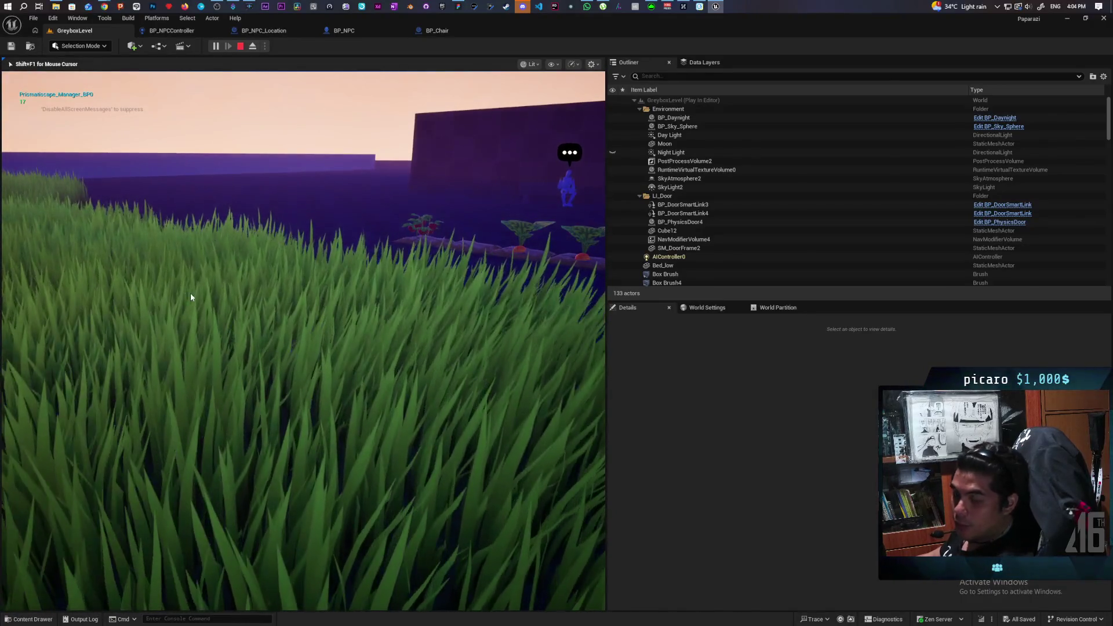
pyautogui.press('Escape')
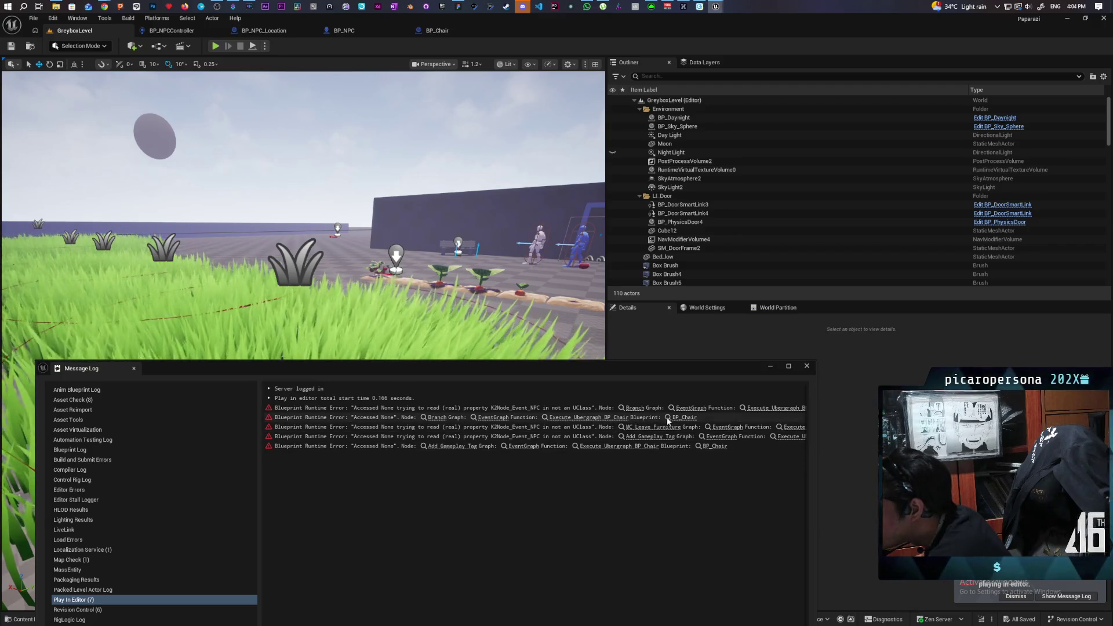
# - Follow the first error's Branch link into BP_Chair's EventGraph and pan to the Has Tag and Remove Gameplay Tag nodes
pyautogui.click(634, 408)
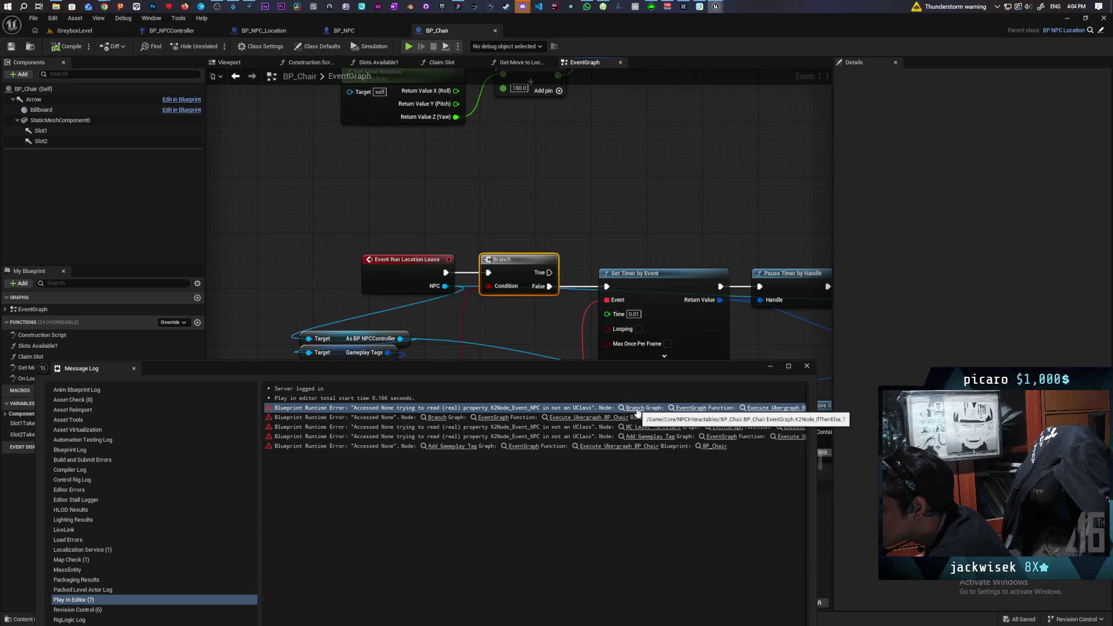
pyautogui.moveTo(496, 328); pyautogui.dragTo(521, 230)
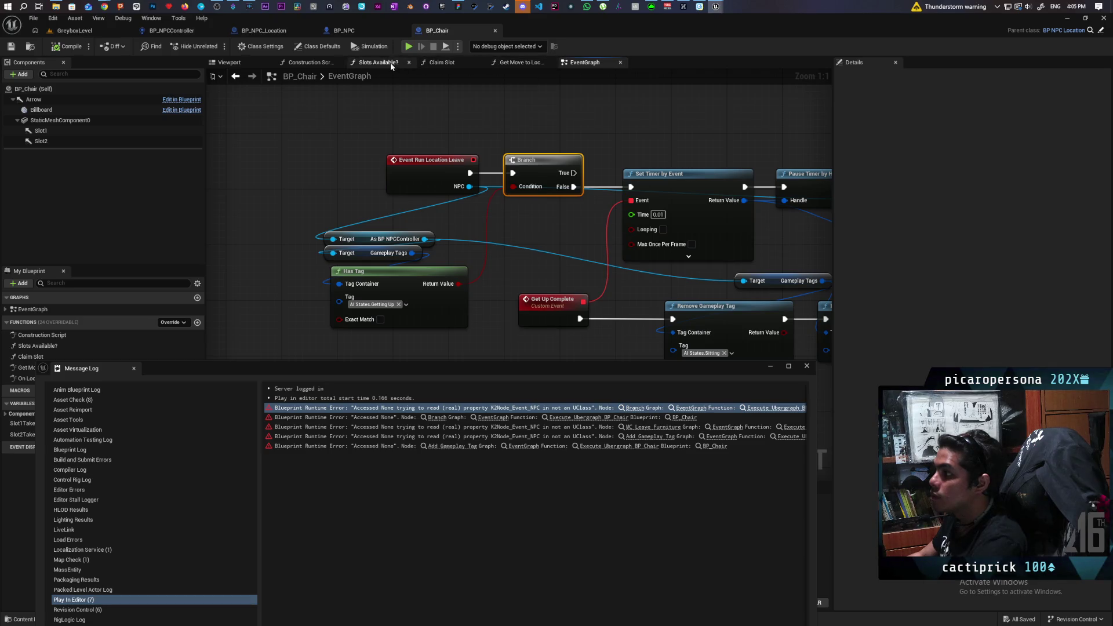
# - Look over Get Move to Location, then the BP_NPC_Location, BP_NPC and BP_NPCController blueprints
pyautogui.click(522, 63)
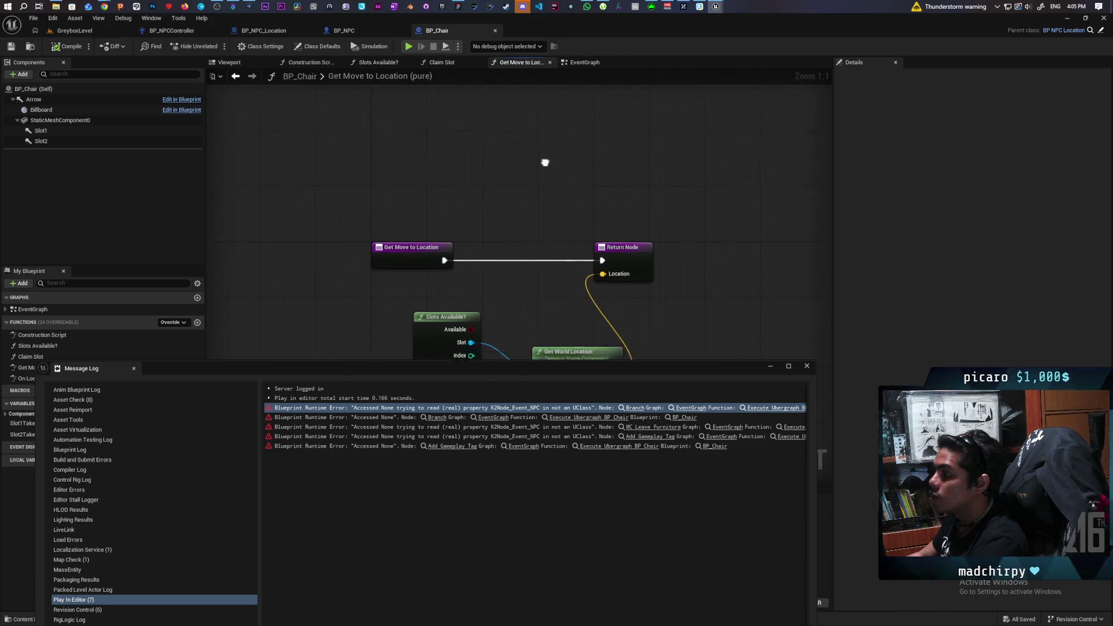
pyautogui.click(267, 33)
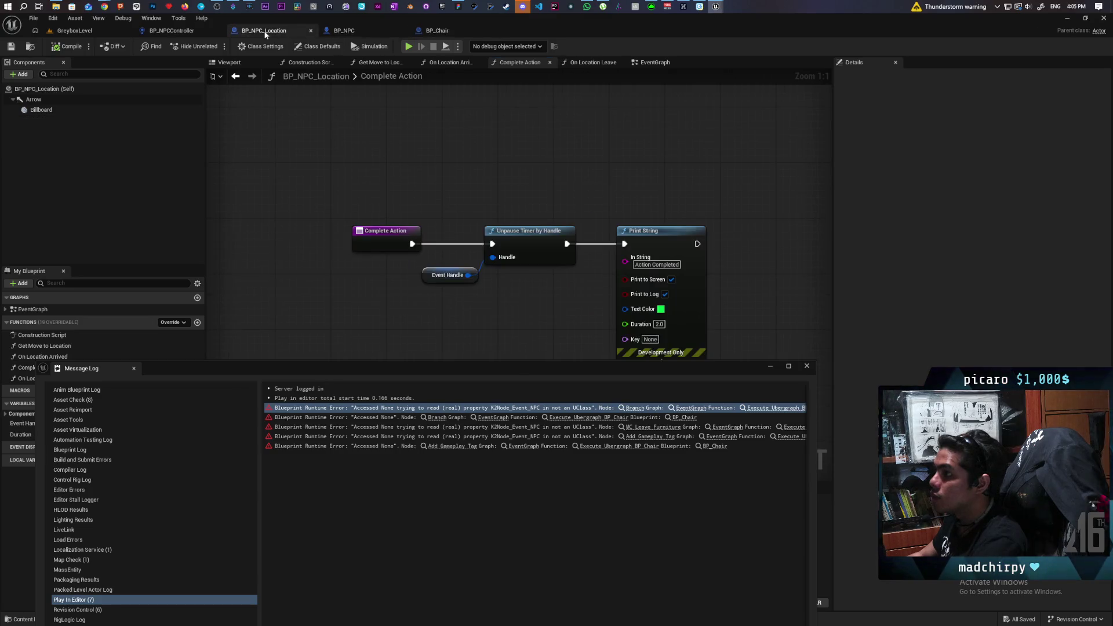
pyautogui.click(349, 32)
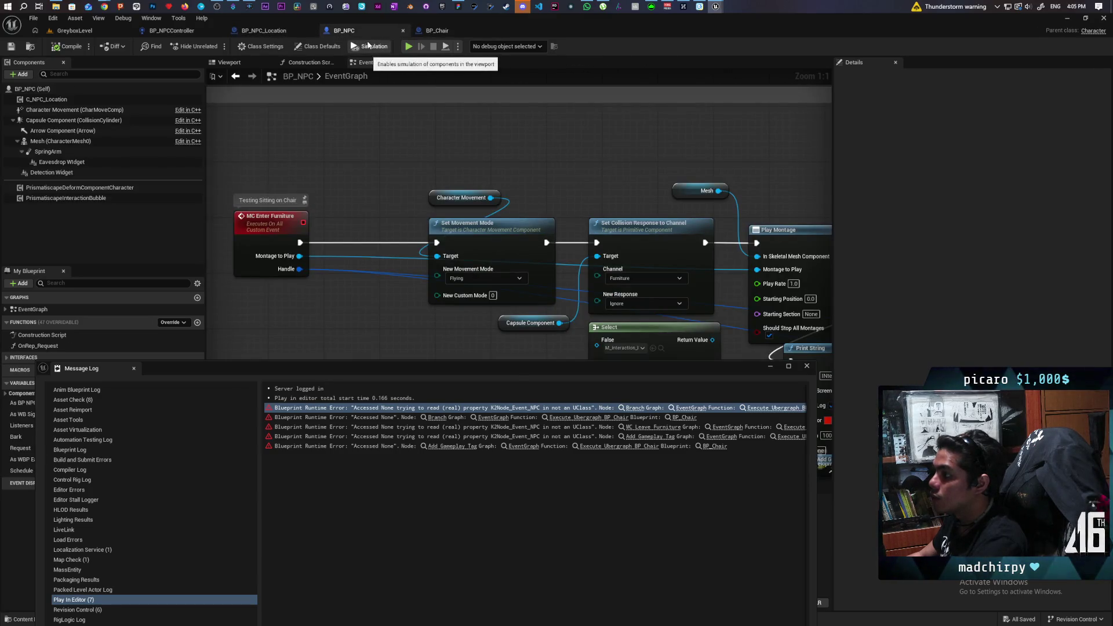
pyautogui.click(174, 31)
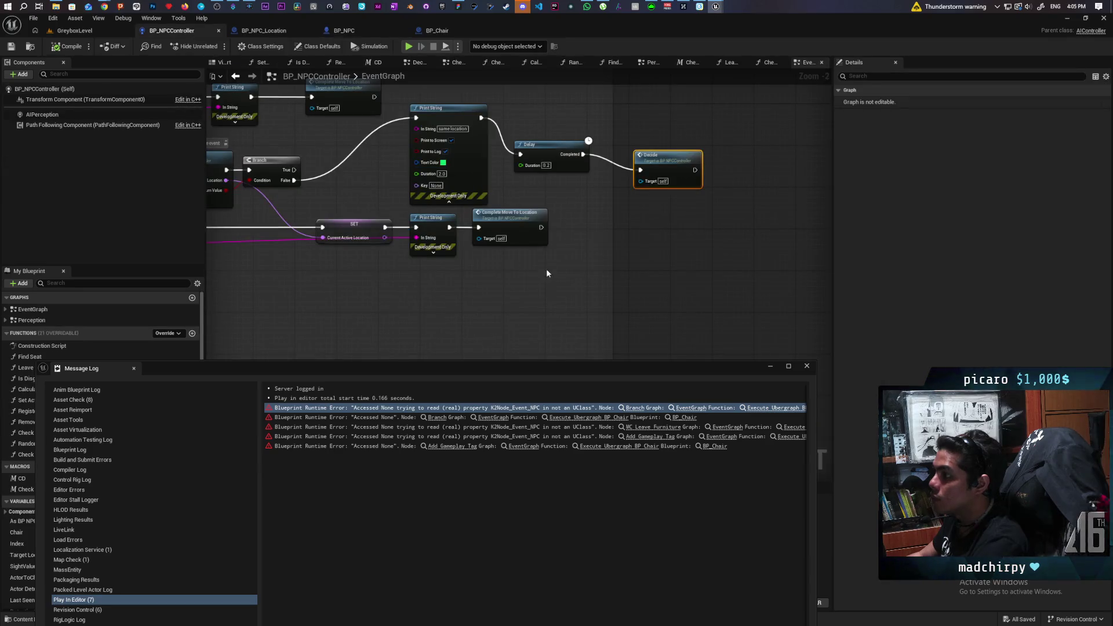
pyautogui.scroll(-3, 546, 272)
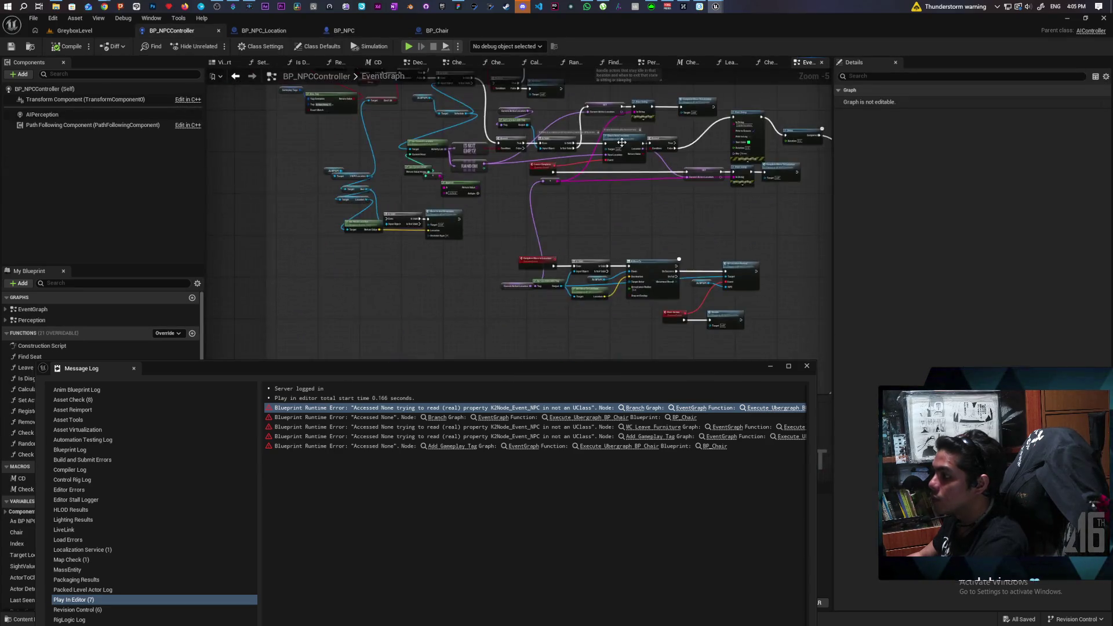
pyautogui.scroll(3, 622, 142)
# - Trace Check New Location's On Location Leave call to the Run Location Leave event, then return to BP_Chair's event graph
pyautogui.doubleClick(590, 149)
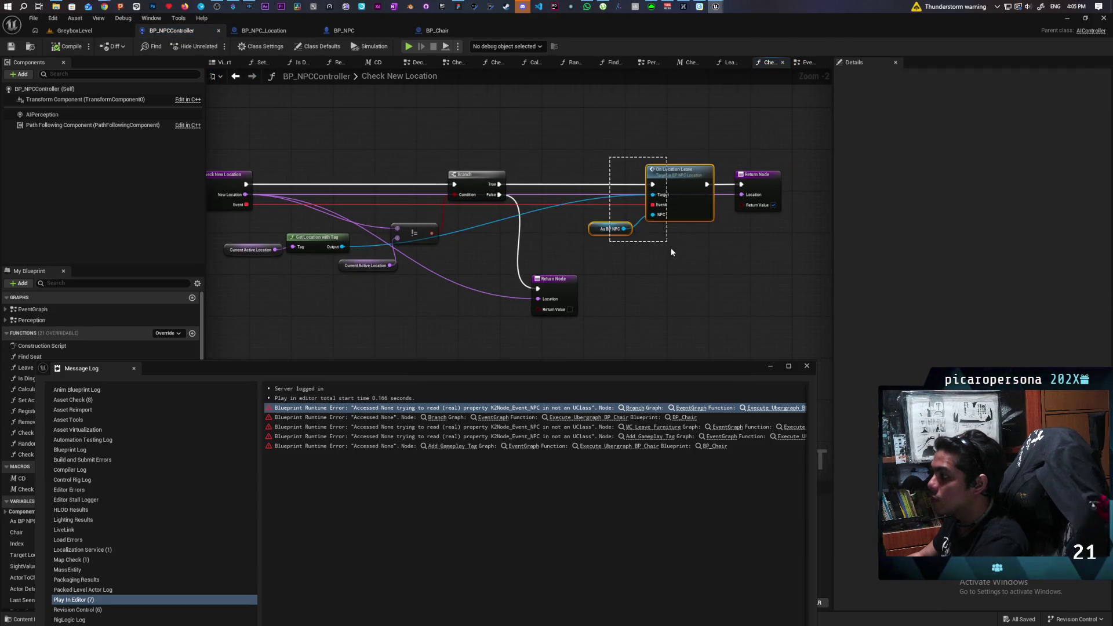
pyautogui.moveTo(671, 253); pyautogui.dragTo(675, 256)
pyautogui.click(687, 232)
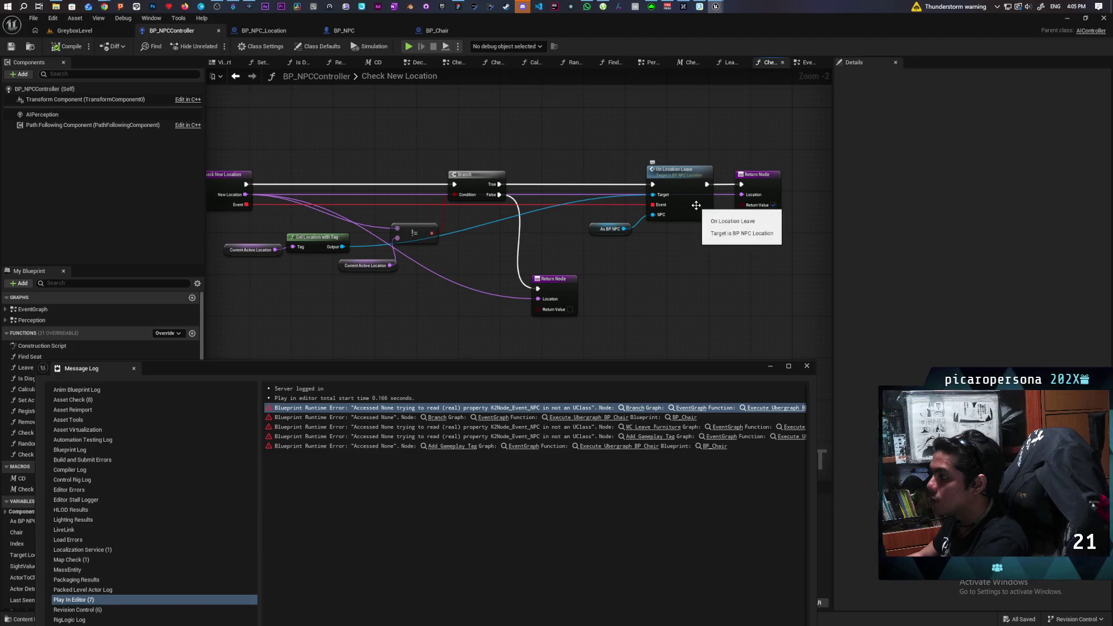
pyautogui.doubleClick(696, 205)
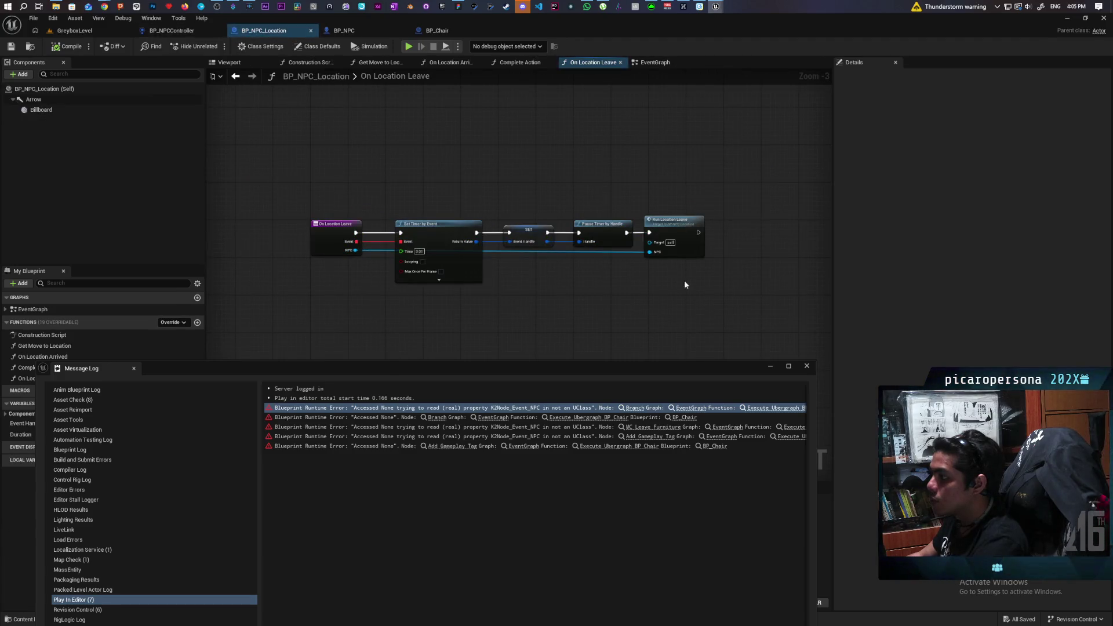
pyautogui.doubleClick(680, 224)
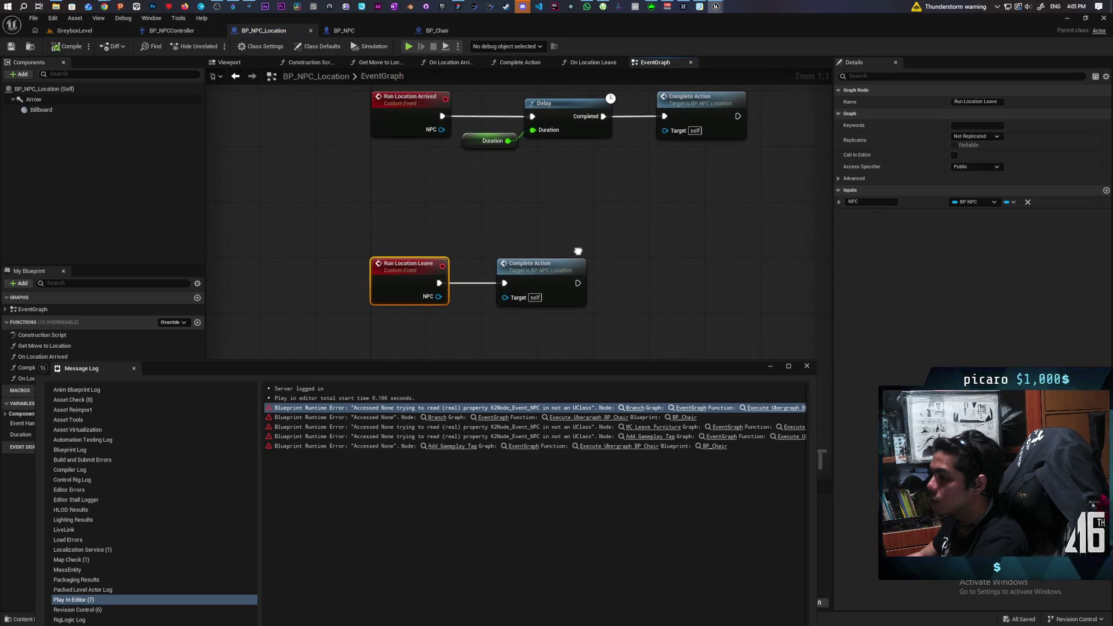
pyautogui.click(313, 154)
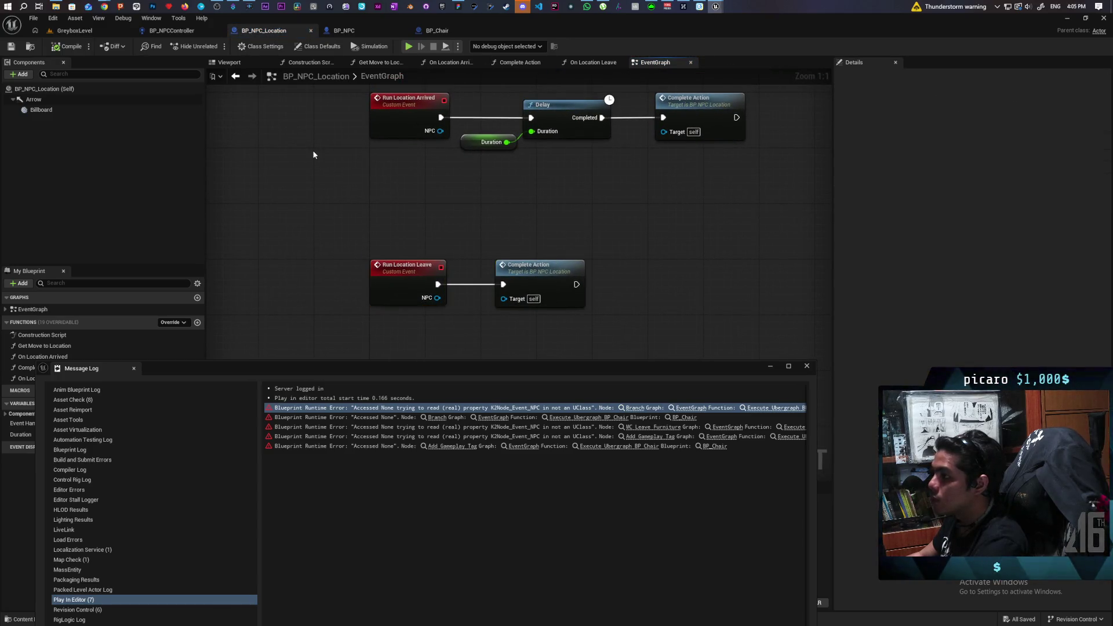
pyautogui.click(433, 32)
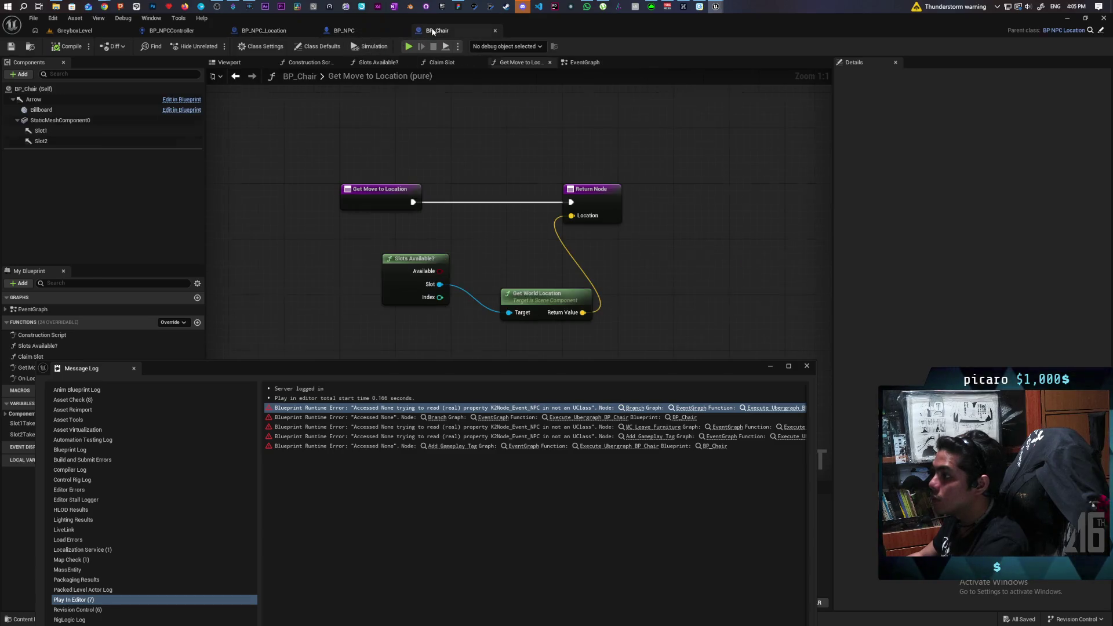
pyautogui.click(585, 62)
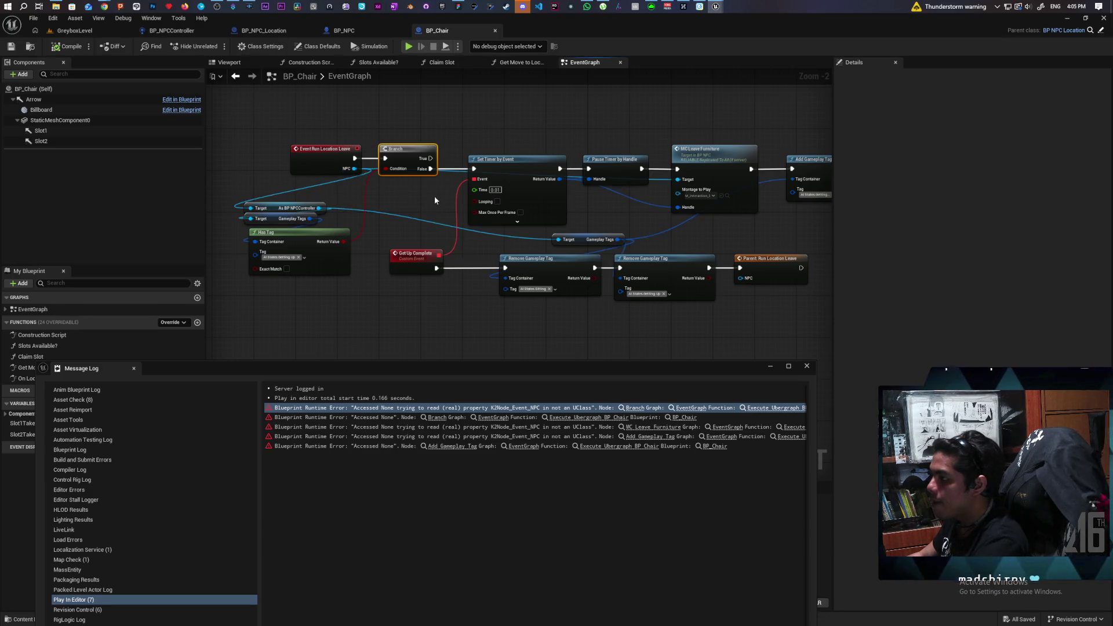
# - Shift the Event Run Location Leave and Branch nodes slightly left, then deselect them
pyautogui.moveTo(434, 196); pyautogui.dragTo(502, 232)
pyautogui.moveTo(371, 203); pyautogui.dragTo(330, 203)
pyautogui.moveTo(389, 159)
pyautogui.mouseDown()
pyautogui.moveTo(419, 190)
pyautogui.moveTo(339, 276)
pyautogui.mouseUp()
pyautogui.moveTo(464, 218); pyautogui.dragTo(399, 193)
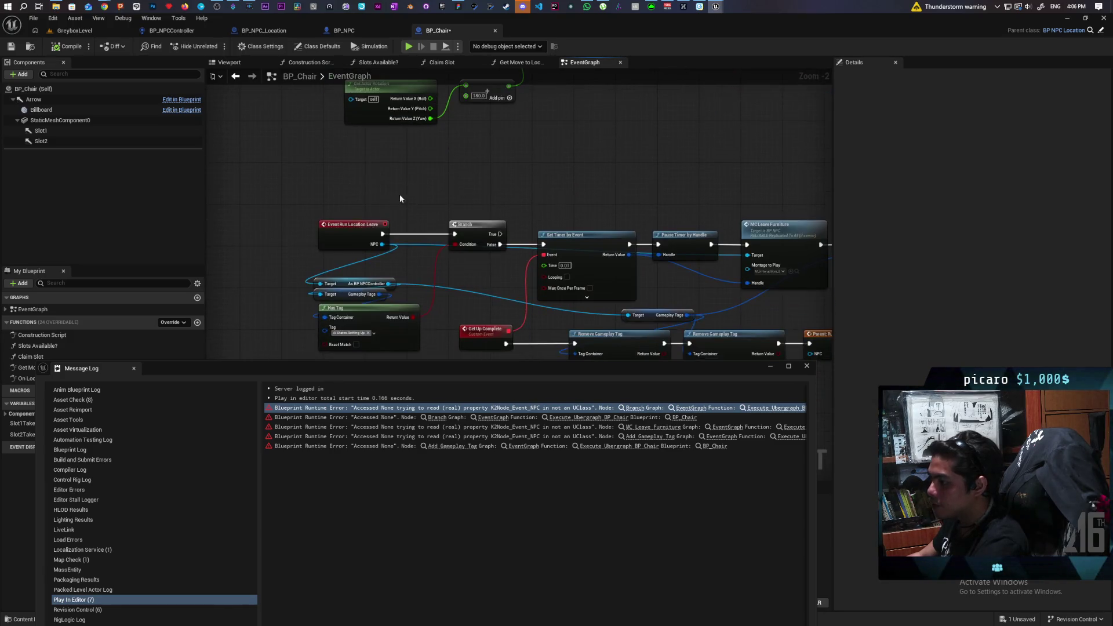
pyautogui.moveTo(313, 212)
pyautogui.mouseDown()
pyautogui.moveTo(463, 255)
pyautogui.moveTo(477, 404)
pyautogui.mouseUp()
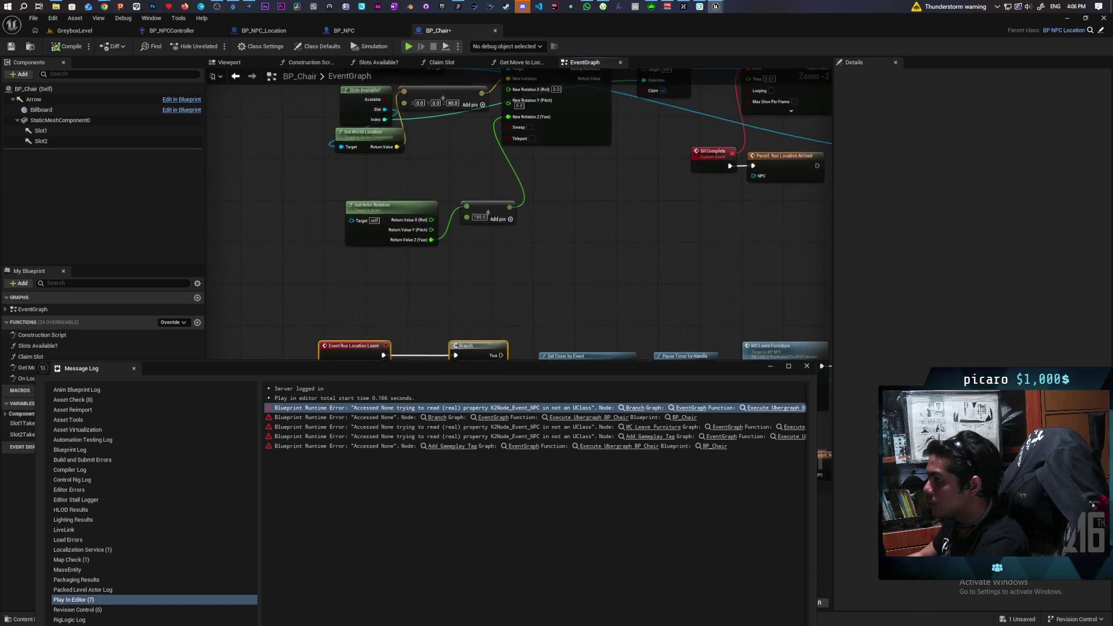
pyautogui.moveTo(405, 260)
pyautogui.mouseDown()
pyautogui.moveTo(410, 290)
pyautogui.moveTo(416, 133)
pyautogui.mouseUp()
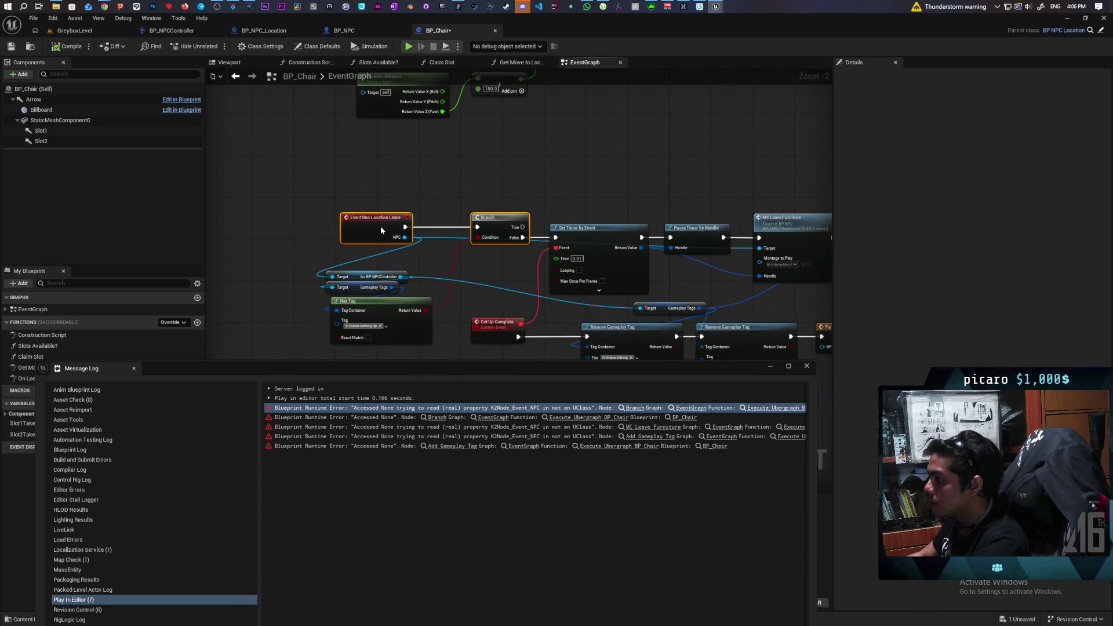
pyautogui.moveTo(380, 230); pyautogui.dragTo(377, 222)
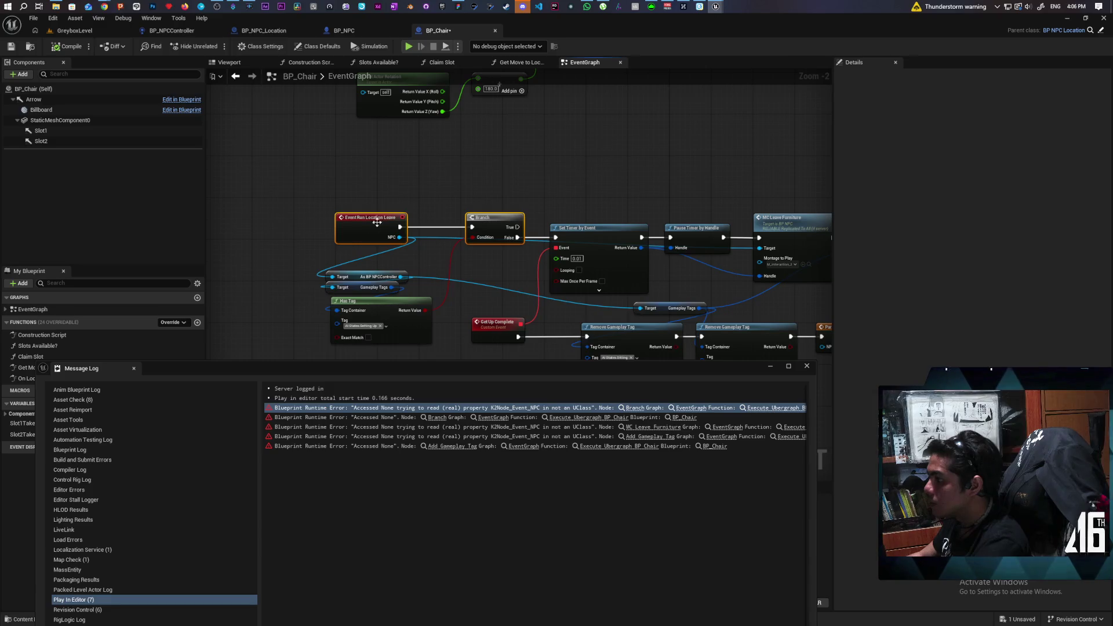
pyautogui.click(434, 231)
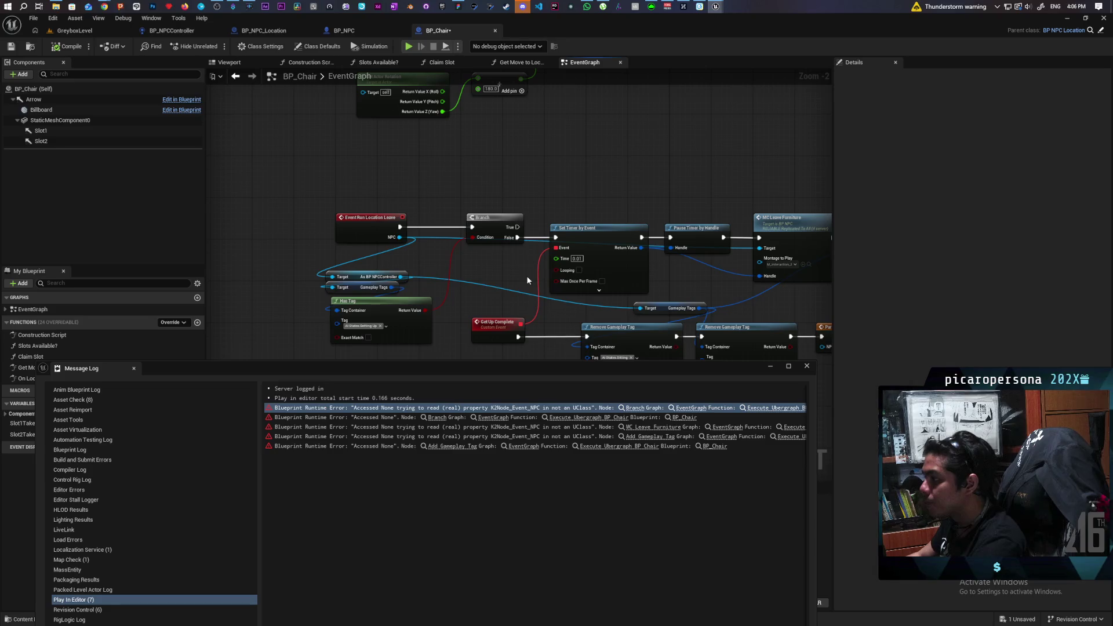
# - Paste an Is Valid node after Event Run Location Leave, wire the event into it, and compile BP_Chair
pyautogui.moveTo(527, 278)
pyautogui.mouseDown()
pyautogui.moveTo(387, 205)
pyautogui.moveTo(422, 212)
pyautogui.moveTo(341, 186)
pyautogui.mouseUp()
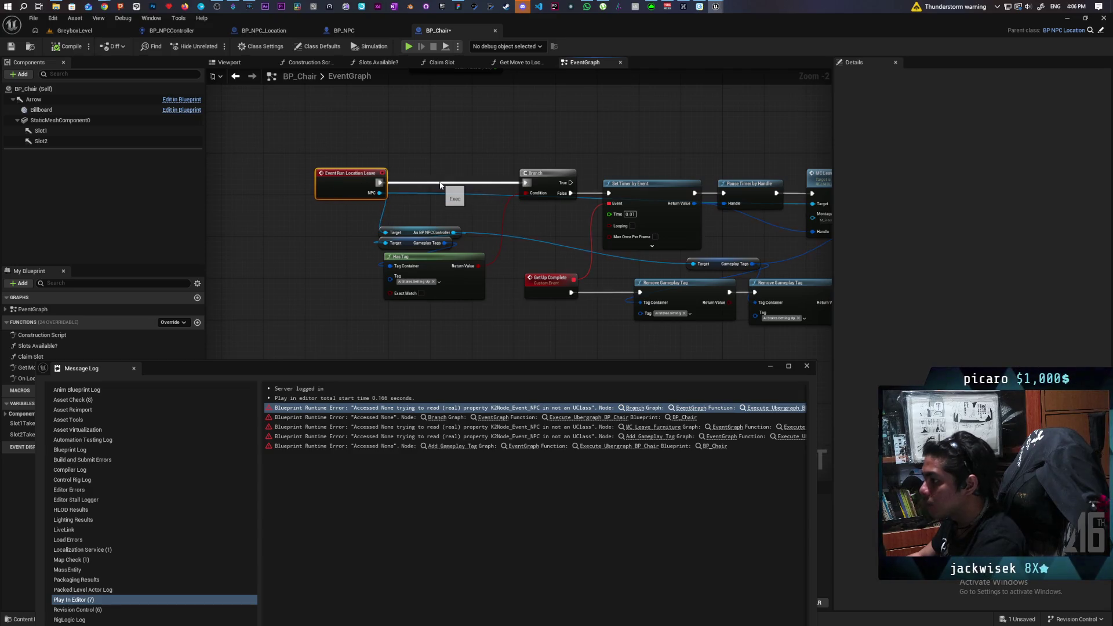
pyautogui.hotkey('ctrl', 'v')
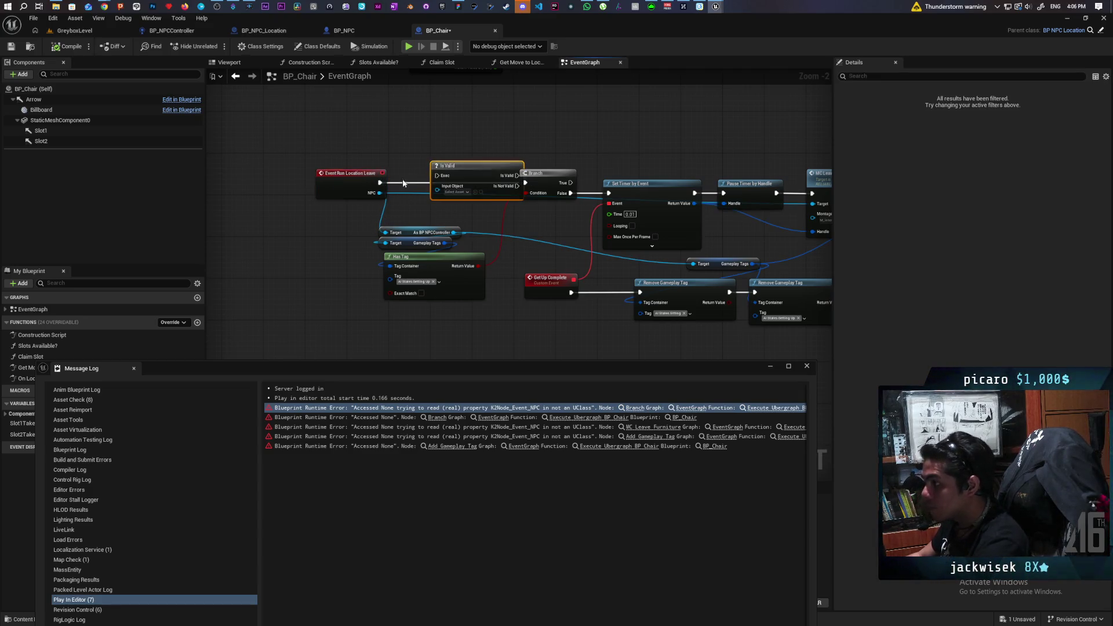
pyautogui.moveTo(380, 182)
pyautogui.mouseDown()
pyautogui.moveTo(525, 183)
pyautogui.moveTo(463, 181)
pyautogui.mouseUp()
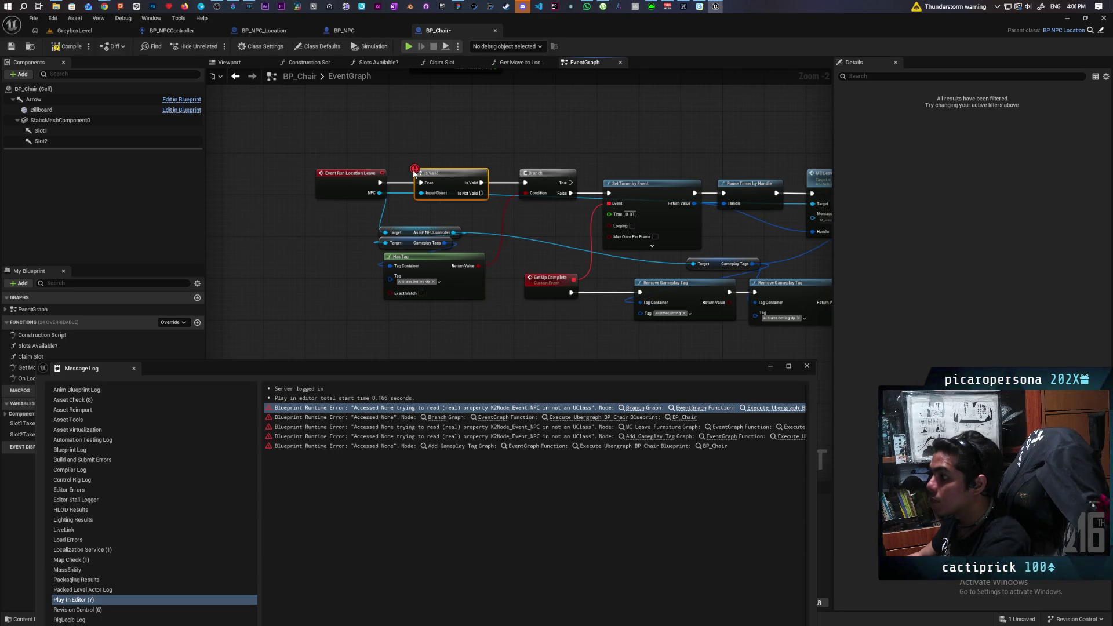
pyautogui.click(68, 46)
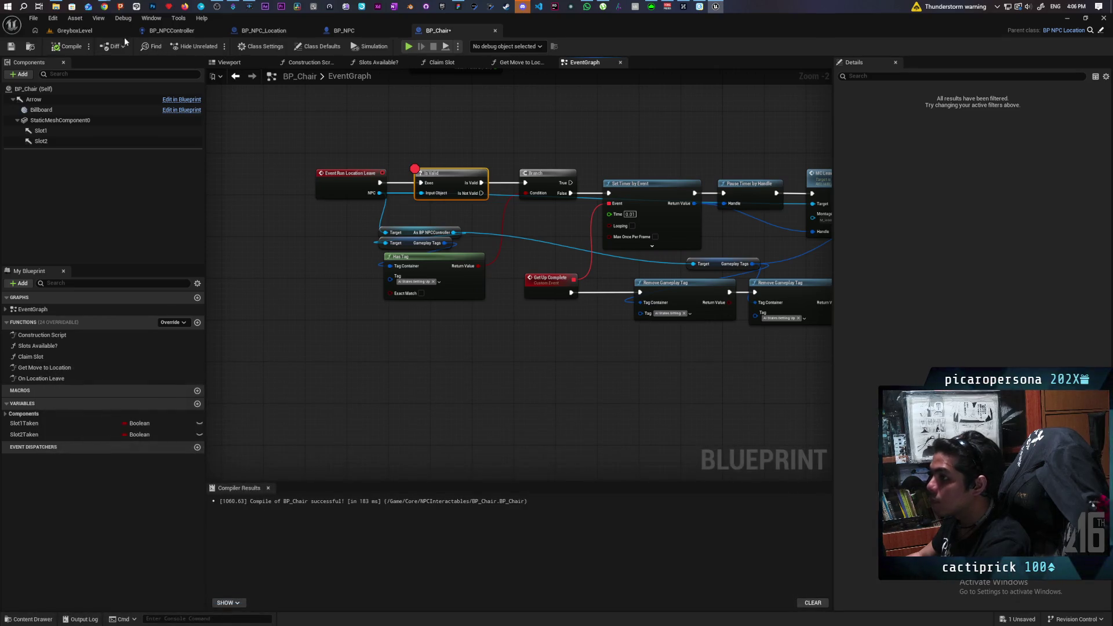
# - Compile, simulate until the Is Valid breakpoint hits, step past it with F10, and stop the simulation
pyautogui.click(74, 30)
pyautogui.click(215, 45)
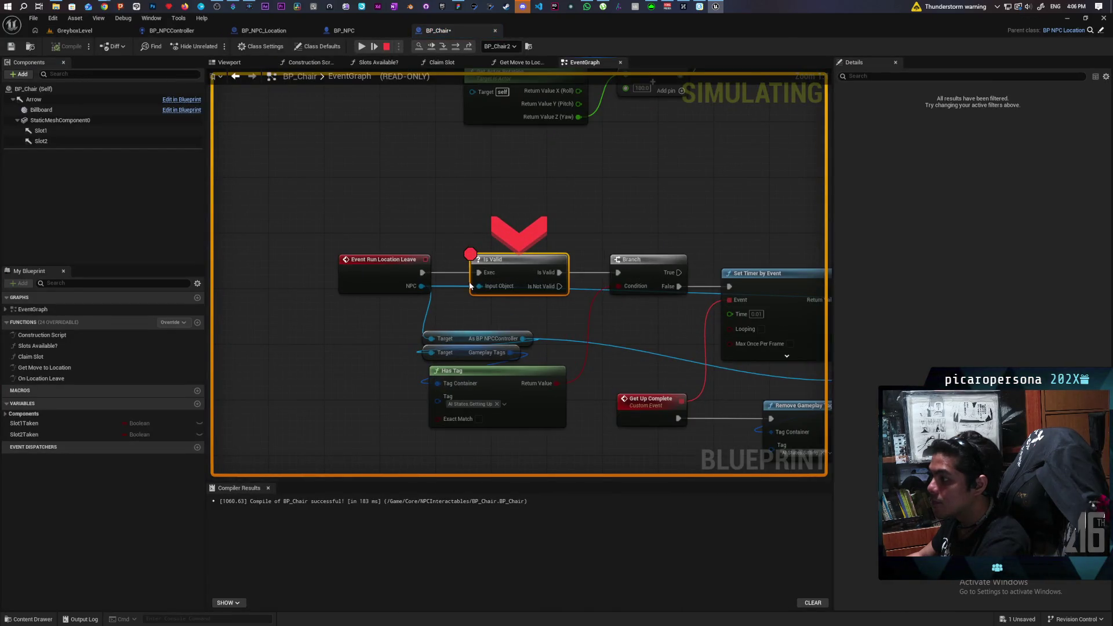
pyautogui.moveTo(478, 290)
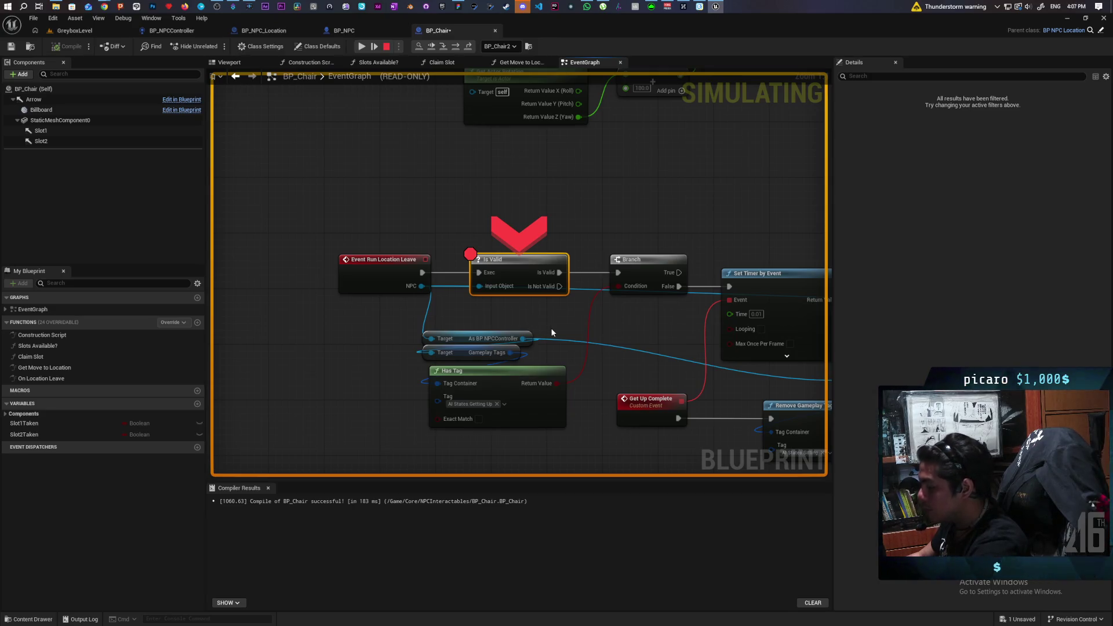
pyautogui.press('F10')
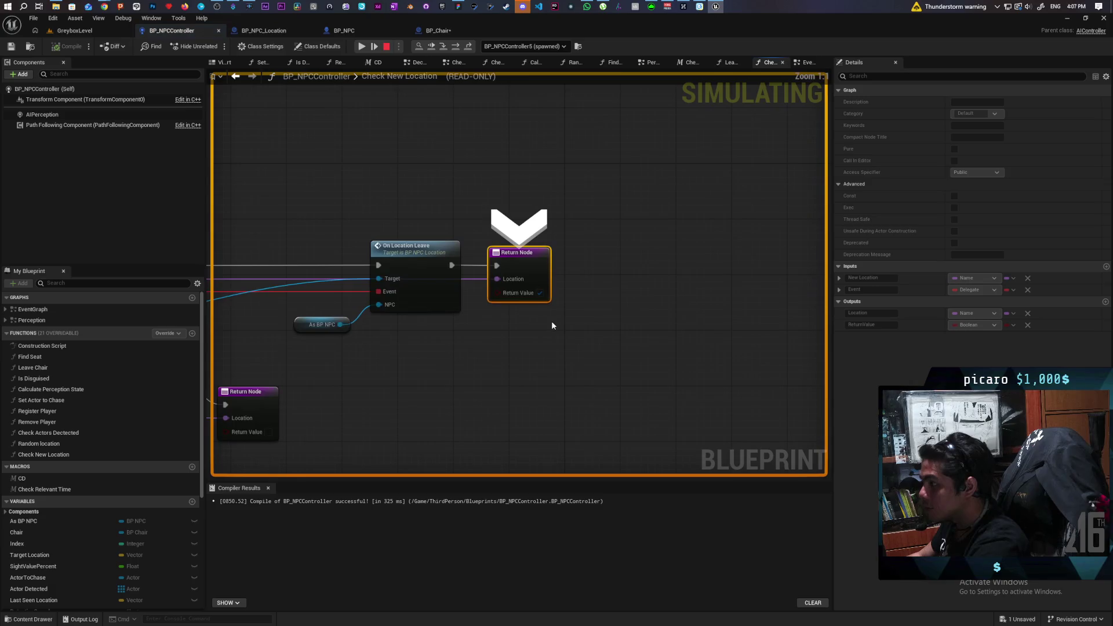
pyautogui.click(387, 46)
# - Pan to the Branch logic and return to the BP_Chair blueprint
pyautogui.moveTo(470, 138)
pyautogui.mouseDown()
pyautogui.moveTo(482, 124)
pyautogui.moveTo(632, 99)
pyautogui.mouseUp()
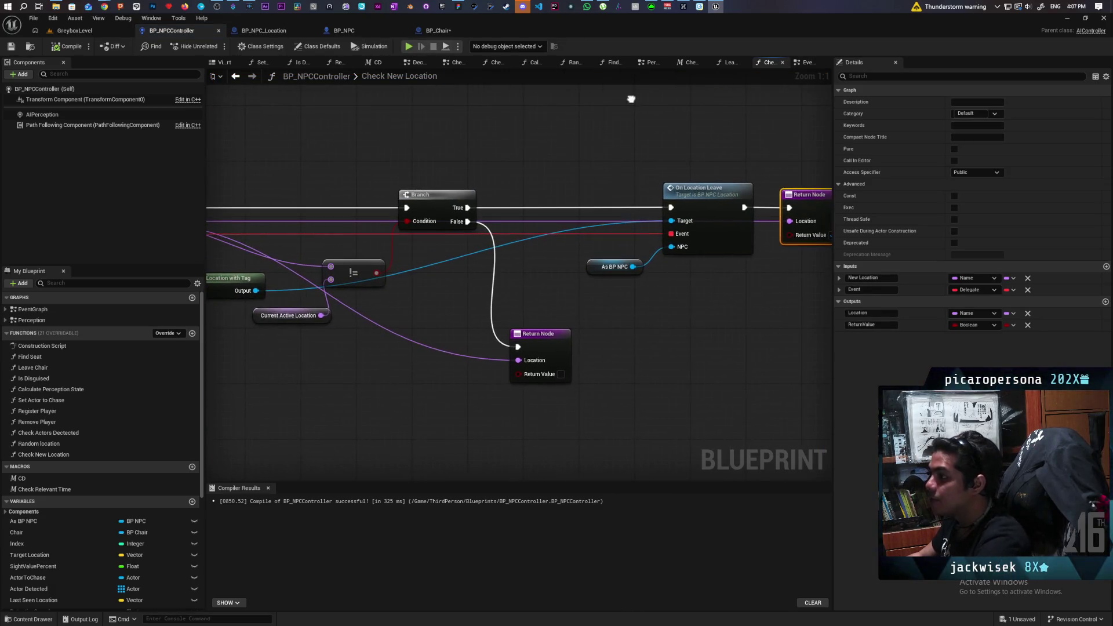
pyautogui.click(259, 32)
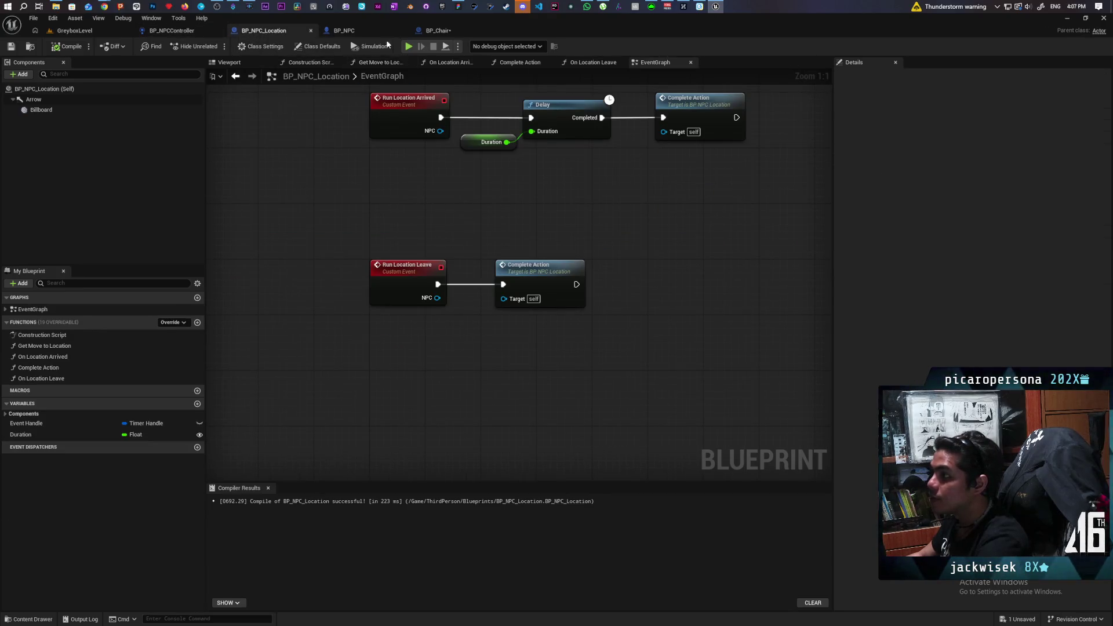
pyautogui.click(353, 31)
pyautogui.click(441, 31)
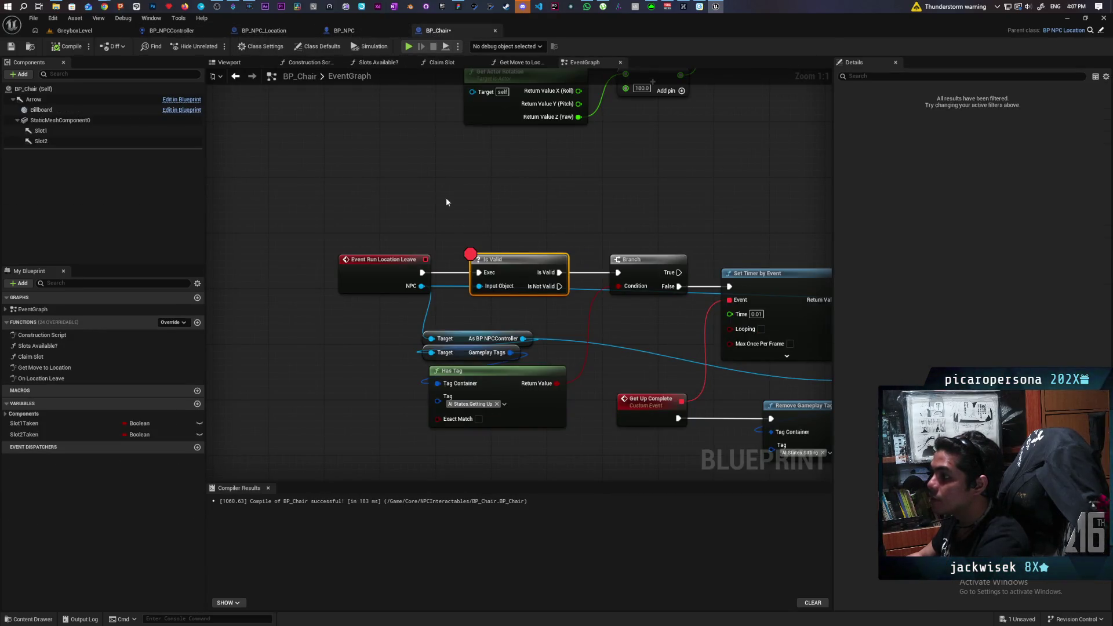
# - Remove the Is Valid breakpoint, select the Event Run Location Leave node, and save BP_Chair
pyautogui.press('F9')
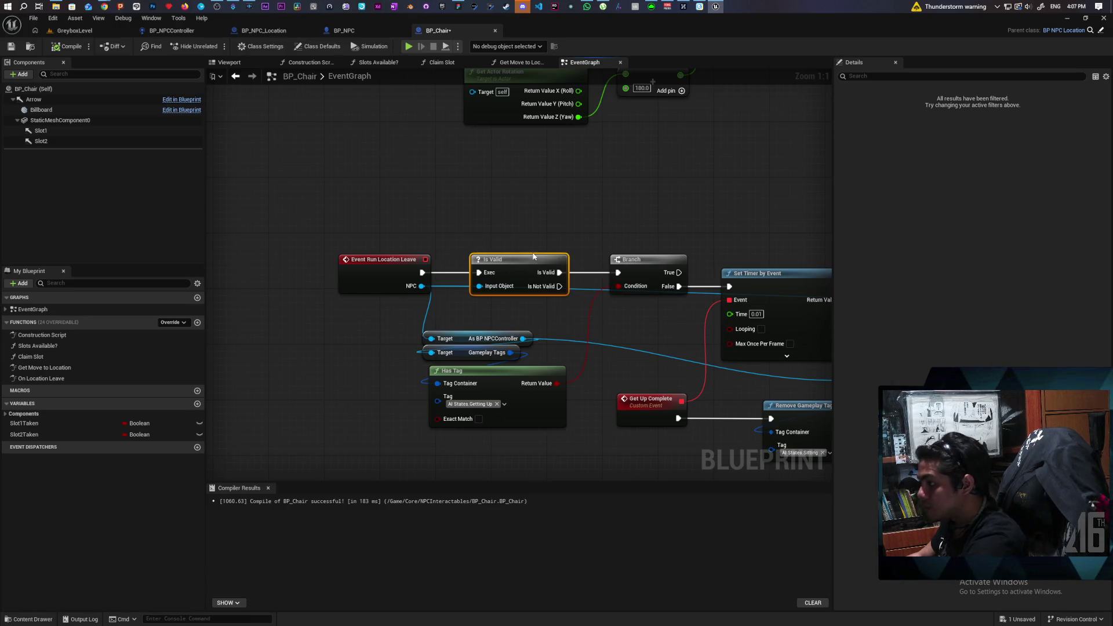
pyautogui.moveTo(344, 209); pyautogui.dragTo(381, 322)
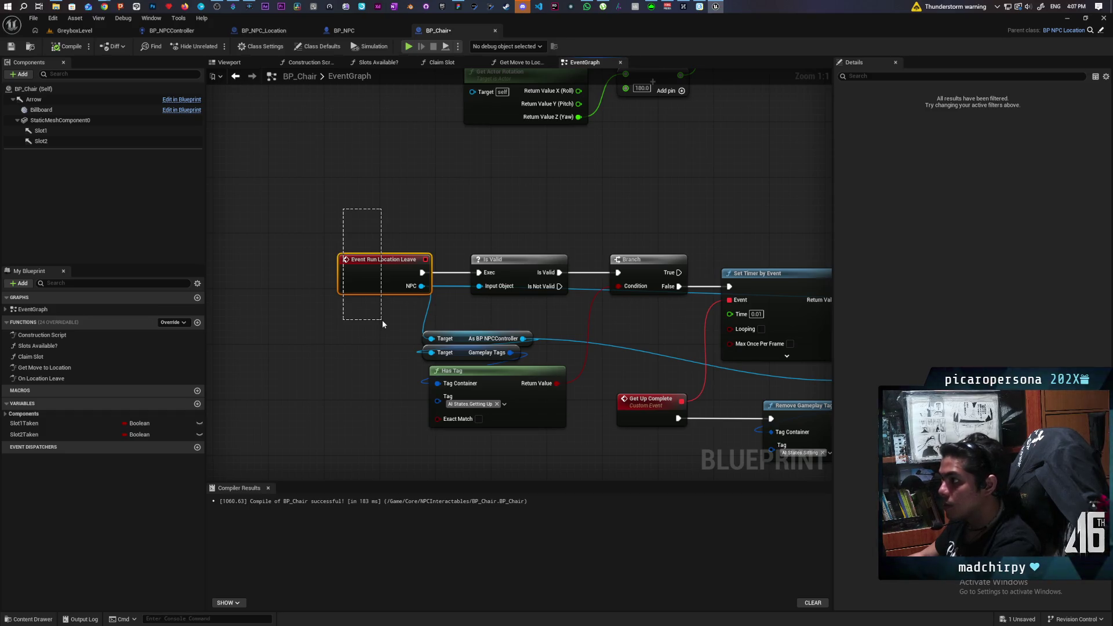
pyautogui.moveTo(382, 320); pyautogui.dragTo(381, 320)
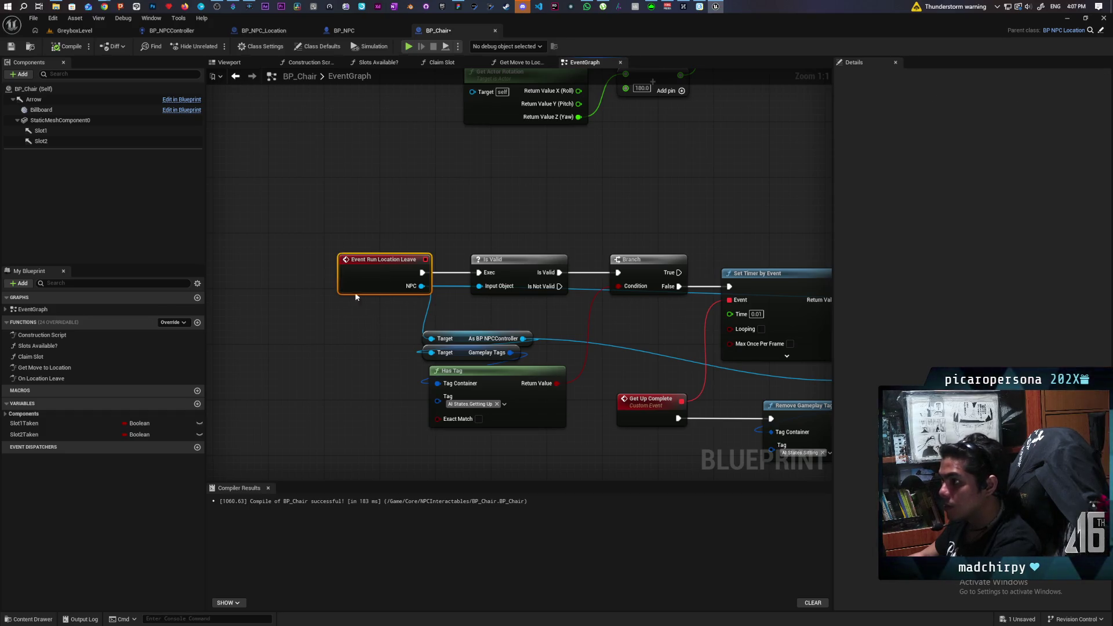
pyautogui.click(11, 48)
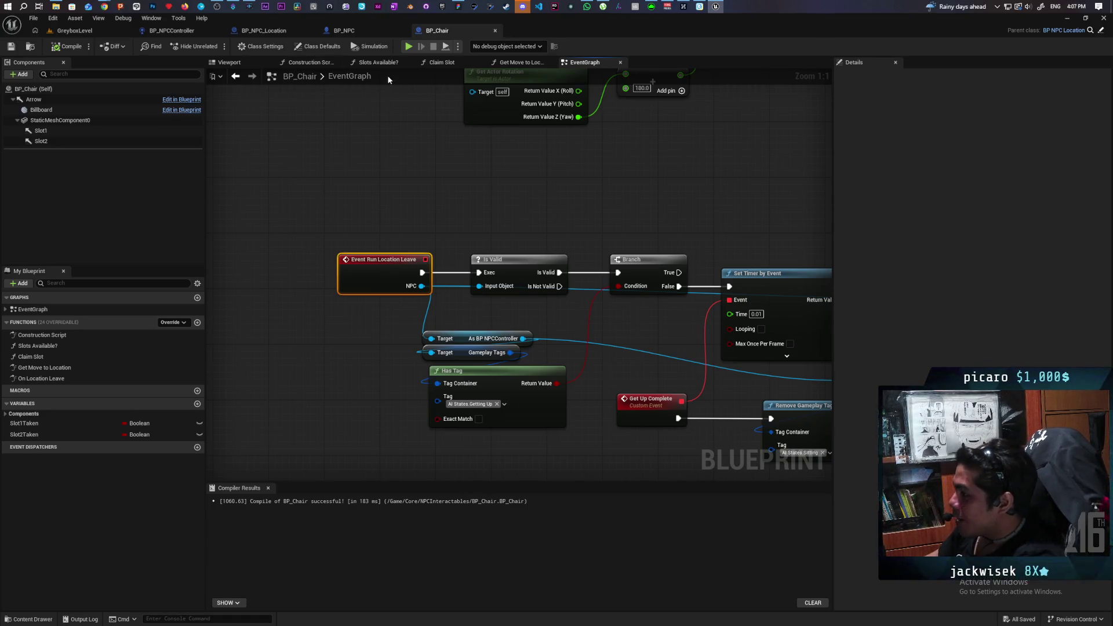
# - In BP_NPCController's Check New Location graph, select On Location Leave and view the As BP NPC variable's details
pyautogui.click(186, 33)
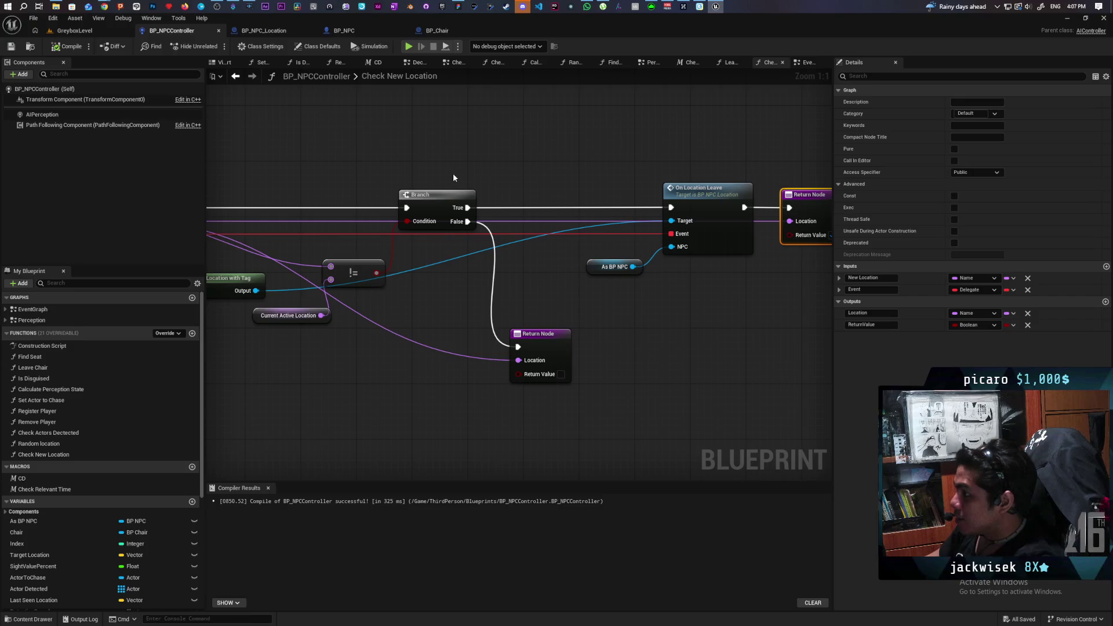
pyautogui.click(272, 30)
pyautogui.click(177, 32)
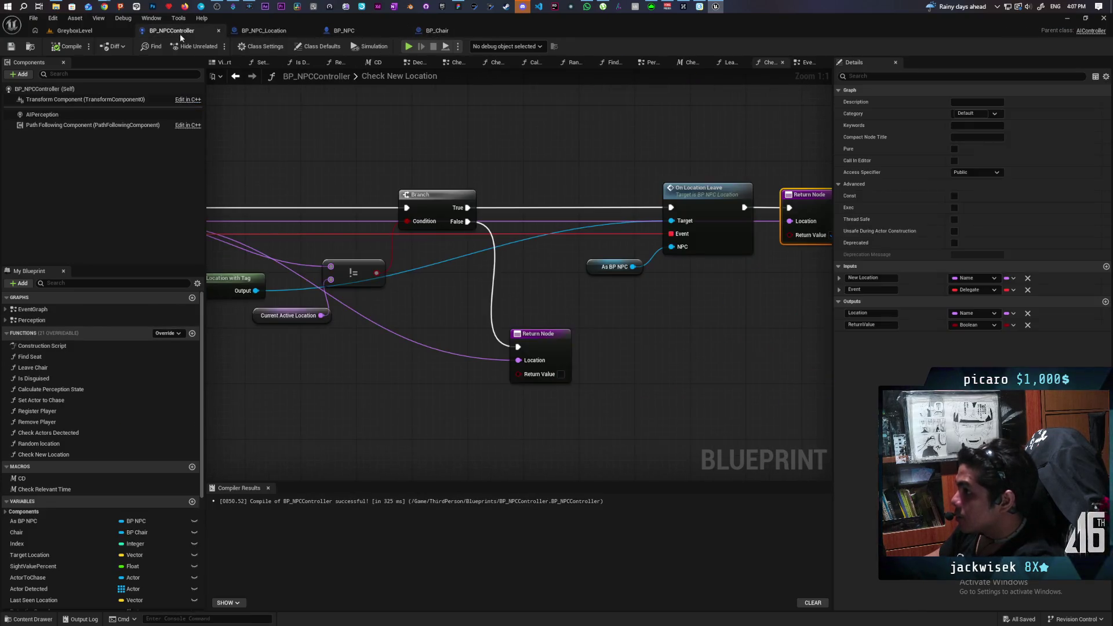
pyautogui.moveTo(708, 346); pyautogui.dragTo(545, 342)
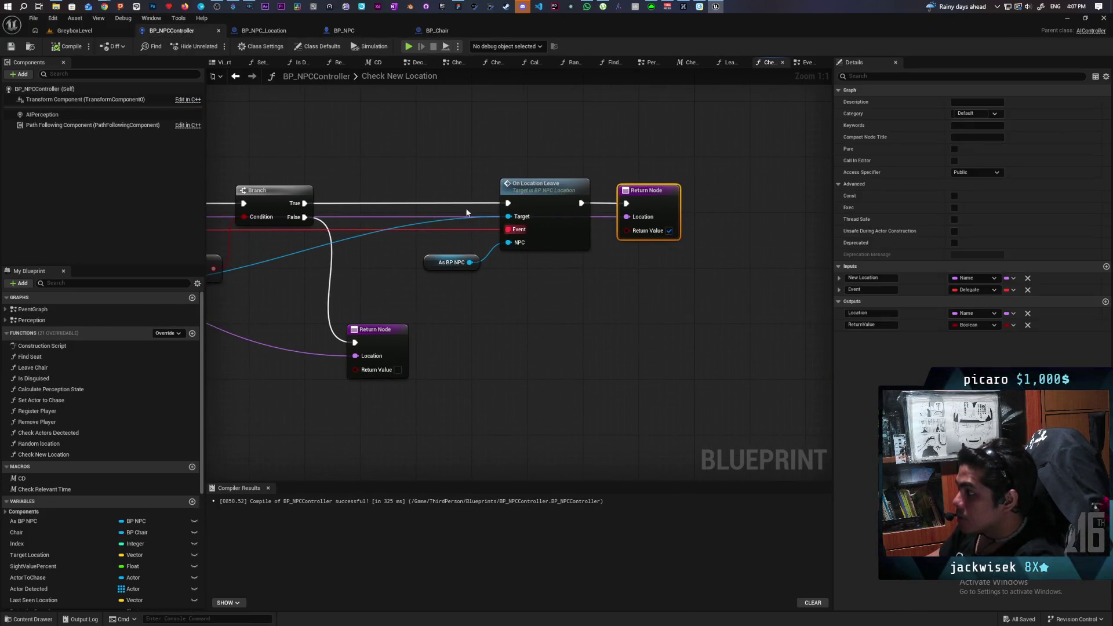
pyautogui.moveTo(444, 164)
pyautogui.mouseDown()
pyautogui.moveTo(566, 278)
pyautogui.moveTo(554, 291)
pyautogui.mouseUp()
pyautogui.moveTo(419, 275); pyautogui.dragTo(487, 255)
pyautogui.moveTo(506, 306)
pyautogui.mouseDown()
pyautogui.moveTo(820, 284)
pyautogui.moveTo(773, 301)
pyautogui.moveTo(650, 313)
pyautogui.mouseUp()
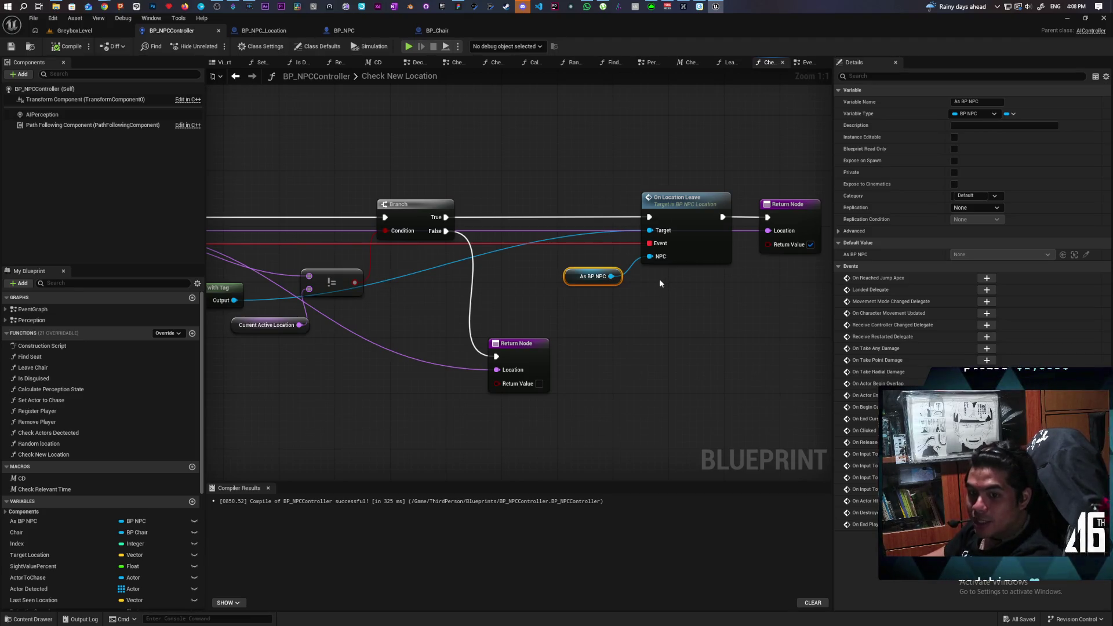
pyautogui.moveTo(653, 283)
pyautogui.mouseDown()
pyautogui.moveTo(635, 359)
pyautogui.moveTo(624, 299)
pyautogui.moveTo(592, 286)
pyautogui.mouseUp()
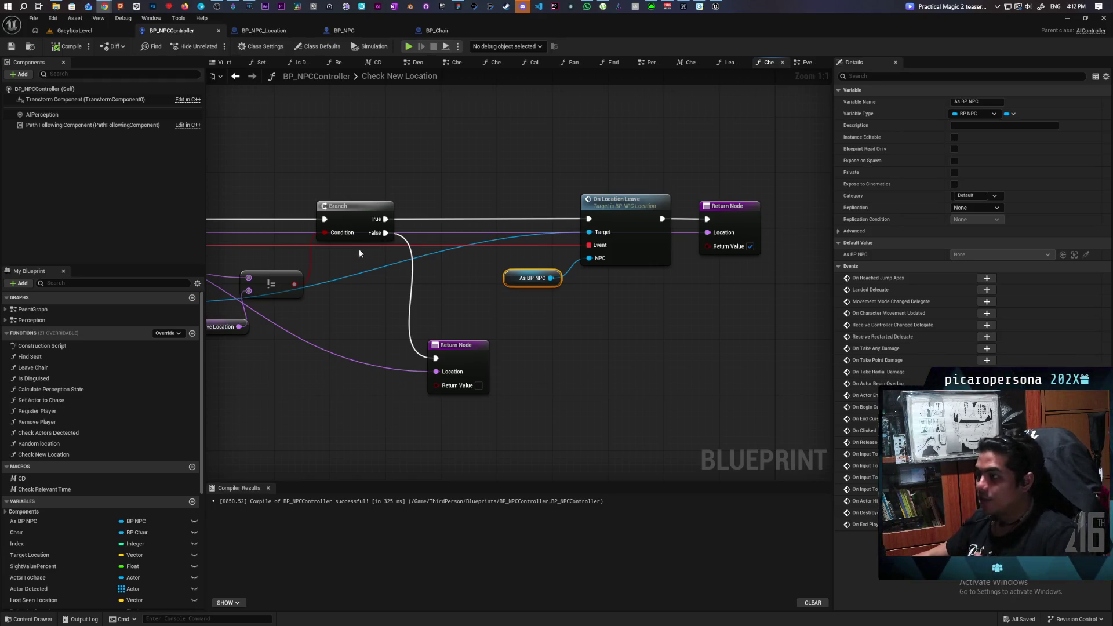
pyautogui.moveTo(105, 7)
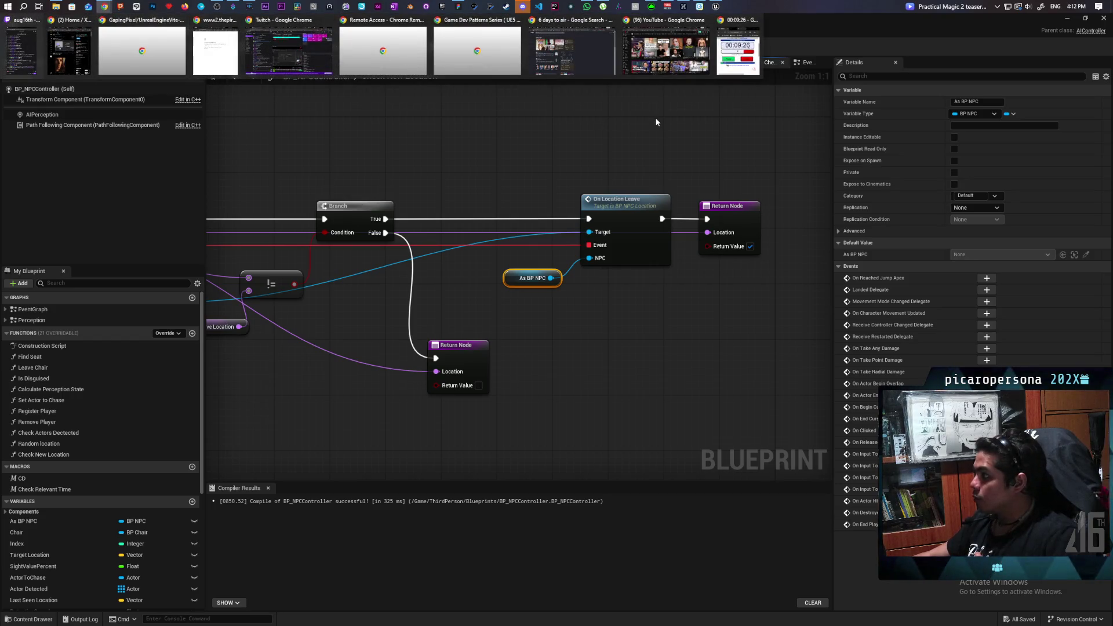
# - Search Google for 'rpm400tqg' in a new Chrome tab and scroll through the Shure preamp results
pyautogui.click(571, 51)
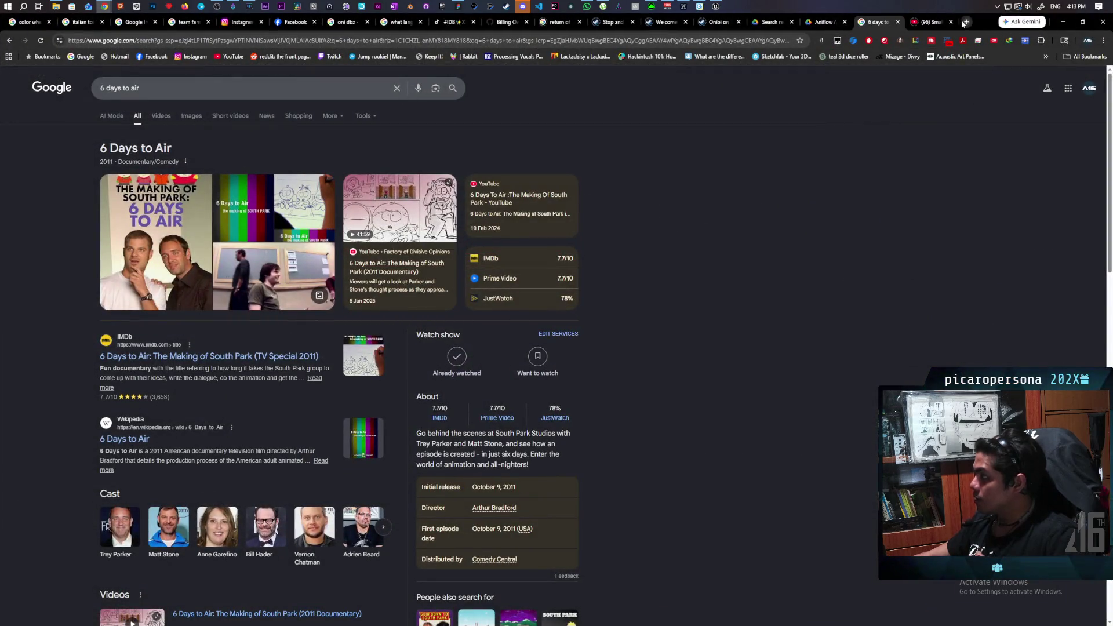
pyautogui.click(965, 22)
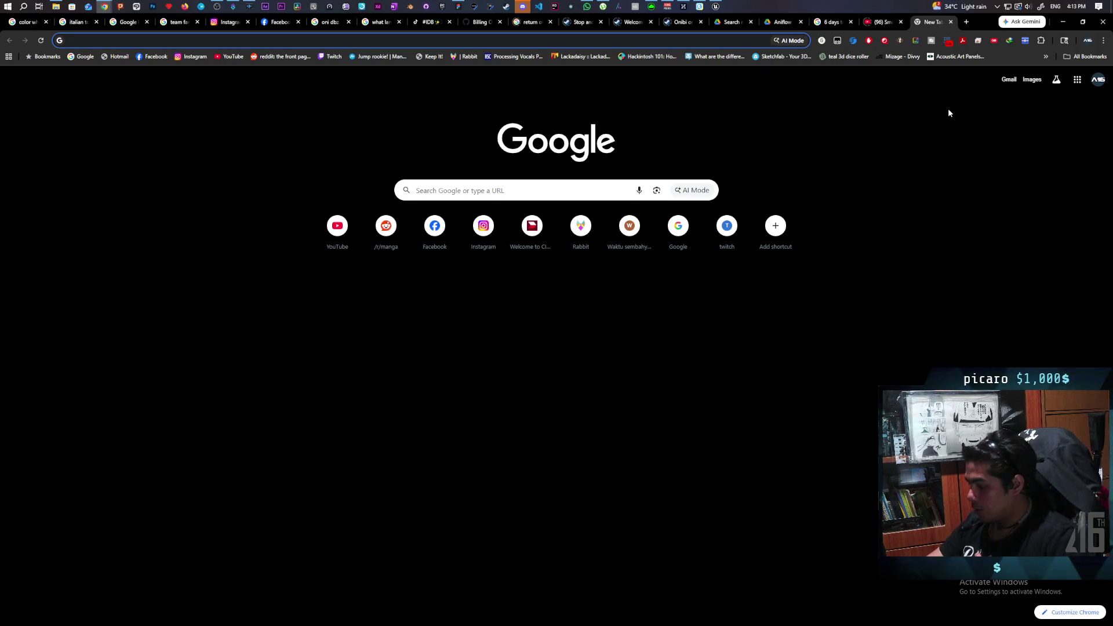
pyautogui.write('rp')
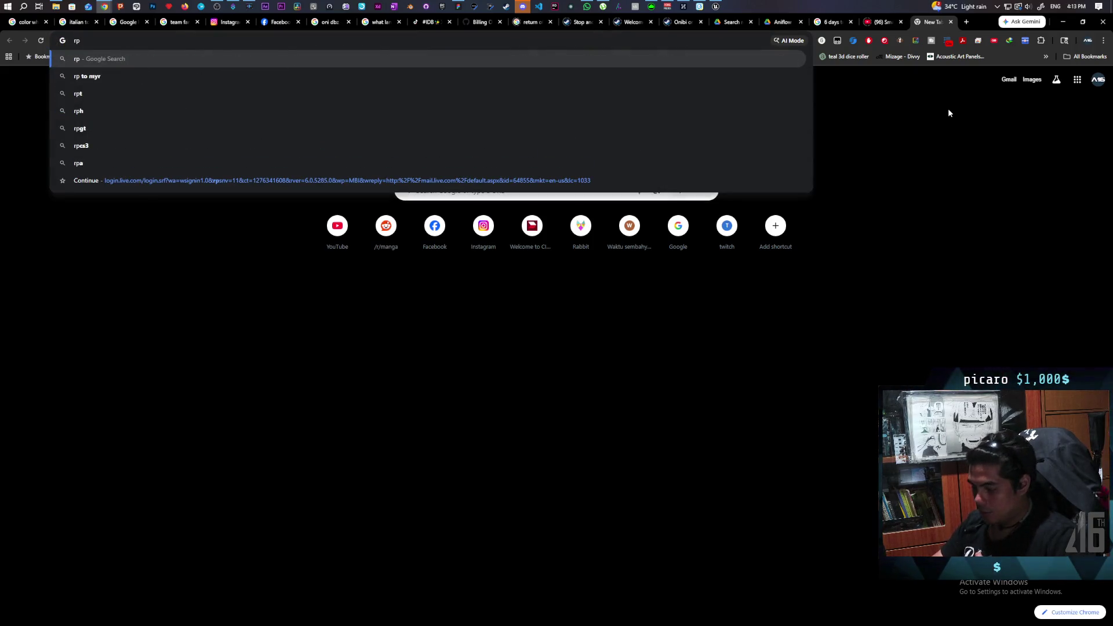
pyautogui.write('m4')
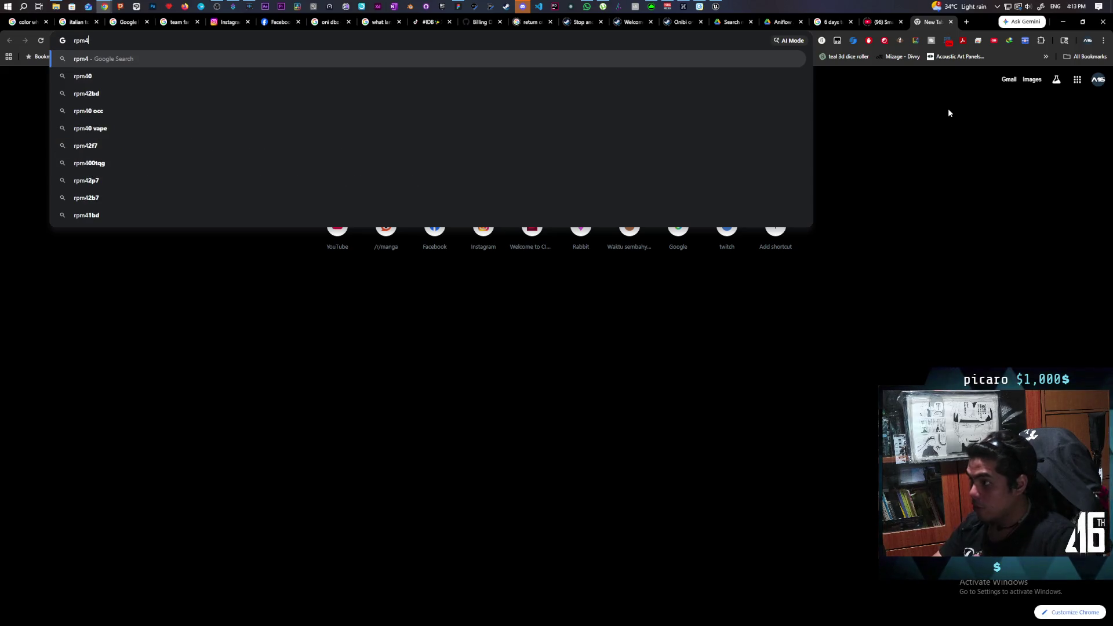
pyautogui.write('00')
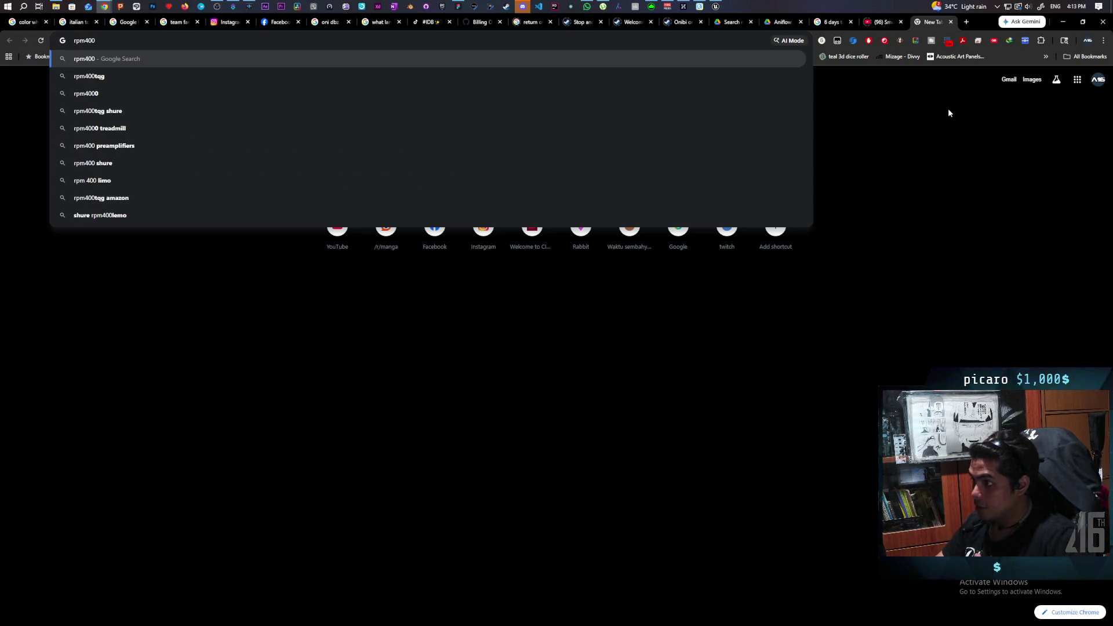
pyautogui.press('Down')
pyautogui.press('Return')
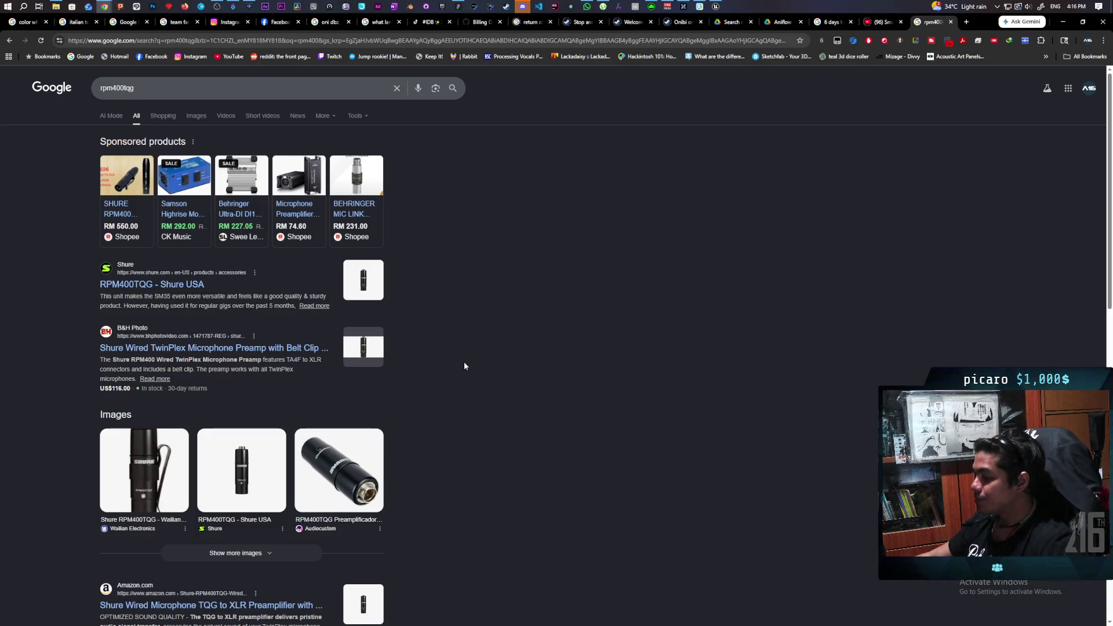
pyautogui.scroll(-1, 486, 351)
pyautogui.scroll(-3, 486, 351)
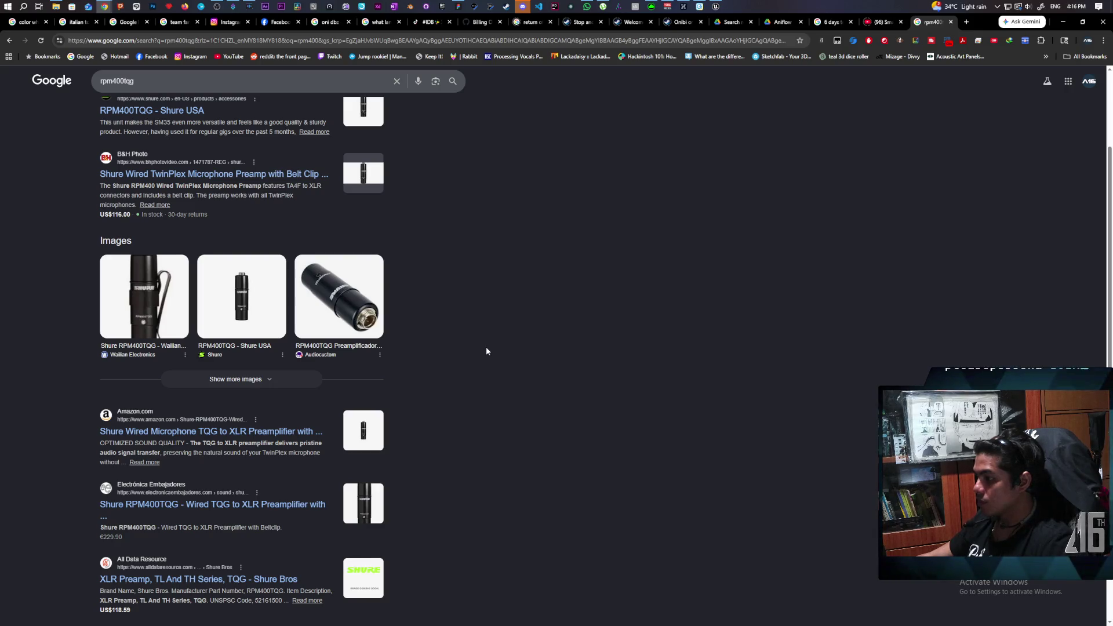
pyautogui.scroll(3, 486, 352)
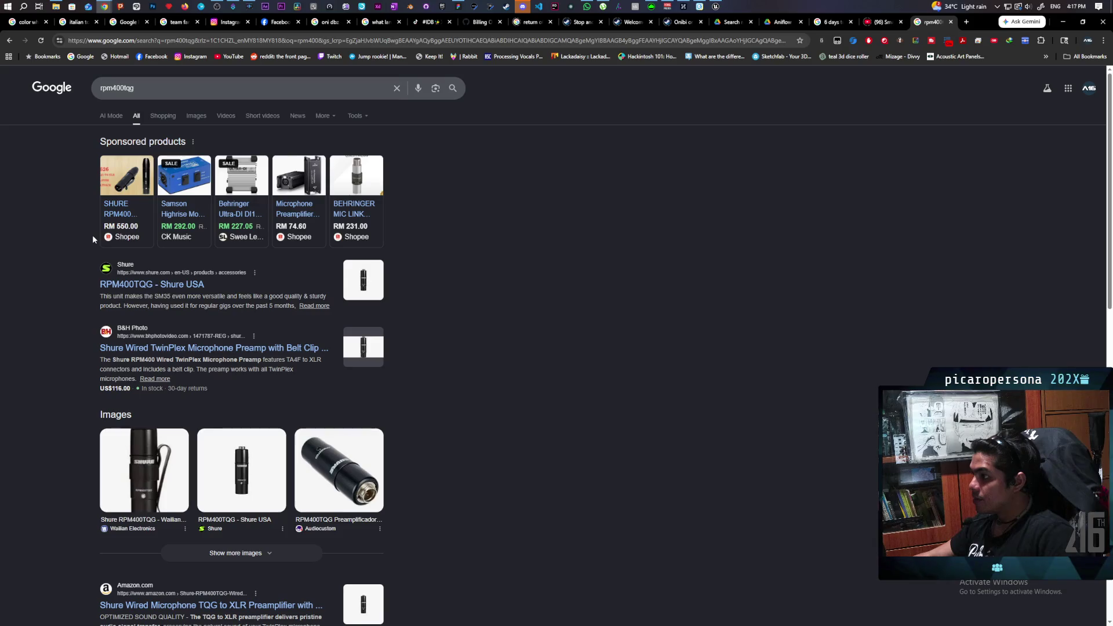
pyautogui.scroll(-4, 499, 332)
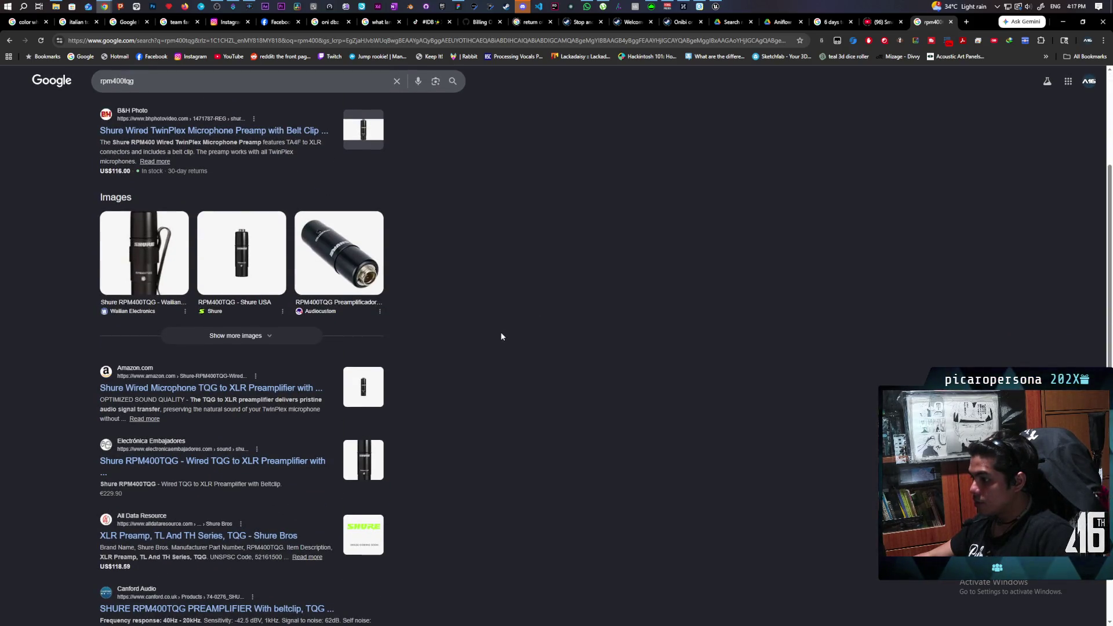
pyautogui.scroll(-1, 501, 336)
pyautogui.scroll(-2, 501, 337)
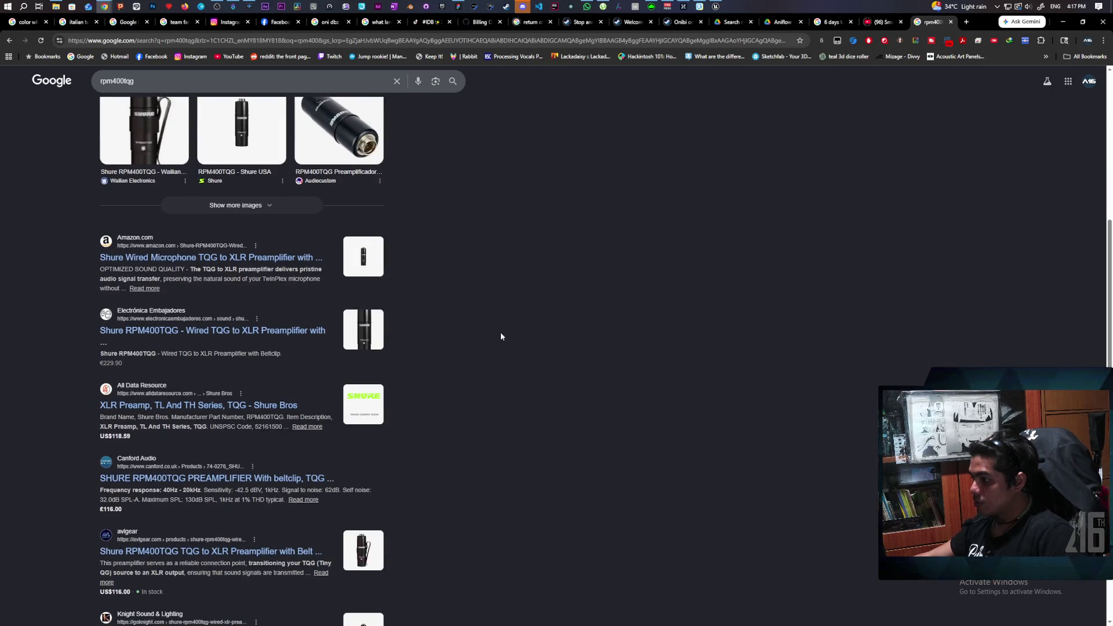
pyautogui.scroll(-2, 501, 337)
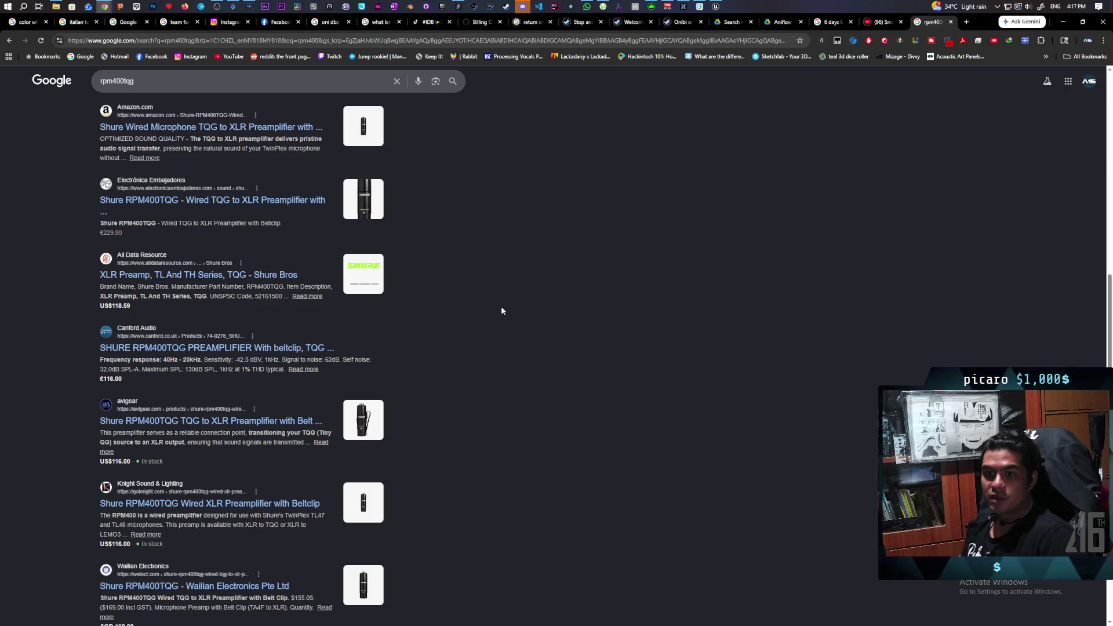
pyautogui.scroll(6, 502, 310)
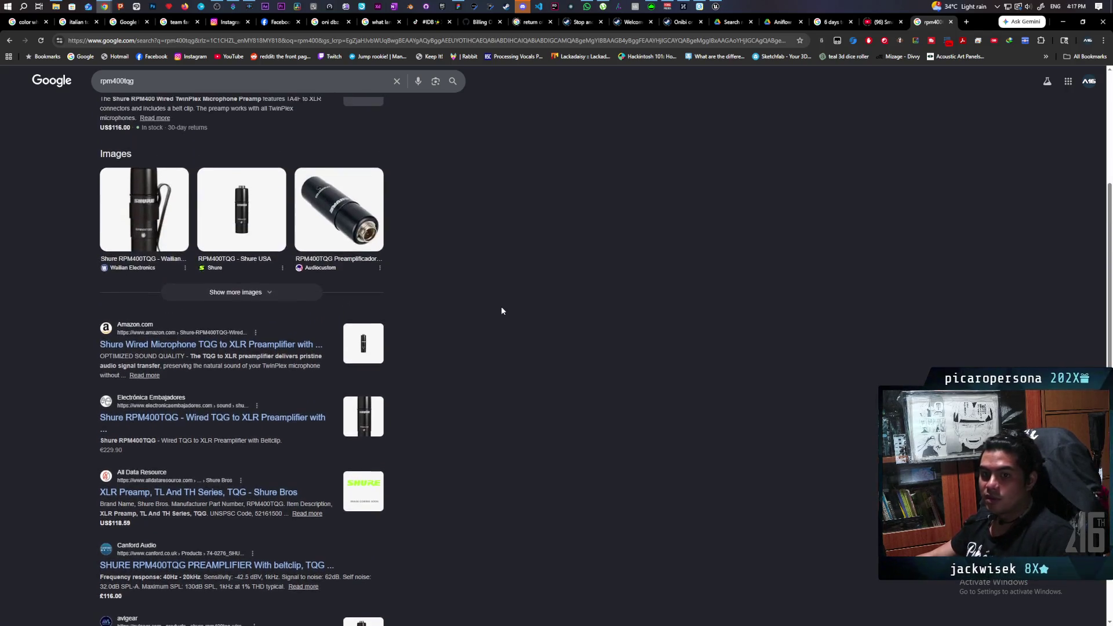
pyautogui.scroll(2, 502, 311)
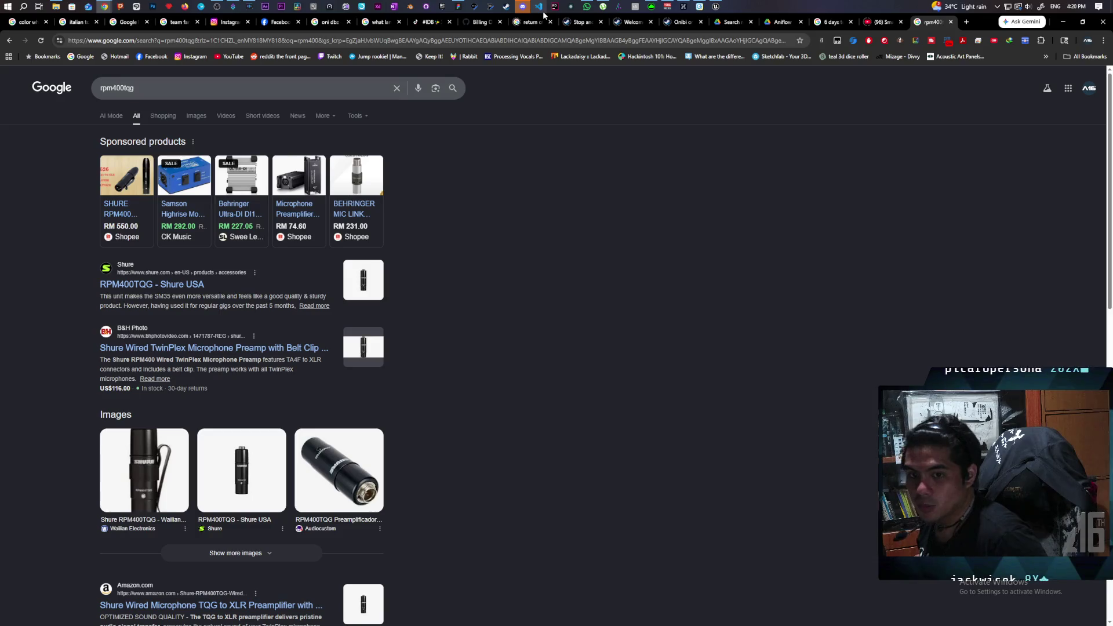
pyautogui.moveTo(587, 7)
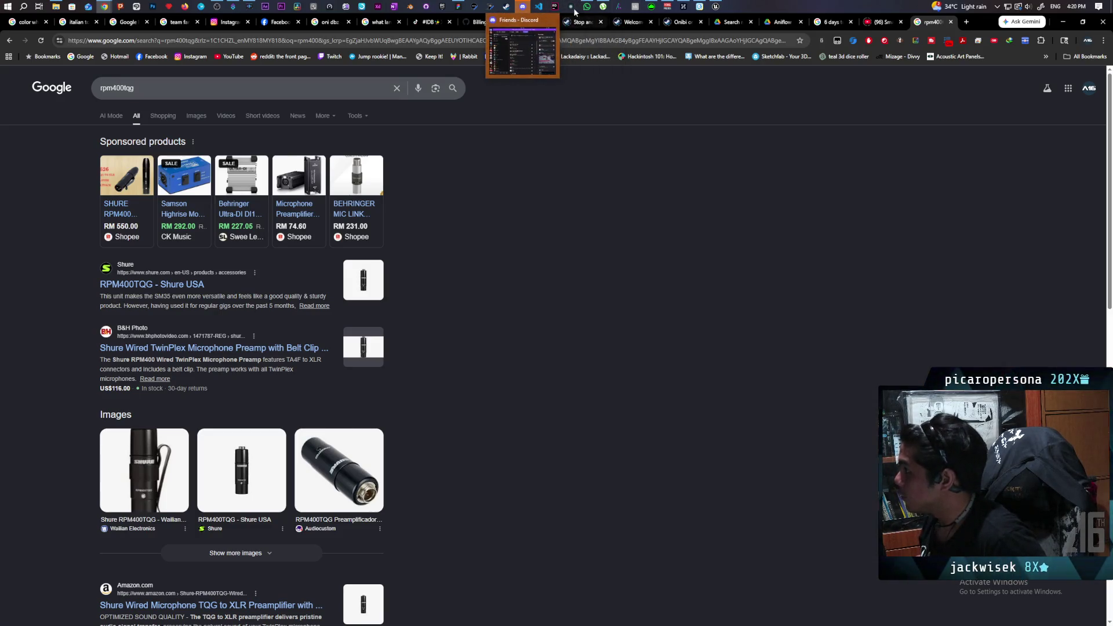
# - Open the Paparazi board, scroll to empty canvas, pick a white marker, and start the small cylinder's left side
pyautogui.click(458, 10)
pyautogui.scroll(-3, 554, 228)
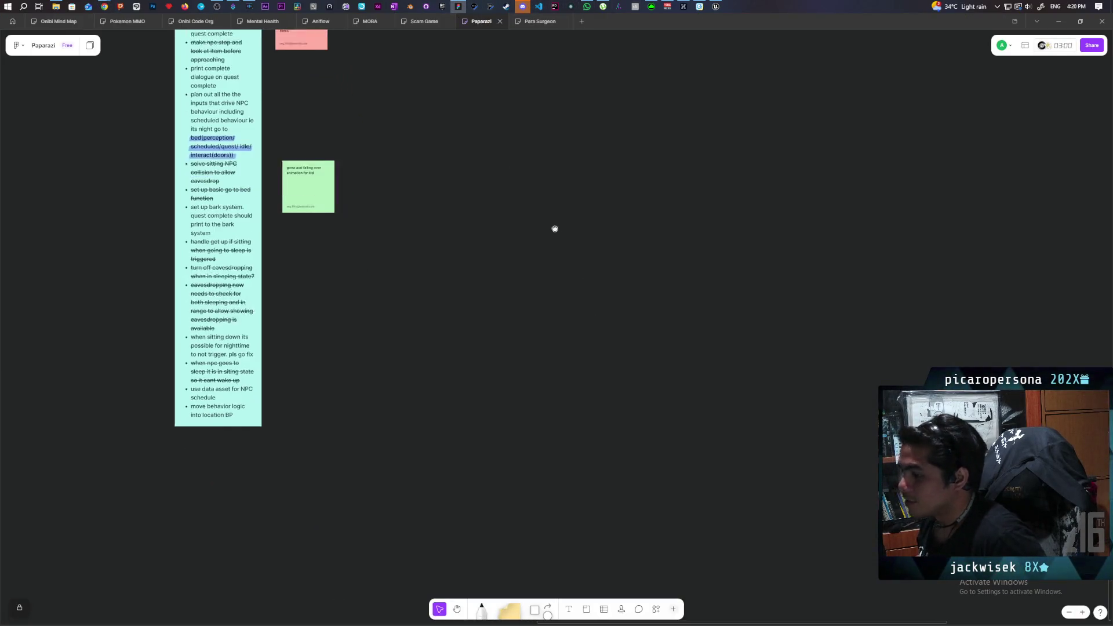
pyautogui.scroll(1, 431, 306)
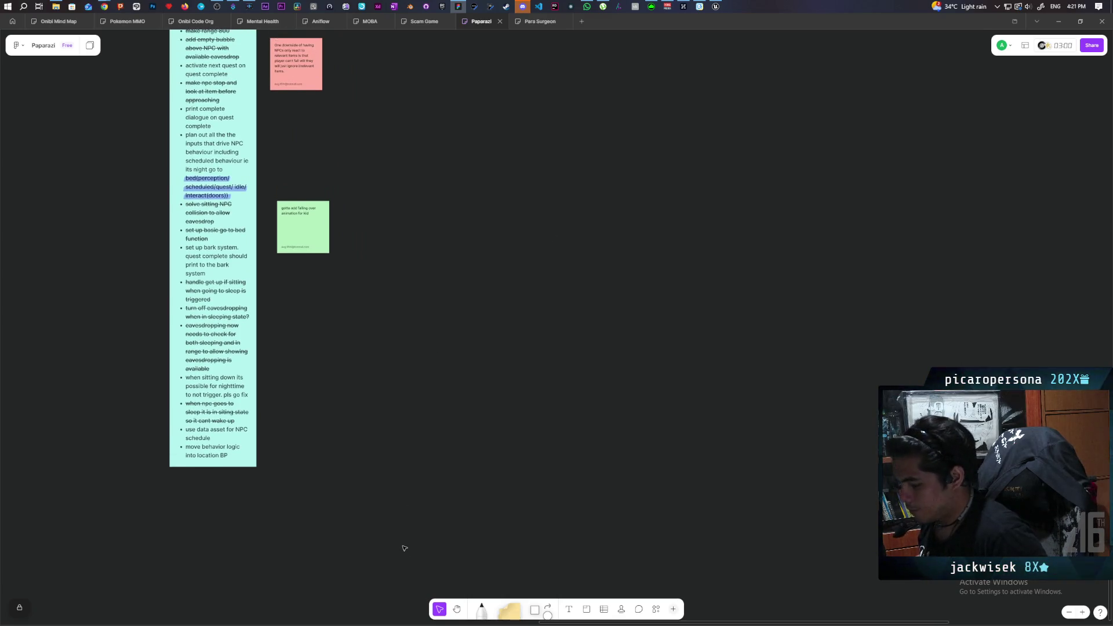
pyautogui.scroll(3, 437, 515)
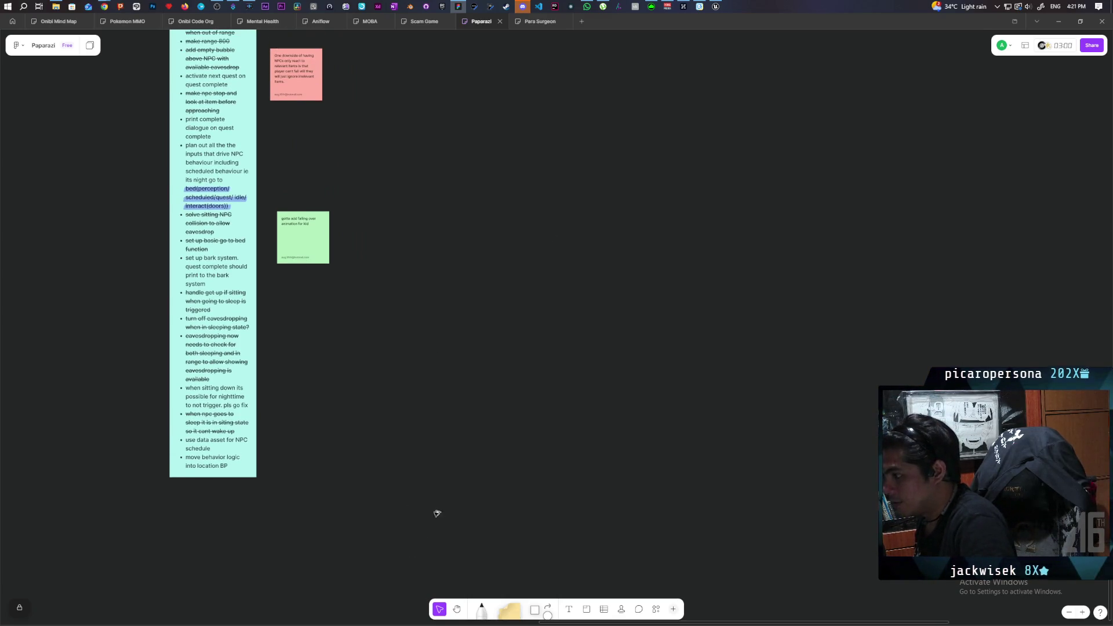
pyautogui.scroll(5, 440, 507)
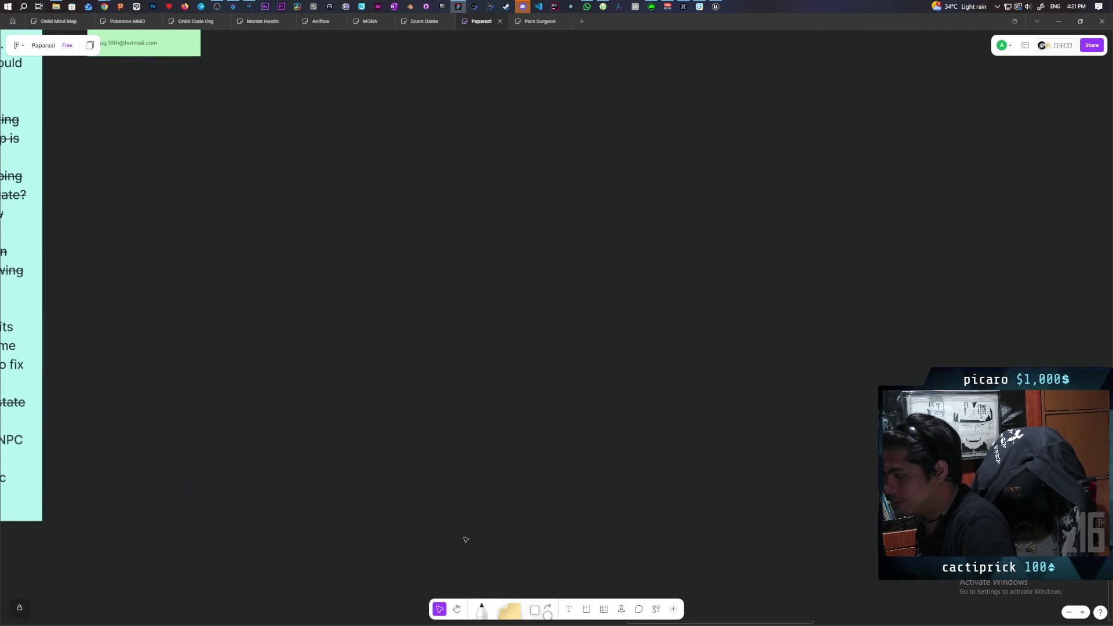
pyautogui.click(481, 608)
pyautogui.click(644, 587)
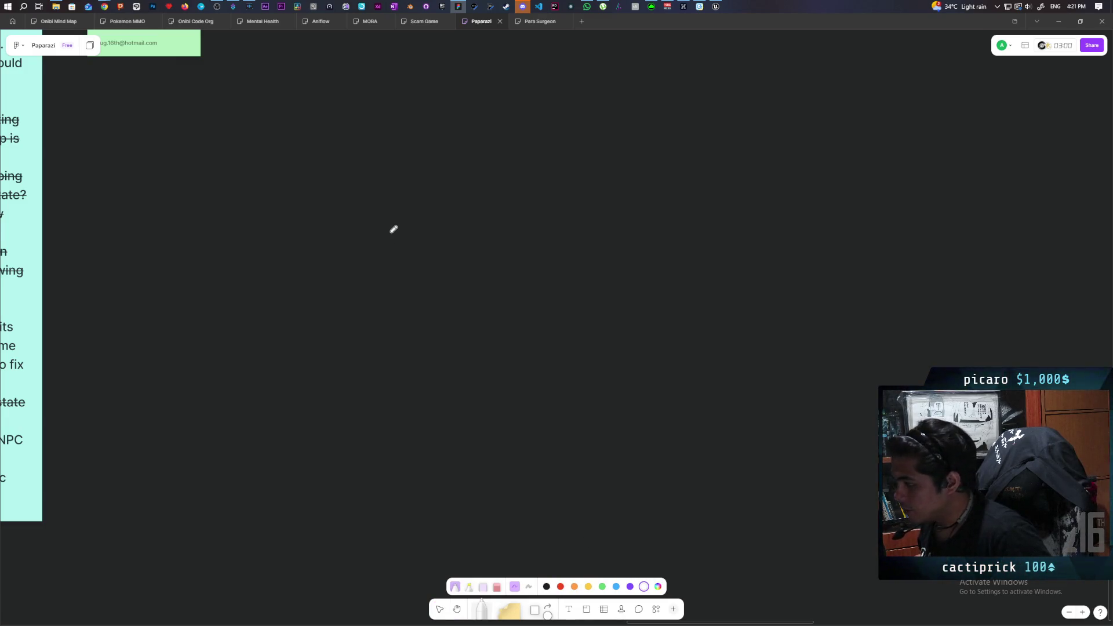
pyautogui.moveTo(395, 218); pyautogui.dragTo(387, 268)
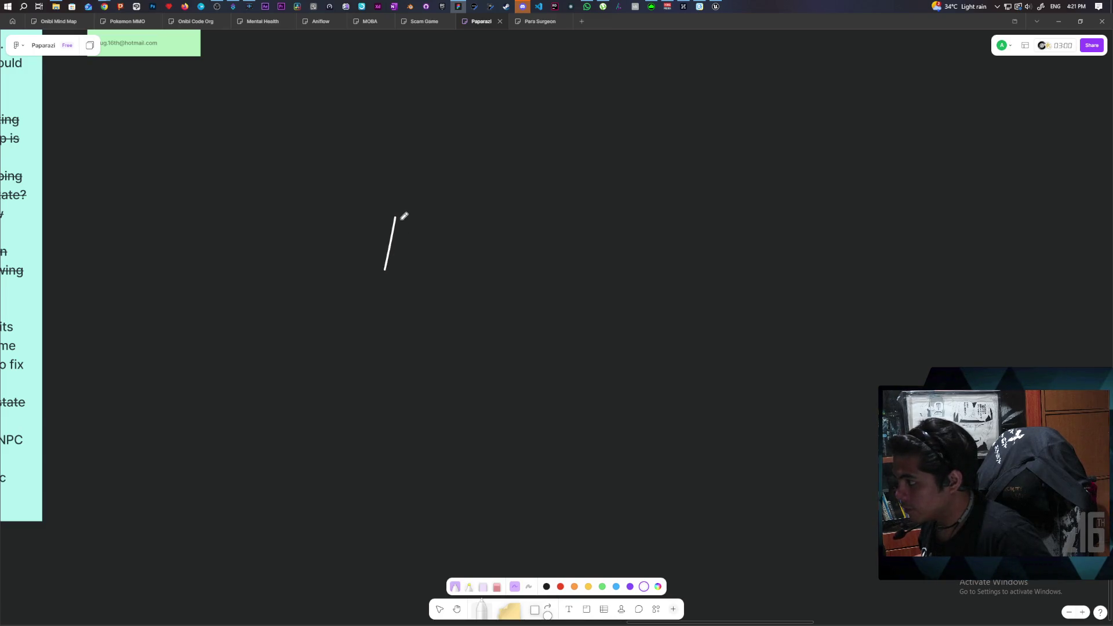
# - Finish the small cylinder's rounded end with three pin dots and a closed end ellipse
pyautogui.moveTo(415, 207)
pyautogui.mouseDown()
pyautogui.moveTo(437, 224)
pyautogui.moveTo(422, 282)
pyautogui.mouseUp()
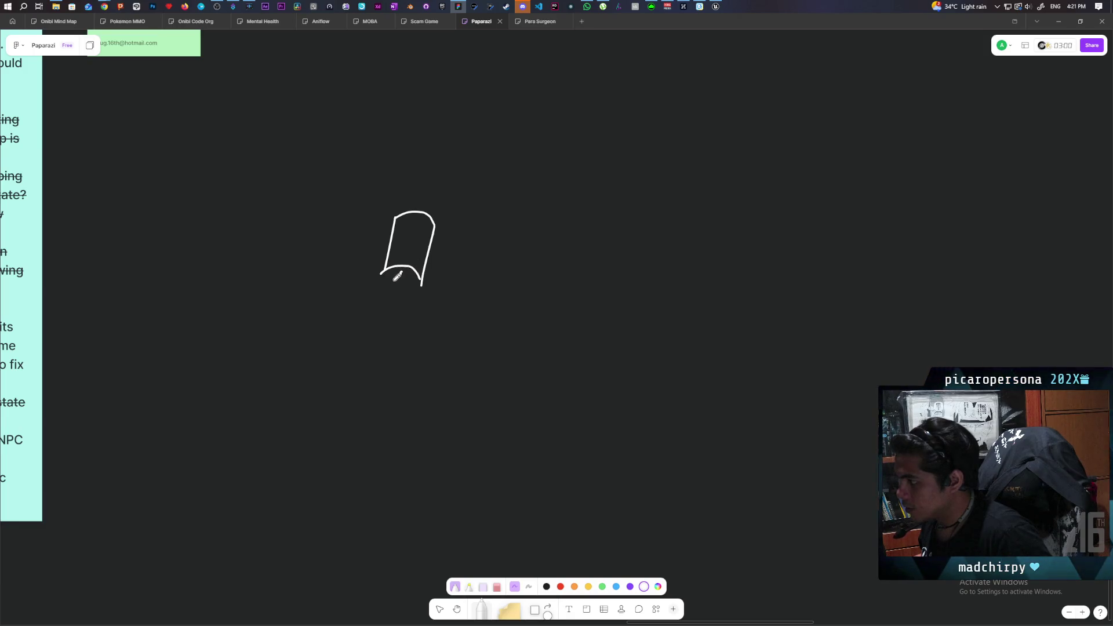
pyautogui.click(392, 281)
pyautogui.click(401, 272)
pyautogui.click(410, 284)
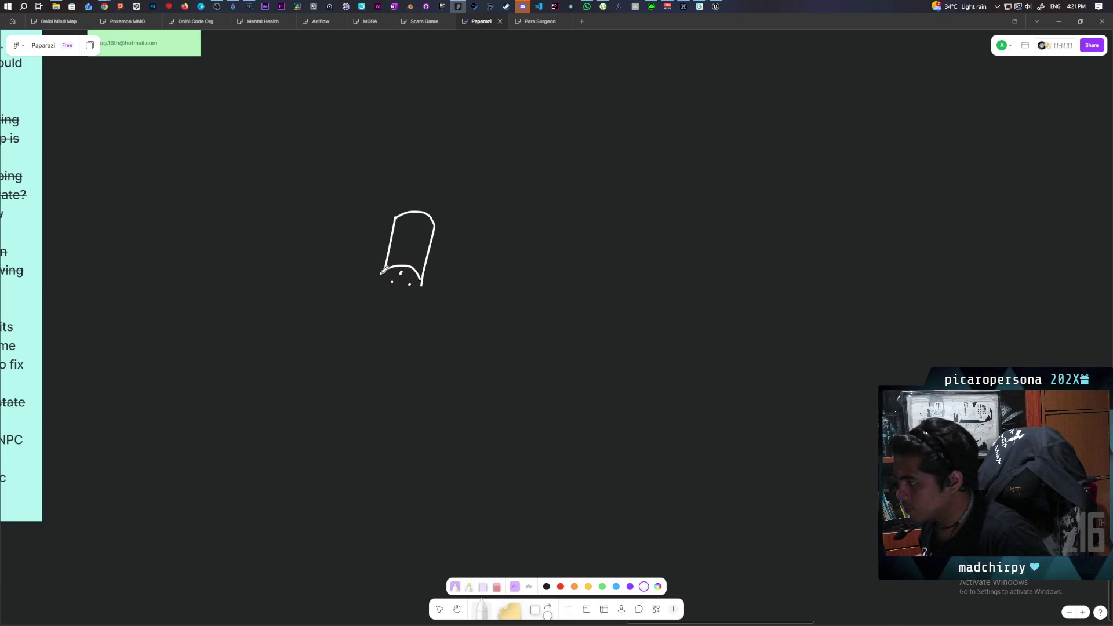
pyautogui.moveTo(392, 296)
pyautogui.mouseDown()
pyautogui.moveTo(409, 300)
pyautogui.moveTo(426, 280)
pyautogui.mouseUp()
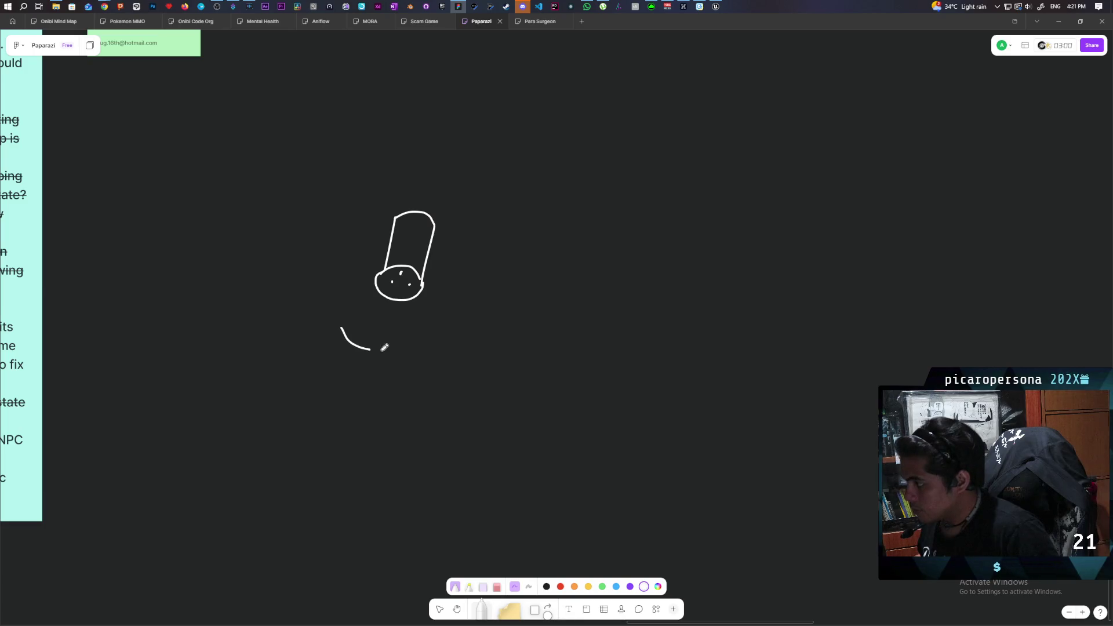
# - Draw a larger cylinder below it and an arrow pointing at its base
pyautogui.moveTo(393, 315)
pyautogui.mouseDown()
pyautogui.moveTo(342, 328)
pyautogui.moveTo(313, 437)
pyautogui.moveTo(378, 458)
pyautogui.mouseUp()
pyautogui.moveTo(419, 343); pyautogui.dragTo(395, 441)
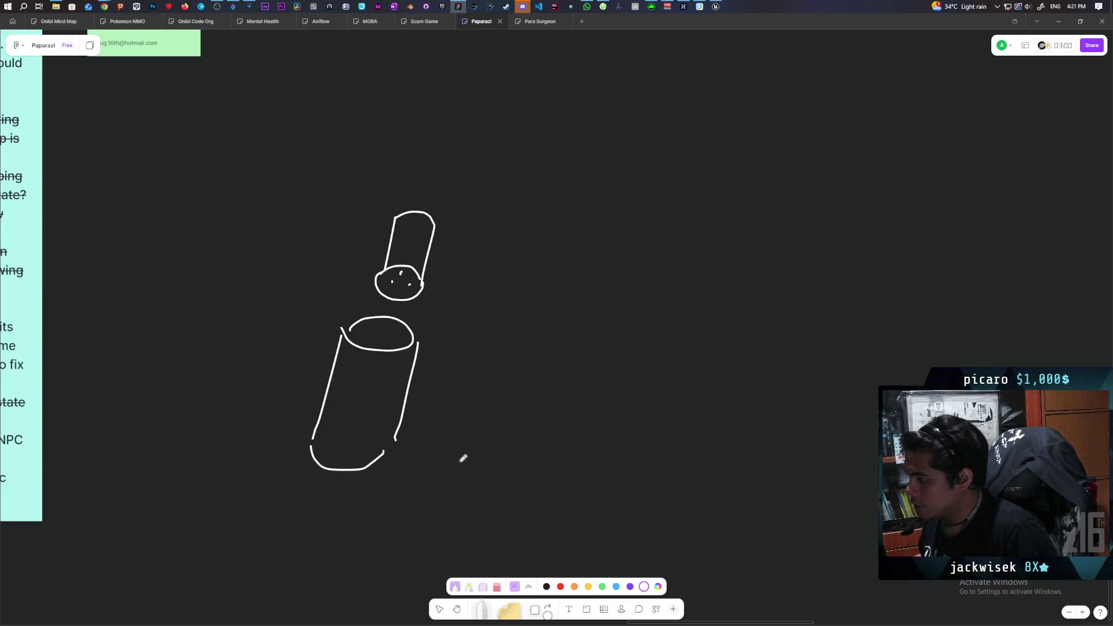
pyautogui.moveTo(468, 502)
pyautogui.mouseDown()
pyautogui.moveTo(394, 480)
pyautogui.moveTo(410, 483)
pyautogui.moveTo(408, 503)
pyautogui.mouseUp()
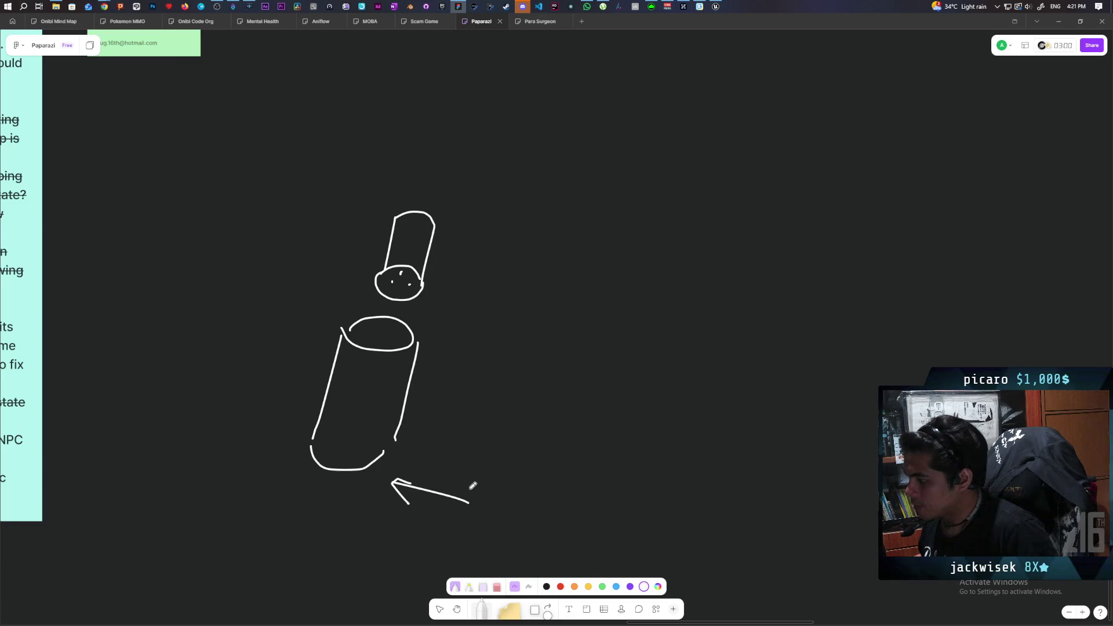
# - Write 'XLR' beside the arrow and draw nested rings plus an arc in the large cylinder's top
pyautogui.click(487, 474)
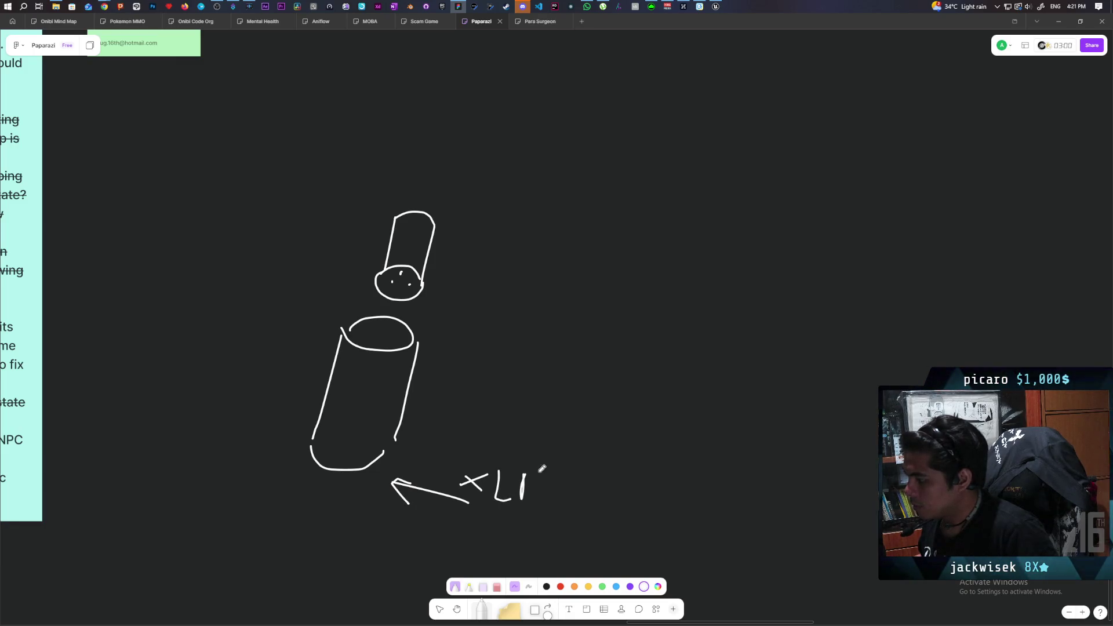
pyautogui.moveTo(523, 476); pyautogui.dragTo(548, 502)
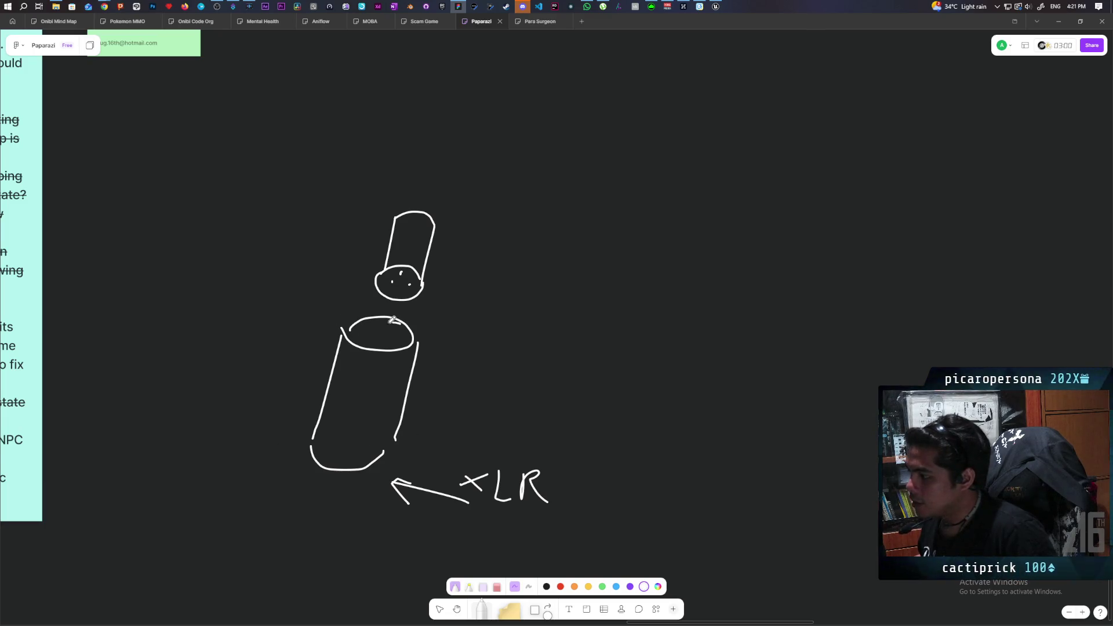
pyautogui.moveTo(393, 320)
pyautogui.mouseDown()
pyautogui.moveTo(360, 332)
pyautogui.moveTo(389, 345)
pyautogui.moveTo(410, 329)
pyautogui.moveTo(402, 322)
pyautogui.mouseUp()
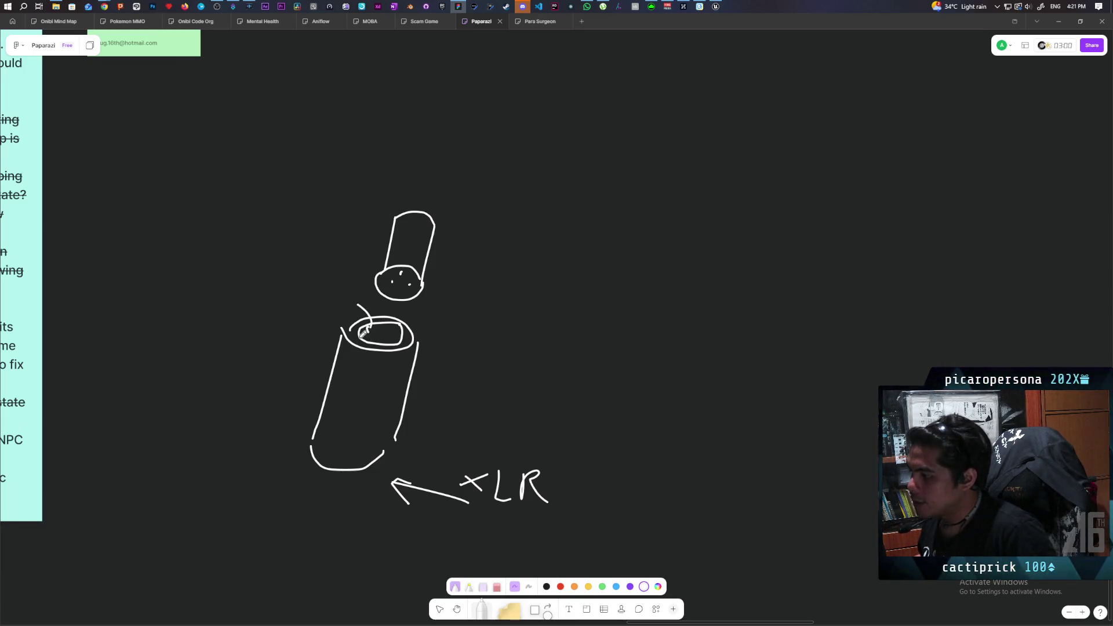
pyautogui.moveTo(364, 332)
pyautogui.mouseDown()
pyautogui.moveTo(350, 329)
pyautogui.moveTo(363, 348)
pyautogui.moveTo(413, 344)
pyautogui.moveTo(404, 317)
pyautogui.mouseUp()
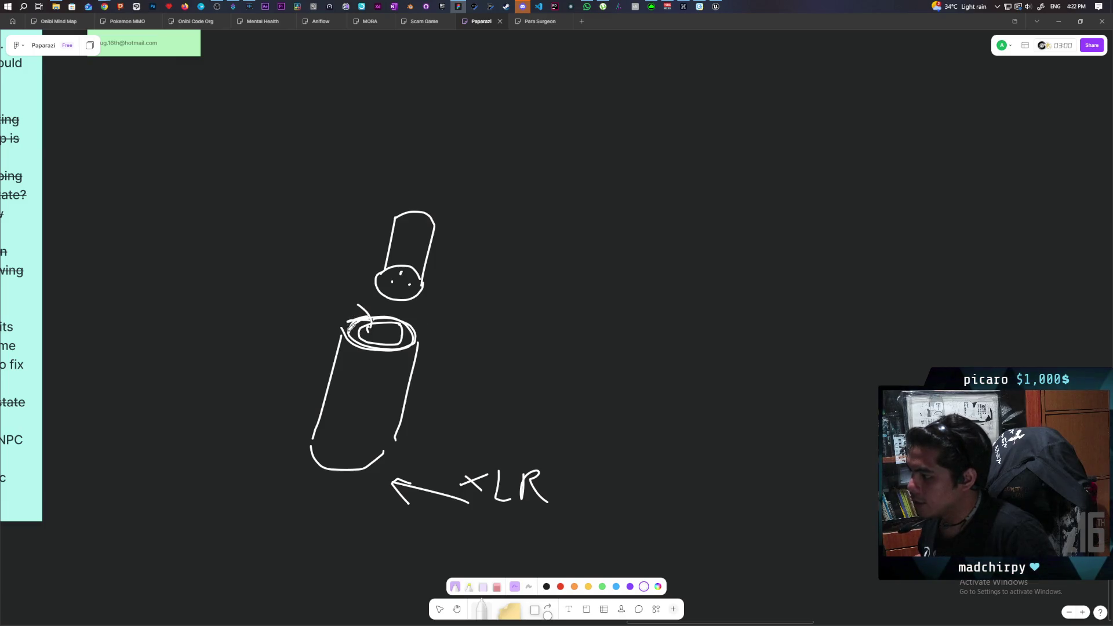
pyautogui.moveTo(355, 316)
pyautogui.mouseDown()
pyautogui.moveTo(422, 313)
pyautogui.moveTo(417, 343)
pyautogui.mouseUp()
pyautogui.moveTo(341, 323); pyautogui.dragTo(352, 309)
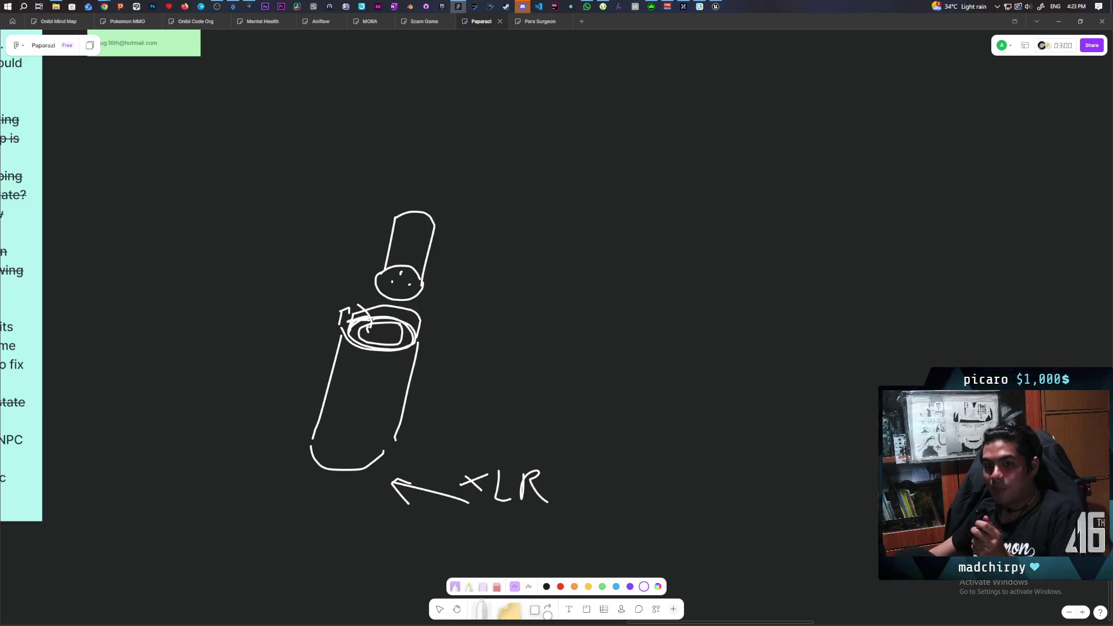
pyautogui.hotkey('alt', 'Tab')
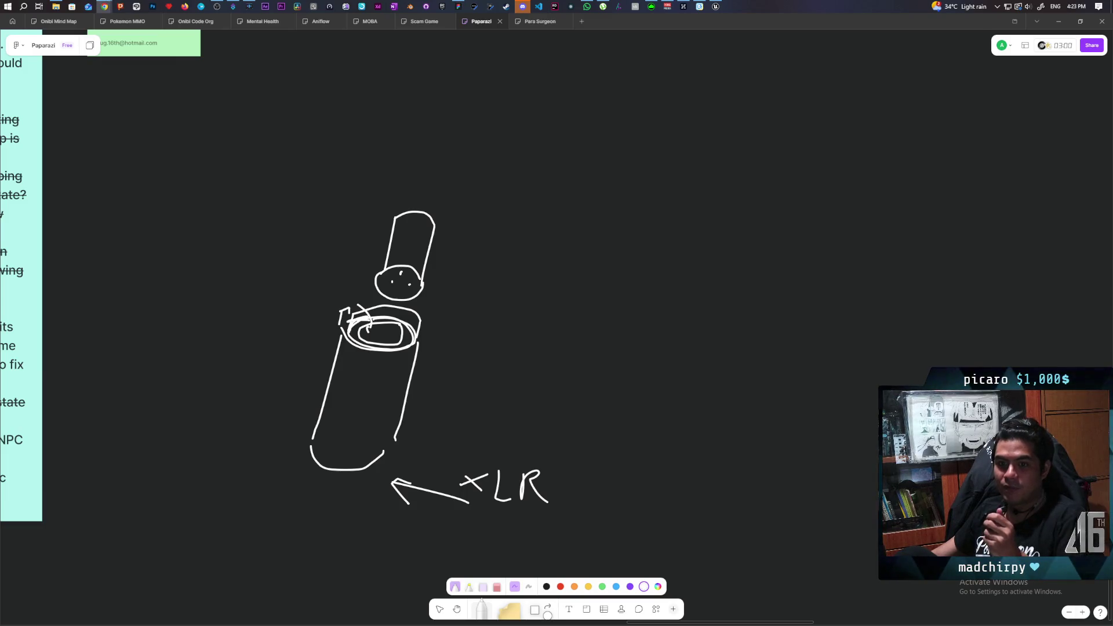